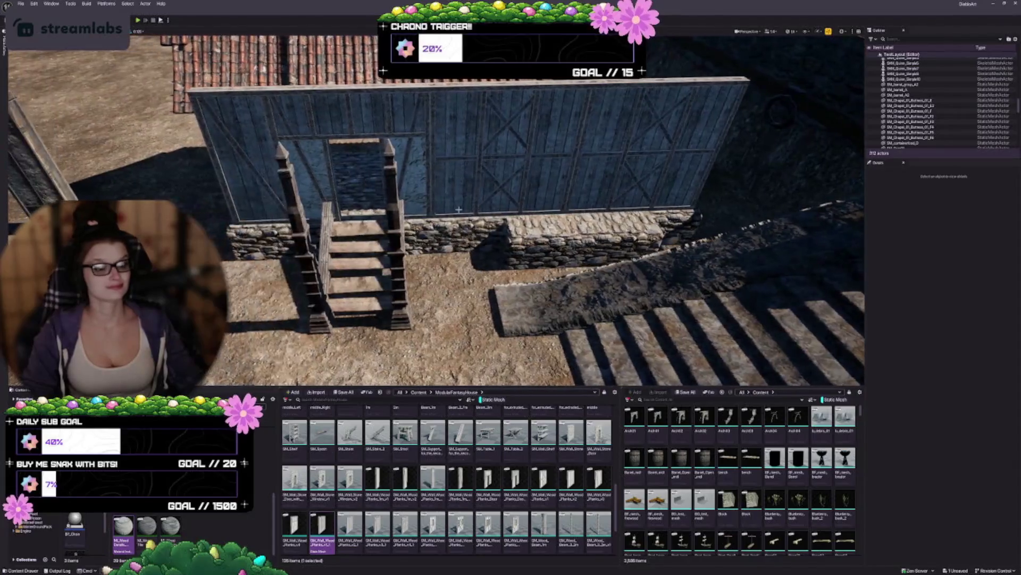
Select the stone base block in front of the wall and try moving it outward, undoing the move
{"action": "scroll", "coordinate": [436, 213], "scroll_direction": "up", "scroll_amount": 3}
{"action": "scroll", "coordinate": [436, 212], "scroll_direction": "up", "scroll_amount": 3}
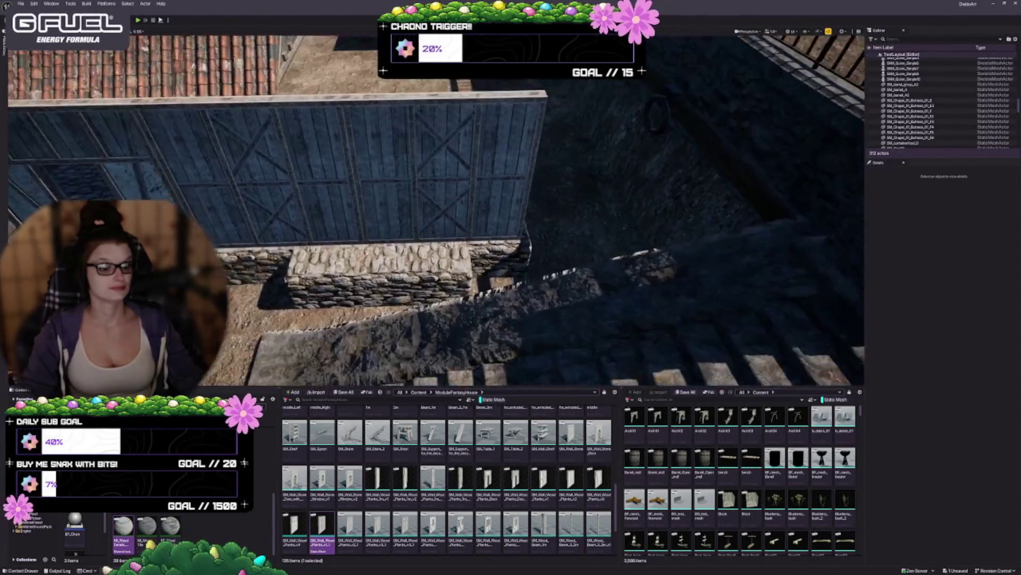
{"action": "left_click", "coordinate": [431, 230]}
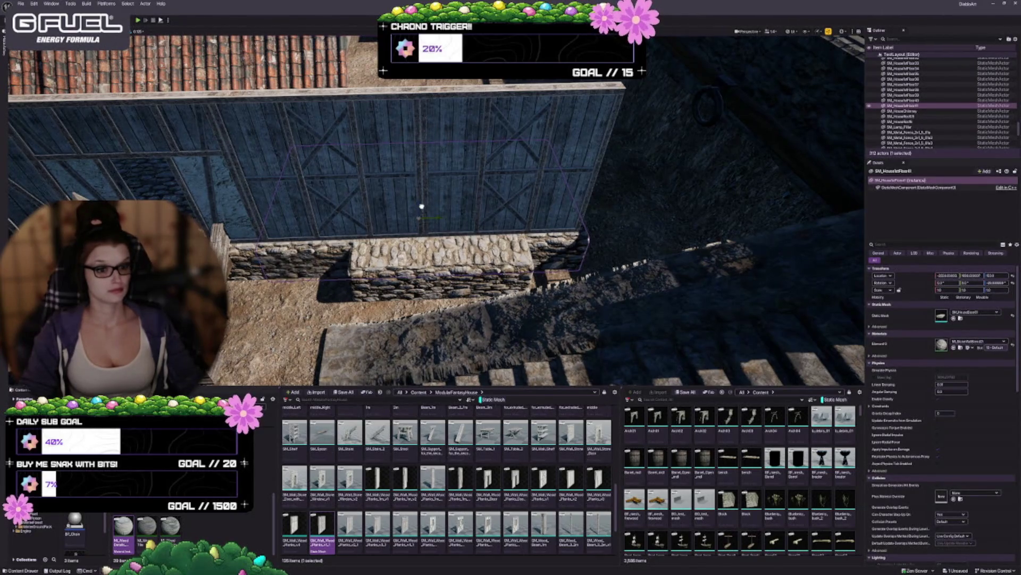
{"action": "left_click_drag", "start_coordinate": [421, 209], "coordinate": [409, 264]}
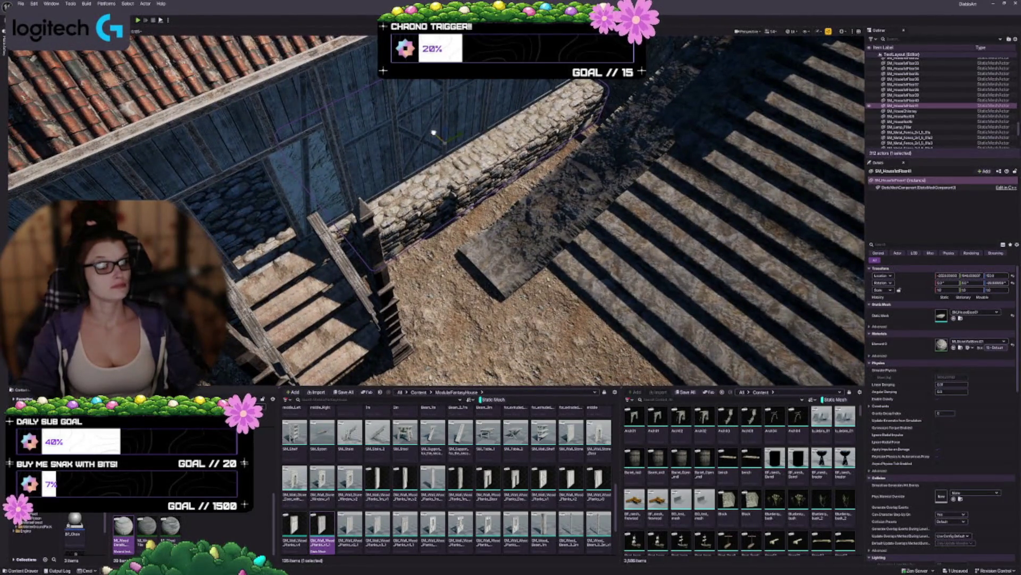
{"action": "key", "text": "ctrl+z"}
Nudge the stone block slightly into place, check it, and add the timber wall to the selection
{"action": "mouse_move", "coordinate": [431, 224]}
{"action": "left_mouse_down"}
{"action": "mouse_move", "coordinate": [425, 181]}
{"action": "mouse_move", "coordinate": [426, 245]}
{"action": "left_mouse_up"}
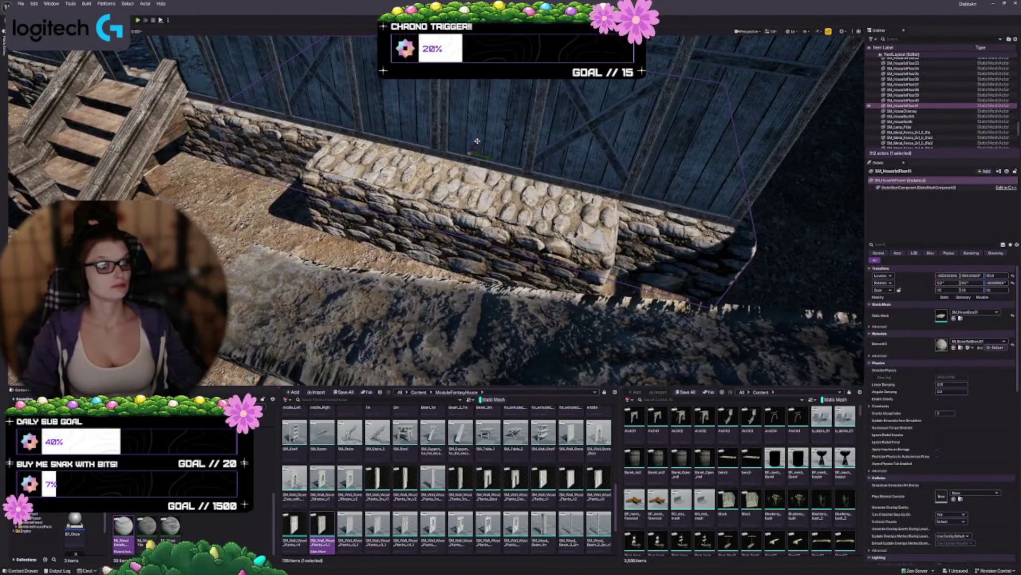
{"action": "key", "text": "ctrl+z"}
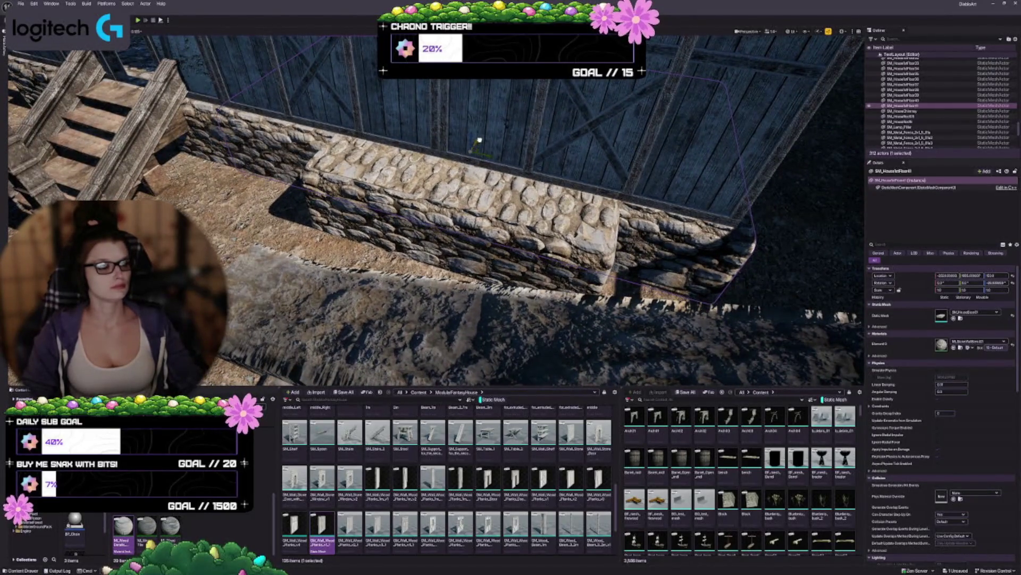
{"action": "key", "text": "ctrl+z"}
{"action": "key", "text": "ctrl+z"}
{"action": "mouse_move", "coordinate": [426, 213]}
{"action": "left_mouse_down"}
{"action": "mouse_move", "coordinate": [426, 234]}
{"action": "mouse_move", "coordinate": [394, 223]}
{"action": "mouse_move", "coordinate": [394, 200]}
{"action": "left_mouse_up"}
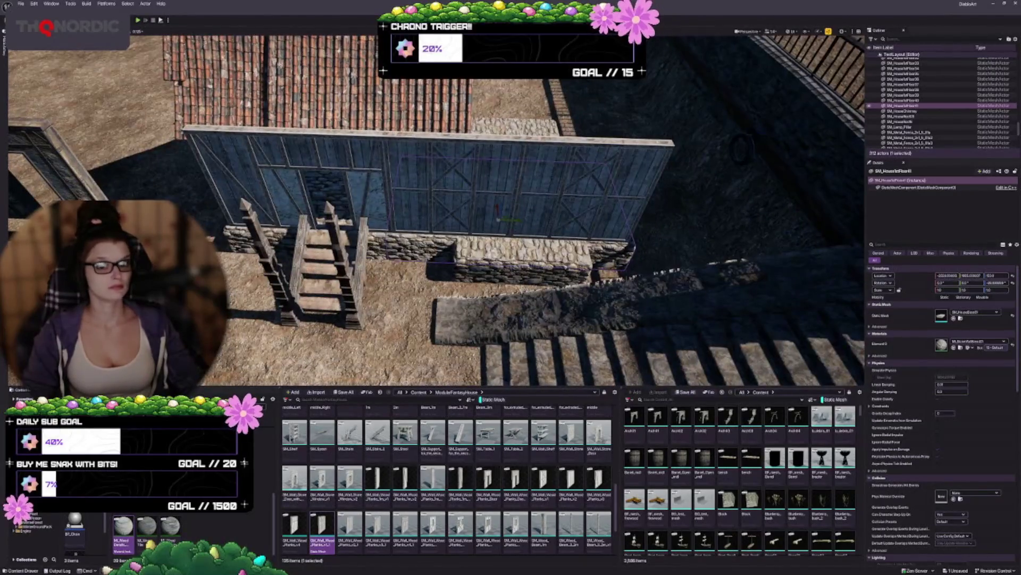
{"action": "left_click", "coordinate": [497, 210], "text": "ctrl"}
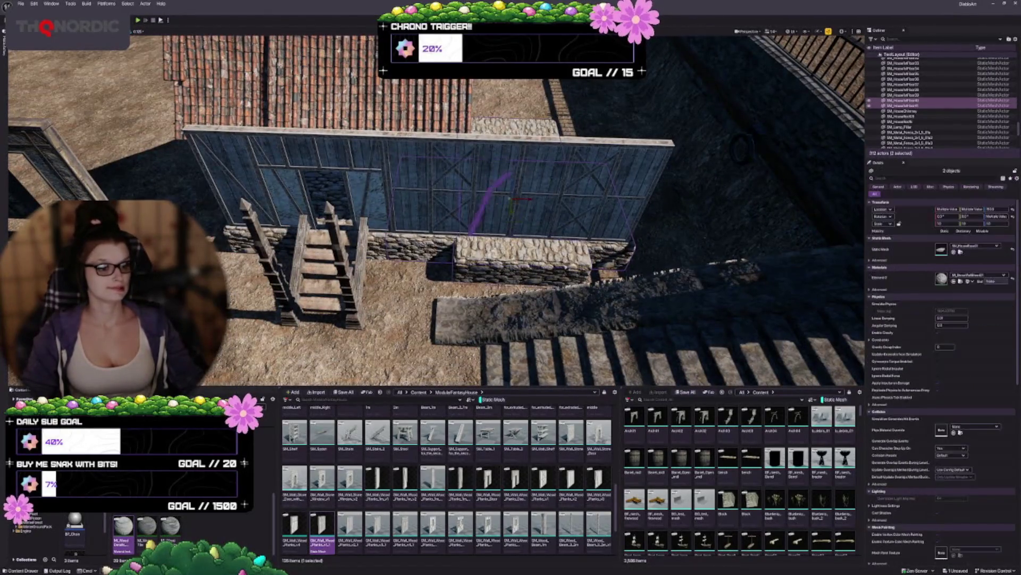
Select the left wall, stairs, railings, buttress posts and wall-plank pieces together
{"action": "left_click", "coordinate": [319, 181], "text": "ctrl"}
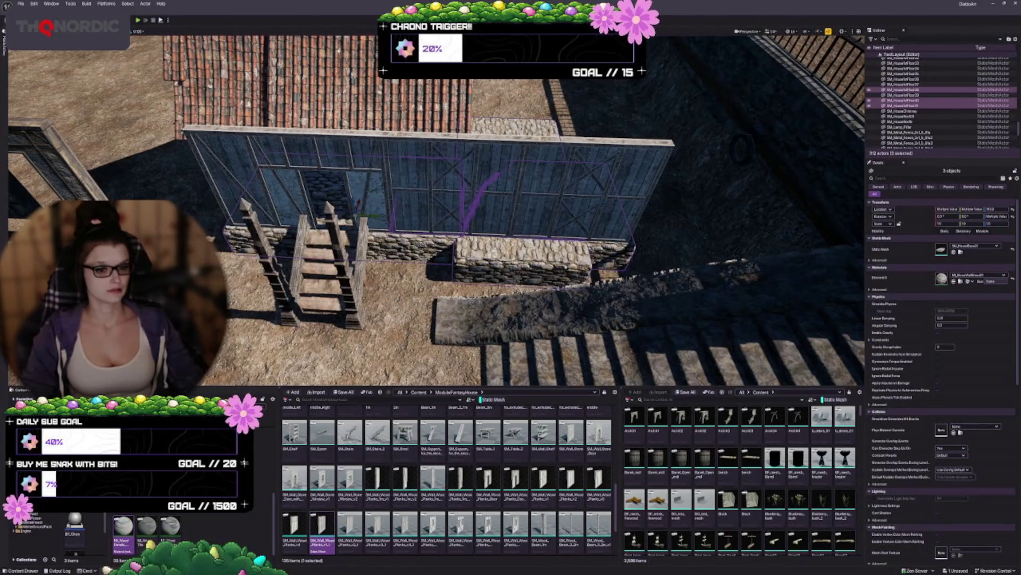
{"action": "left_click", "coordinate": [321, 270], "text": "ctrl"}
{"action": "left_click", "coordinate": [318, 240], "text": "ctrl"}
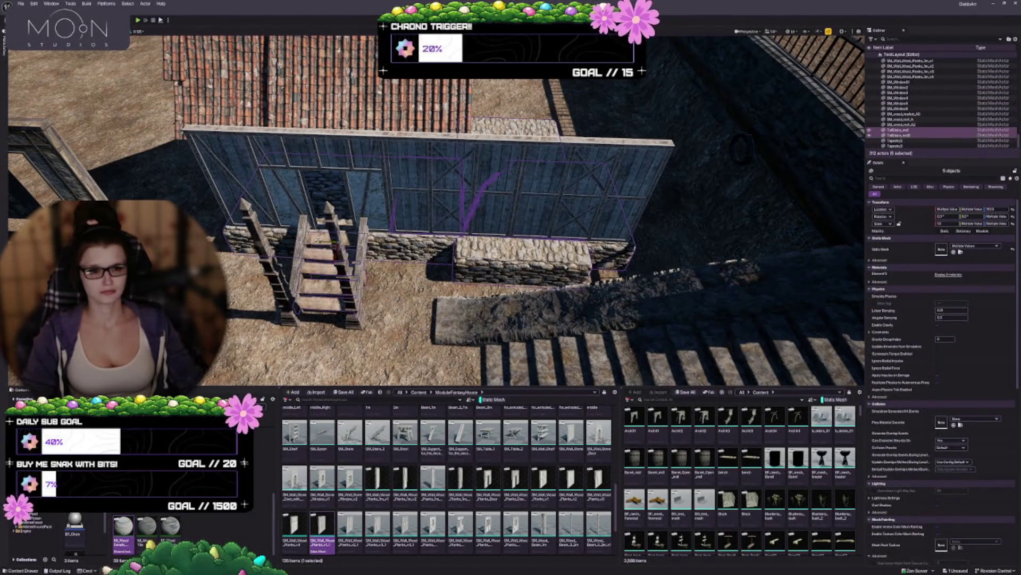
{"action": "left_click", "coordinate": [277, 281], "text": "ctrl"}
{"action": "left_click", "coordinate": [351, 291], "text": "ctrl"}
{"action": "left_click", "coordinate": [269, 263], "text": "ctrl"}
{"action": "left_click", "coordinate": [290, 319], "text": "ctrl"}
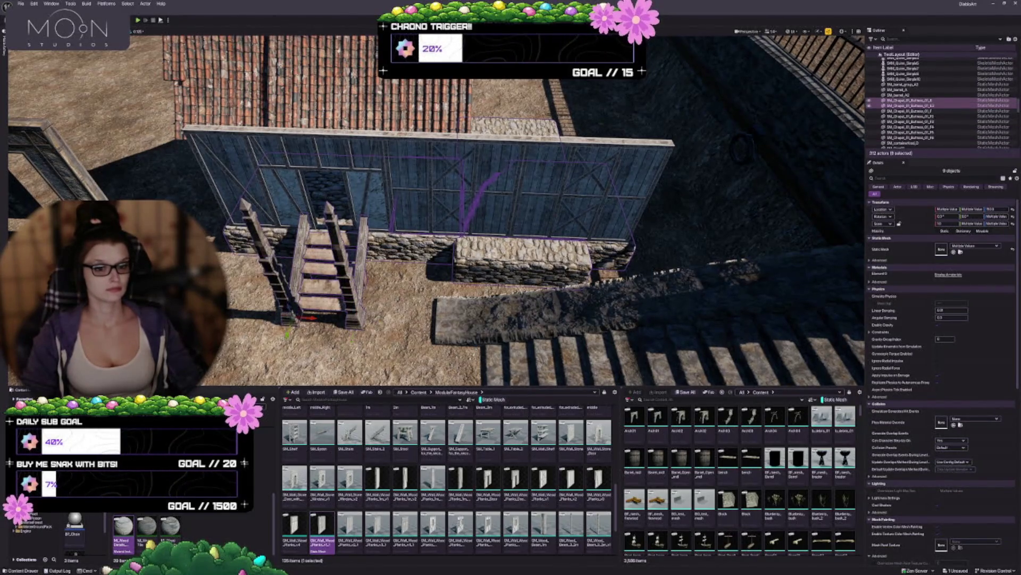
{"action": "left_click", "coordinate": [321, 160], "text": "ctrl"}
{"action": "left_click", "coordinate": [291, 154], "text": "ctrl"}
{"action": "left_click", "coordinate": [475, 180], "text": "ctrl"}
{"action": "left_click", "coordinate": [570, 168], "text": "ctrl"}
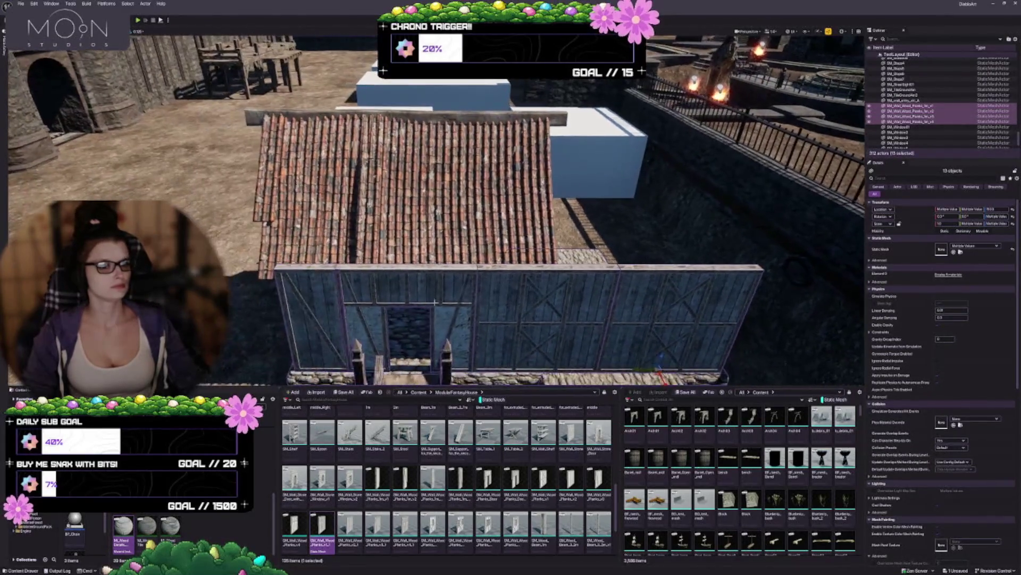
{"action": "left_click", "coordinate": [420, 191], "text": "ctrl"}
Frame the selected house pieces and orbit around the plank wall, roof, stairs and fence
{"action": "key", "text": "f"}
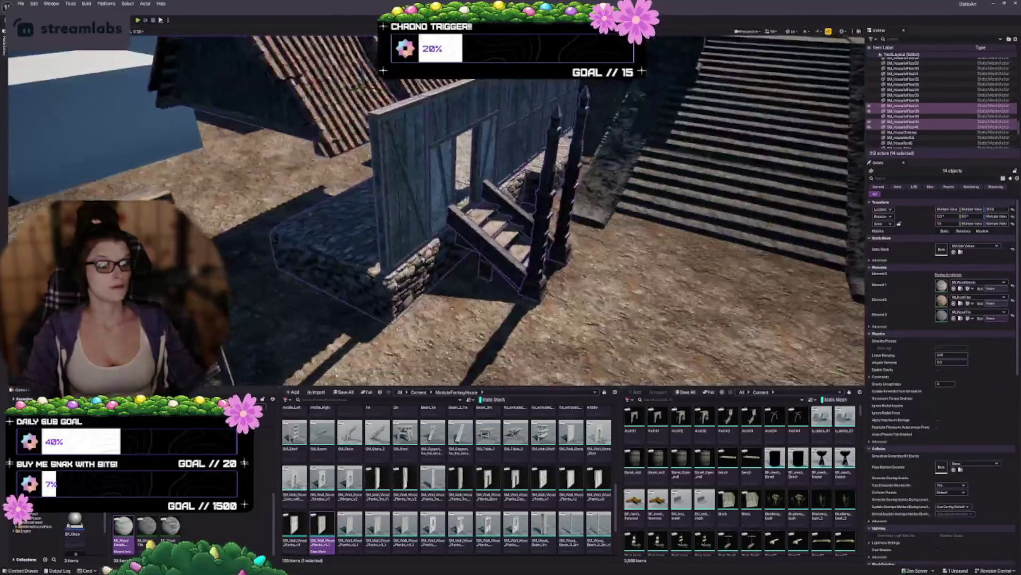
{"action": "scroll", "coordinate": [436, 213], "scroll_direction": "up", "scroll_amount": 5}
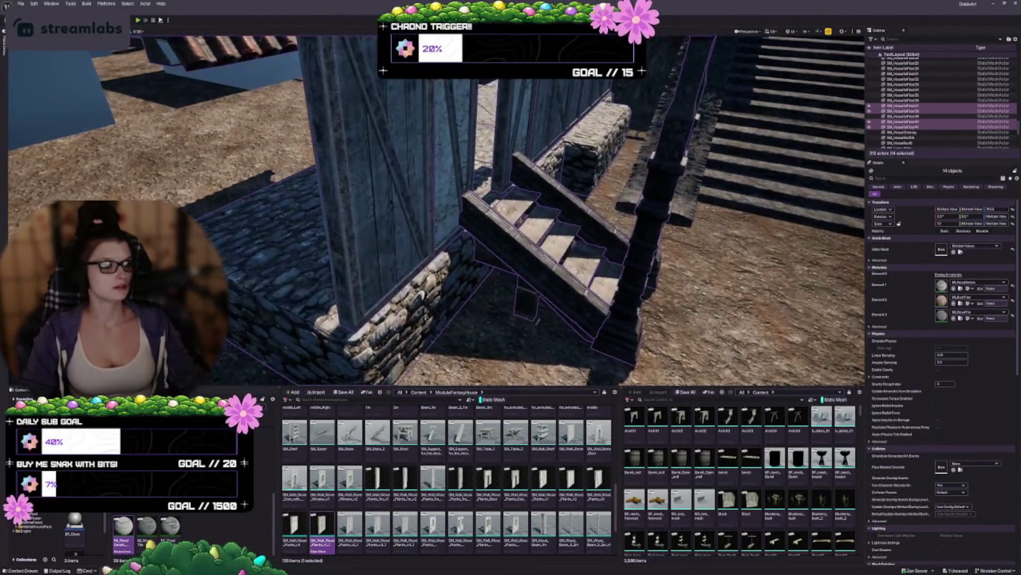
{"action": "scroll", "coordinate": [437, 213], "scroll_direction": "down", "scroll_amount": 6}
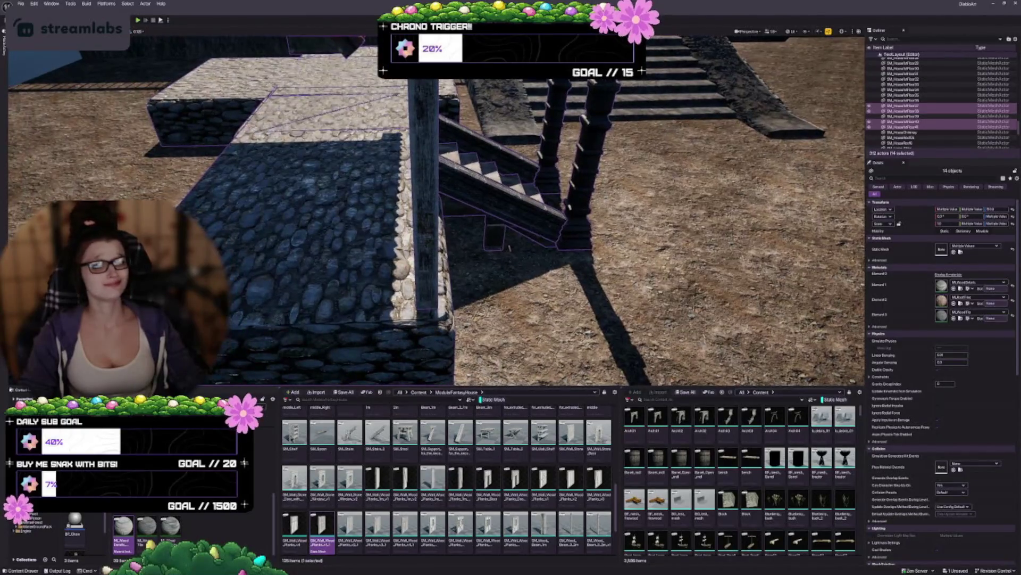
{"action": "left_click_drag", "start_coordinate": [436, 212], "coordinate": [522, 213]}
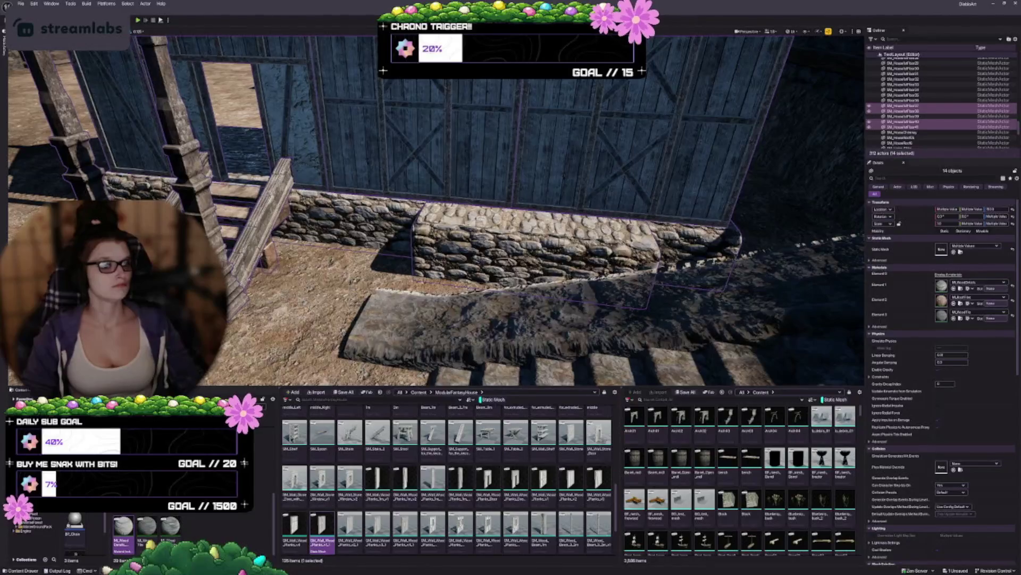
{"action": "left_click_drag", "start_coordinate": [436, 213], "coordinate": [436, 186]}
{"action": "mouse_move", "coordinate": [569, 273]}
{"action": "left_mouse_down"}
{"action": "mouse_move", "coordinate": [554, 263]}
{"action": "mouse_move", "coordinate": [568, 272]}
{"action": "left_mouse_up"}
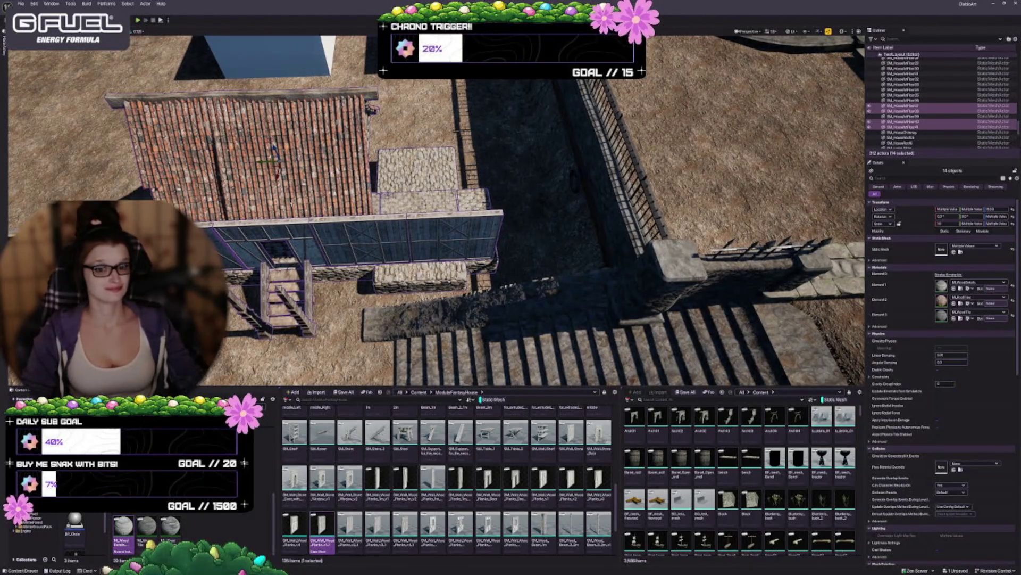
{"action": "scroll", "coordinate": [436, 213], "scroll_direction": "up", "scroll_amount": 5}
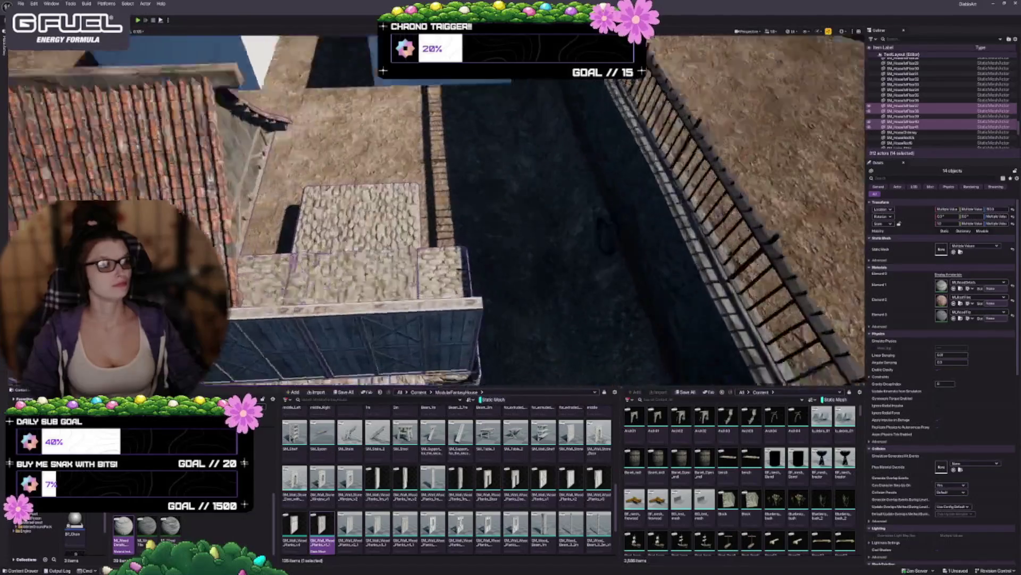
{"action": "scroll", "coordinate": [436, 213], "scroll_direction": "down", "scroll_amount": 5}
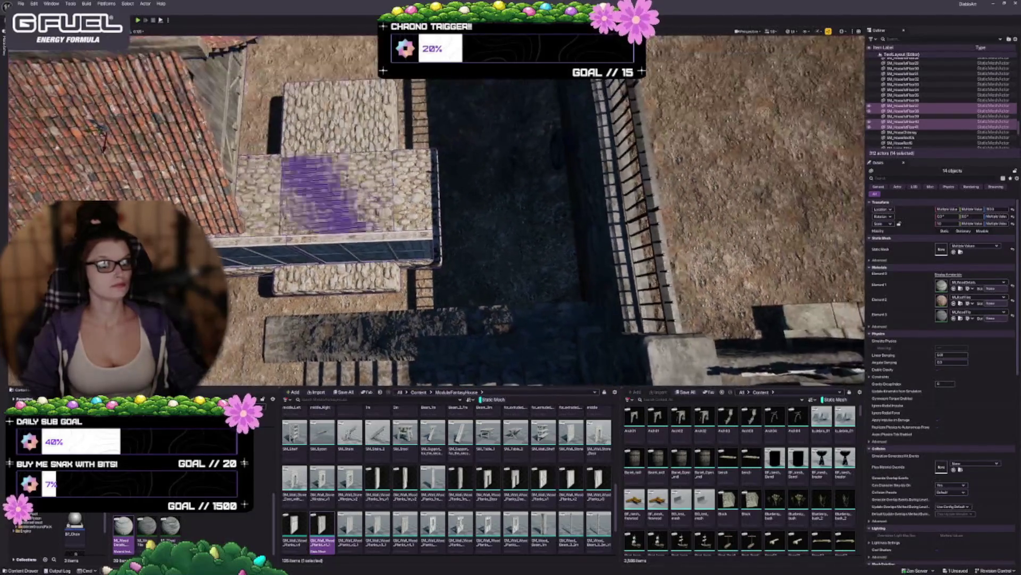
{"action": "left_click_drag", "start_coordinate": [87, 132], "coordinate": [230, 136]}
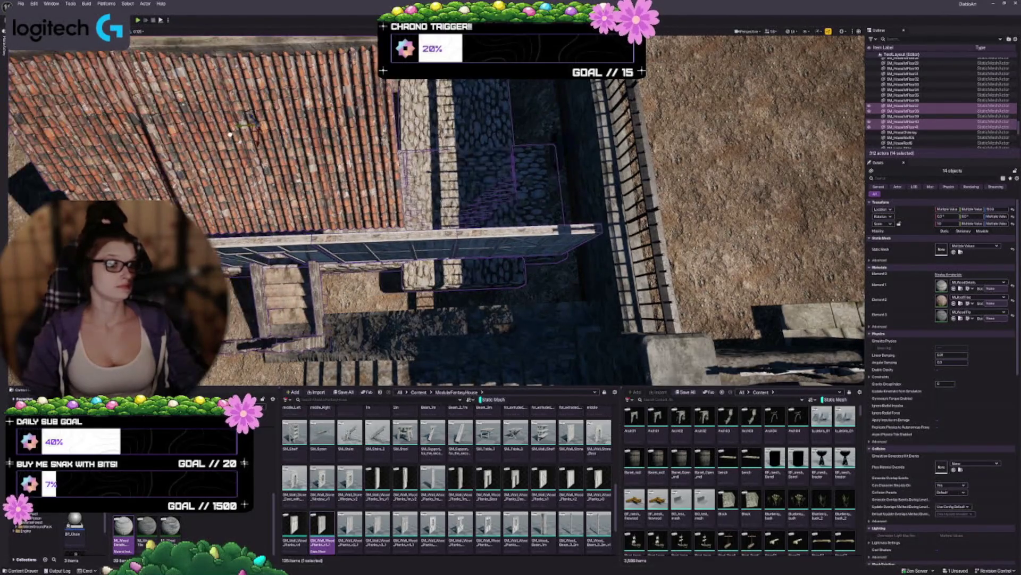
{"action": "mouse_move", "coordinate": [230, 135]}
{"action": "left_mouse_down"}
{"action": "mouse_move", "coordinate": [311, 111]}
{"action": "mouse_move", "coordinate": [415, 193]}
{"action": "left_mouse_up"}
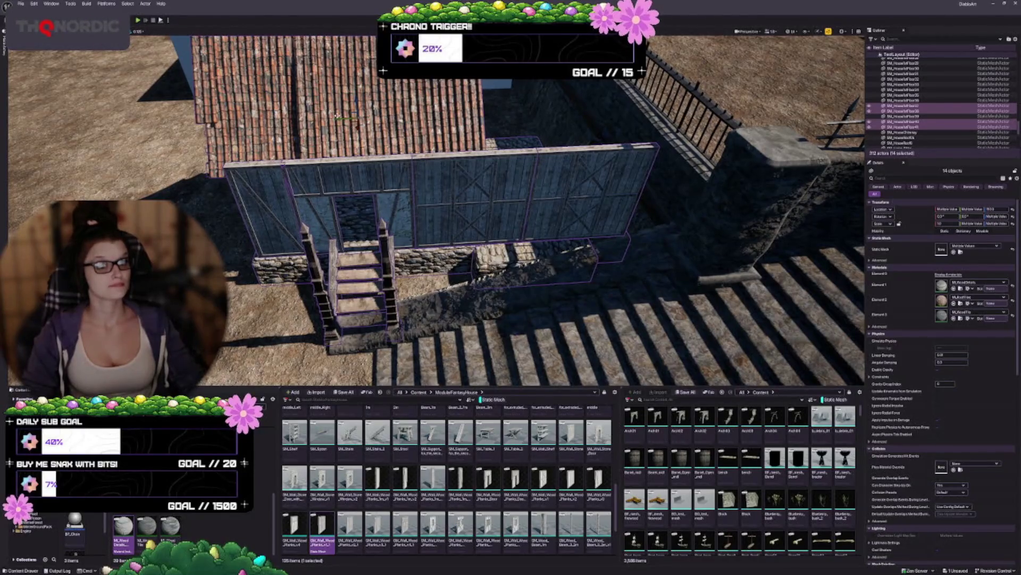
{"action": "left_click_drag", "start_coordinate": [334, 117], "coordinate": [279, 113]}
{"action": "scroll", "coordinate": [542, 350], "scroll_direction": "up", "scroll_amount": 3}
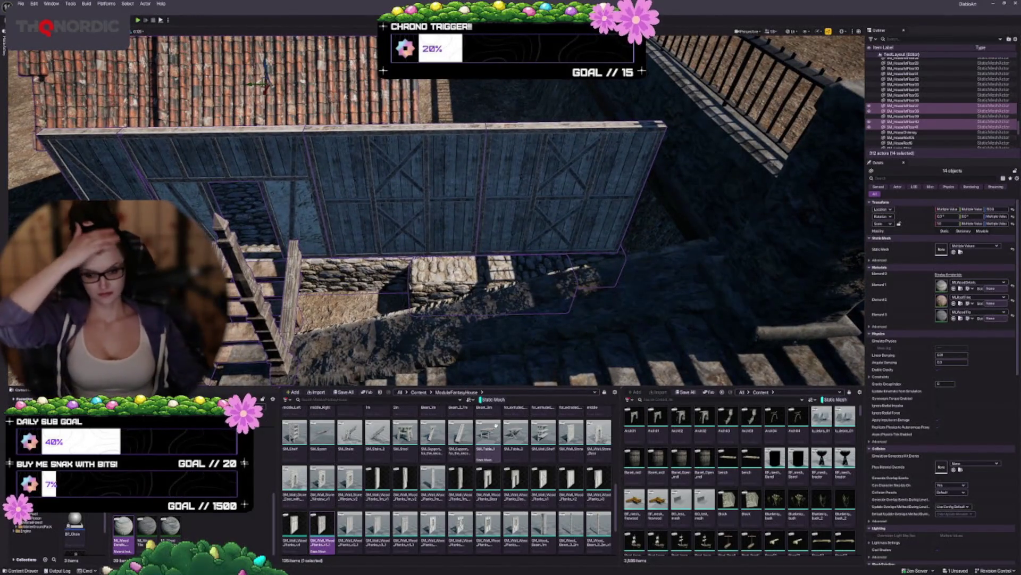
{"action": "mouse_move", "coordinate": [496, 425]}
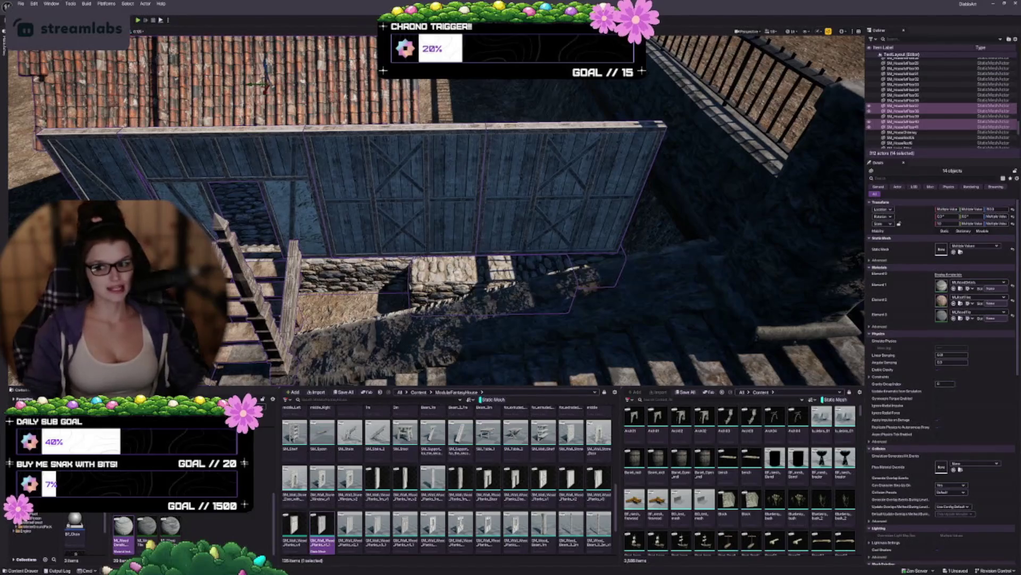
{"action": "scroll", "coordinate": [368, 164], "scroll_direction": "down", "scroll_amount": 5}
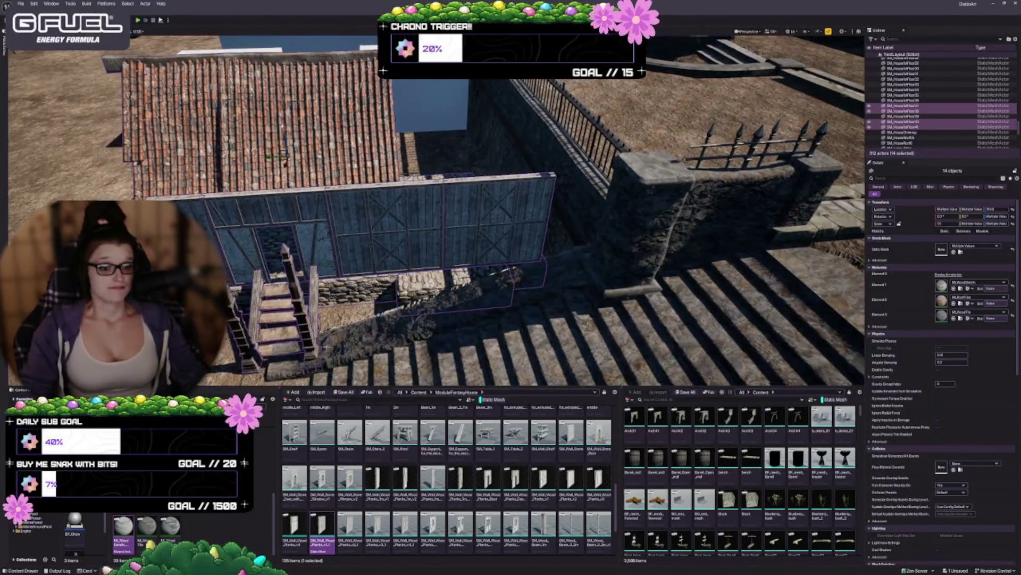
{"action": "scroll", "coordinate": [436, 210], "scroll_direction": "down", "scroll_amount": 5}
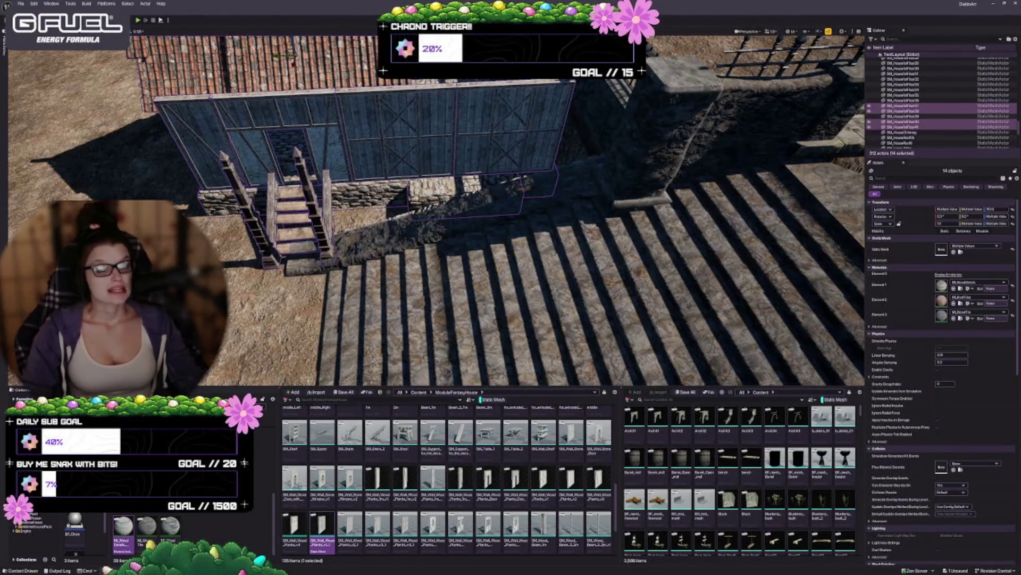
{"action": "scroll", "coordinate": [389, 273], "scroll_direction": "down", "scroll_amount": 5}
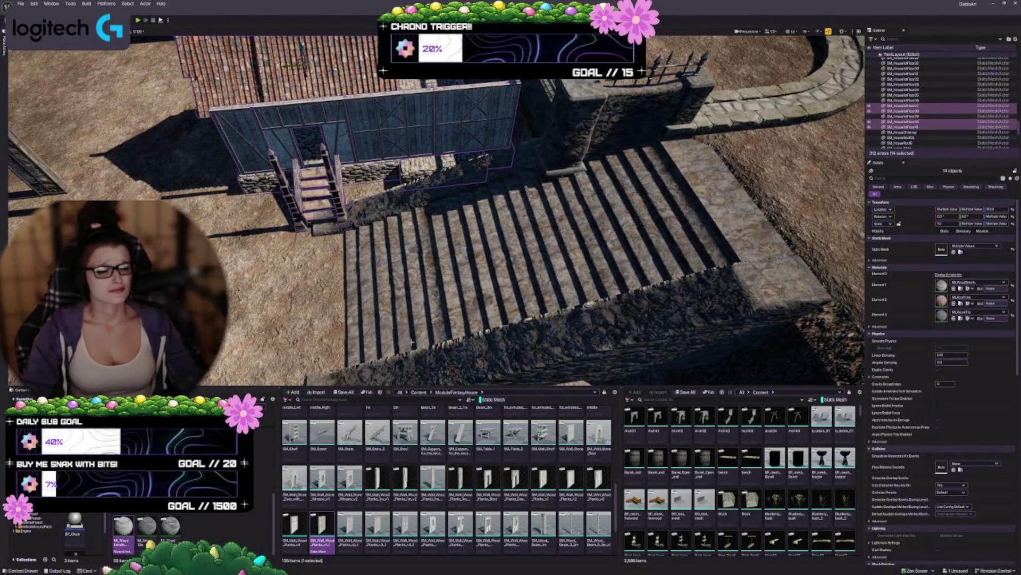
{"action": "key", "text": "f"}
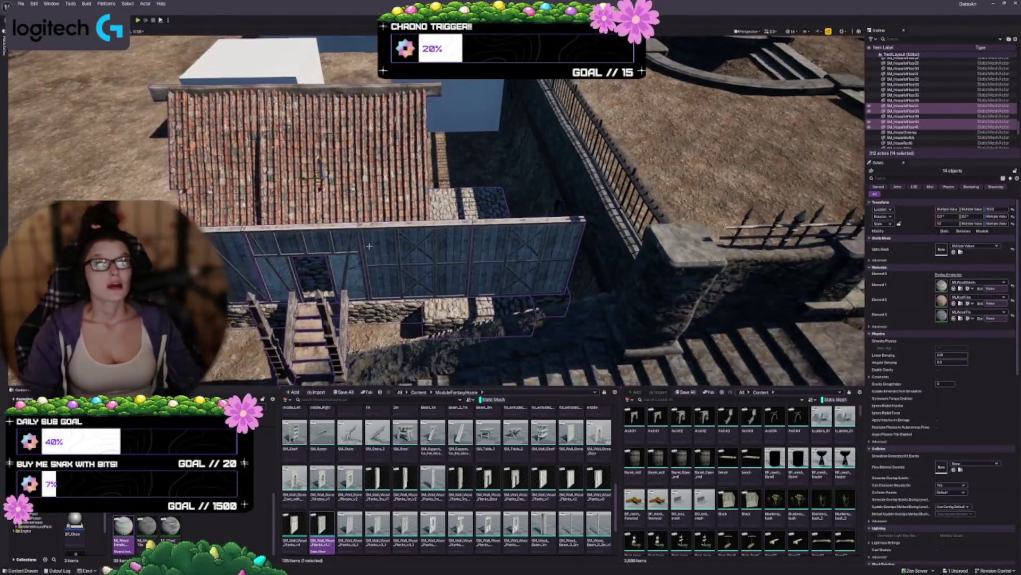
{"action": "left_click", "coordinate": [337, 290]}
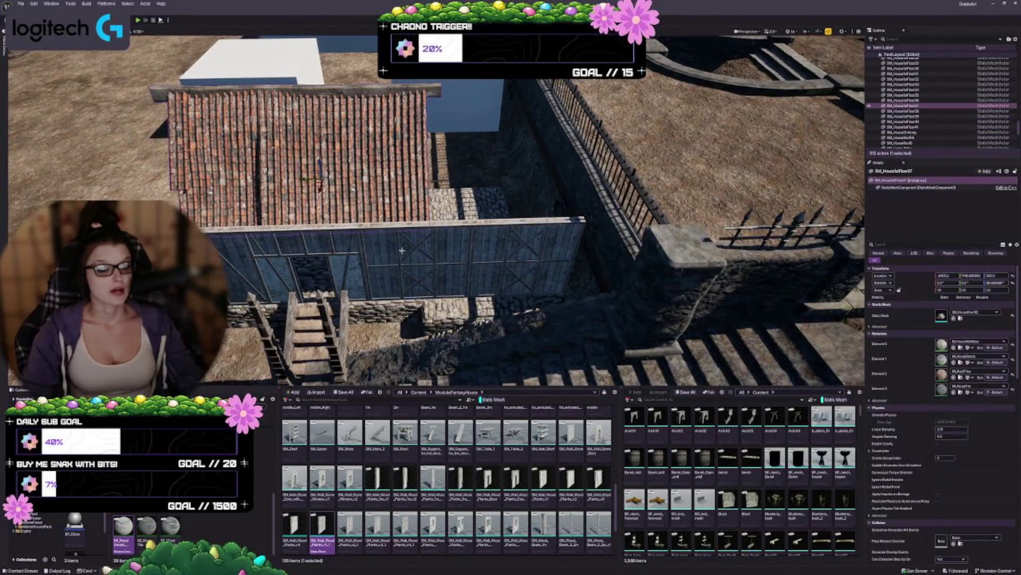
Open Content > FantasyVillage with the Static Mesh filter on and scroll to the House meshes
{"action": "key", "text": "w"}
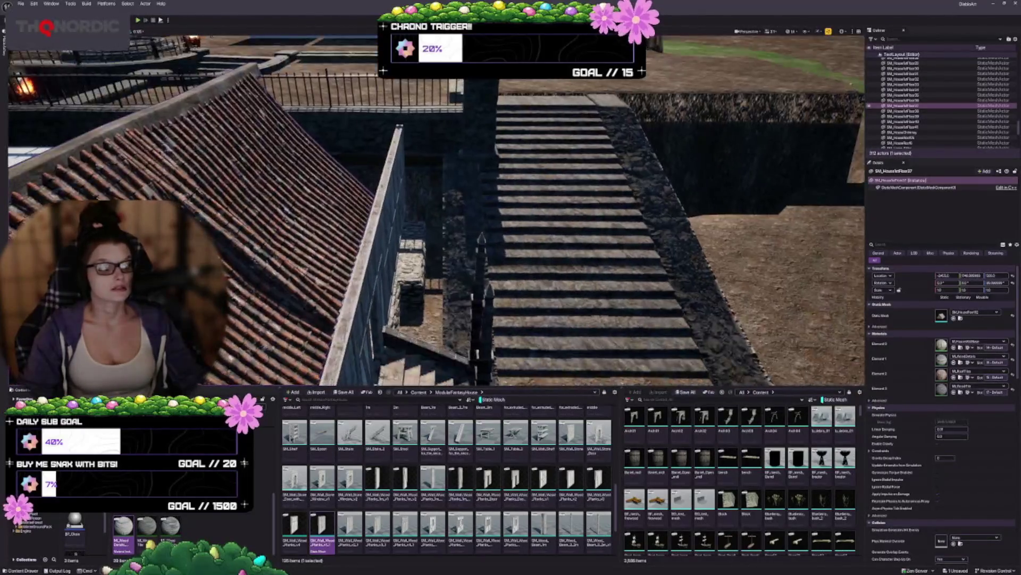
{"action": "scroll", "coordinate": [398, 191], "scroll_direction": "down", "scroll_amount": 3}
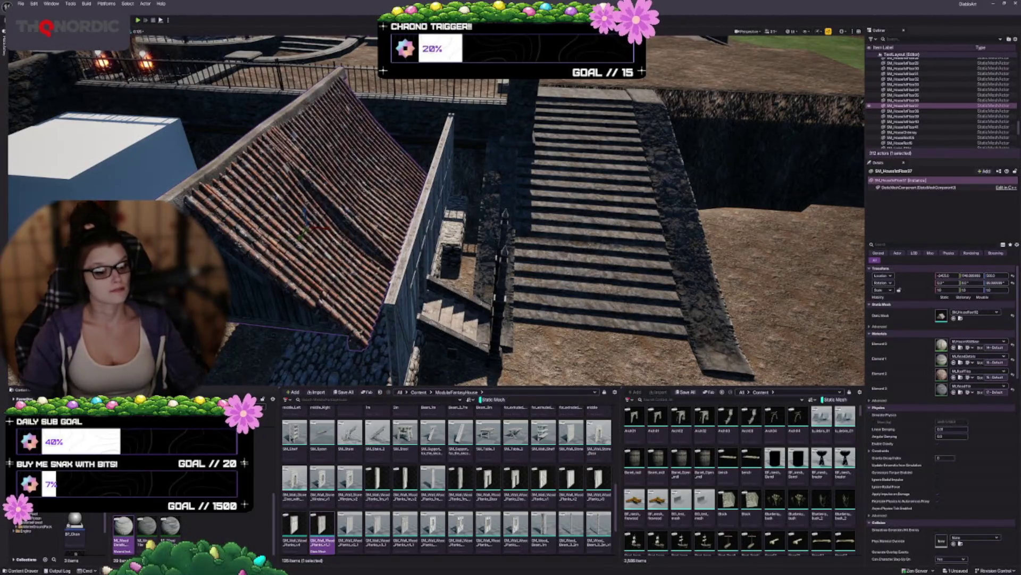
{"action": "scroll", "coordinate": [778, 511], "scroll_direction": "down", "scroll_amount": 2}
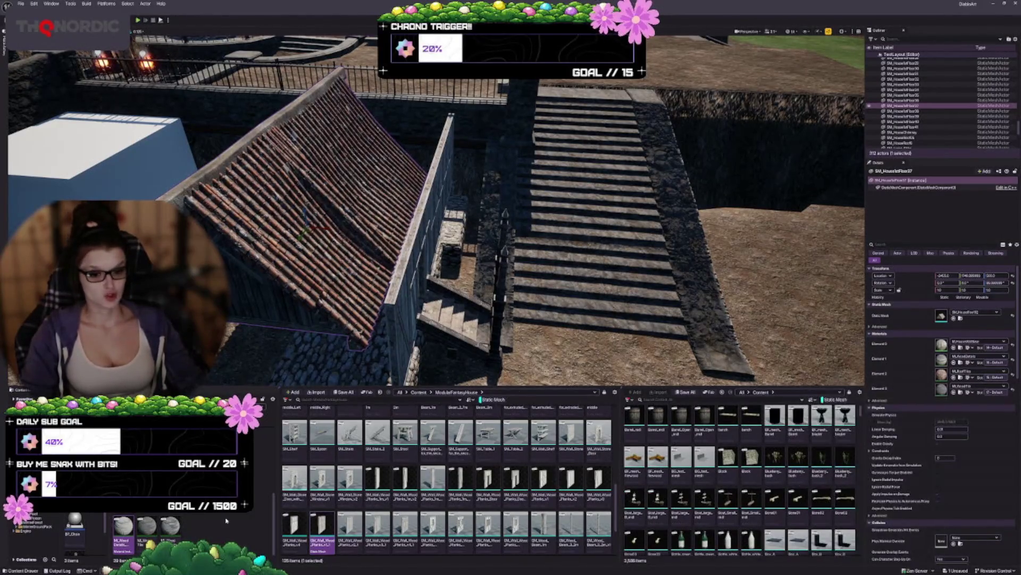
{"action": "scroll", "coordinate": [781, 497], "scroll_direction": "down", "scroll_amount": 10}
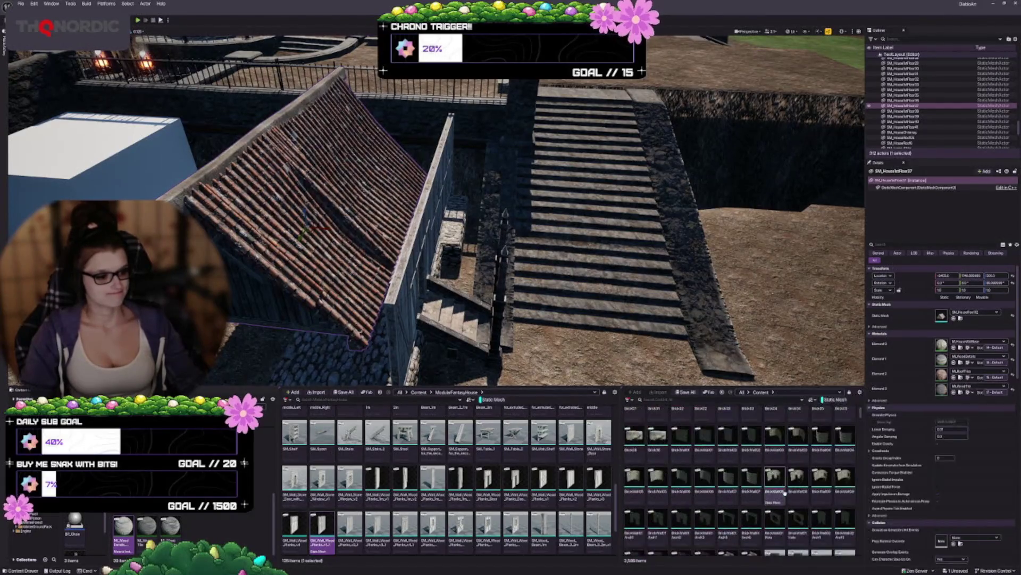
{"action": "scroll", "coordinate": [785, 487], "scroll_direction": "down", "scroll_amount": 10}
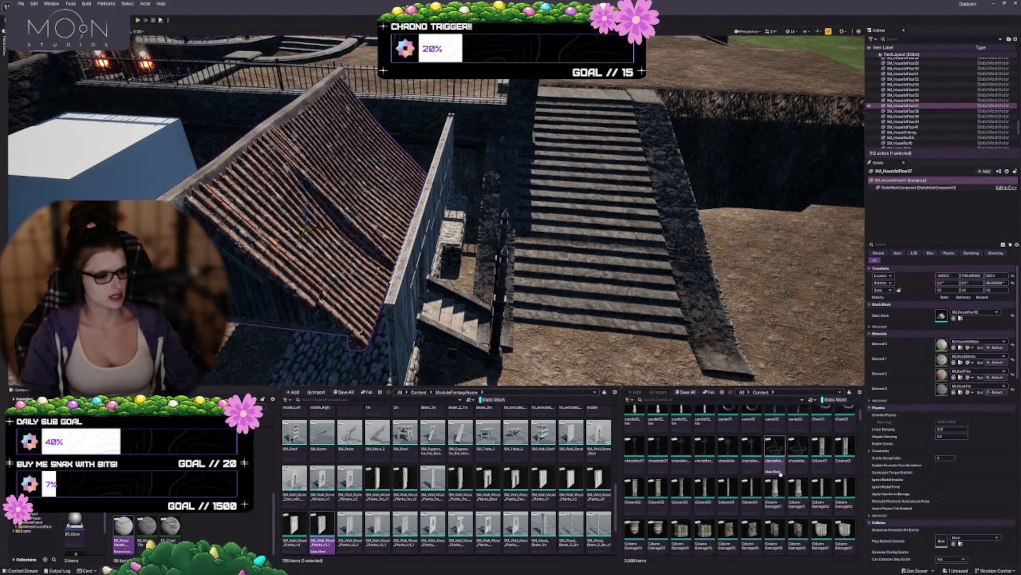
{"action": "scroll", "coordinate": [777, 467], "scroll_direction": "down", "scroll_amount": 10}
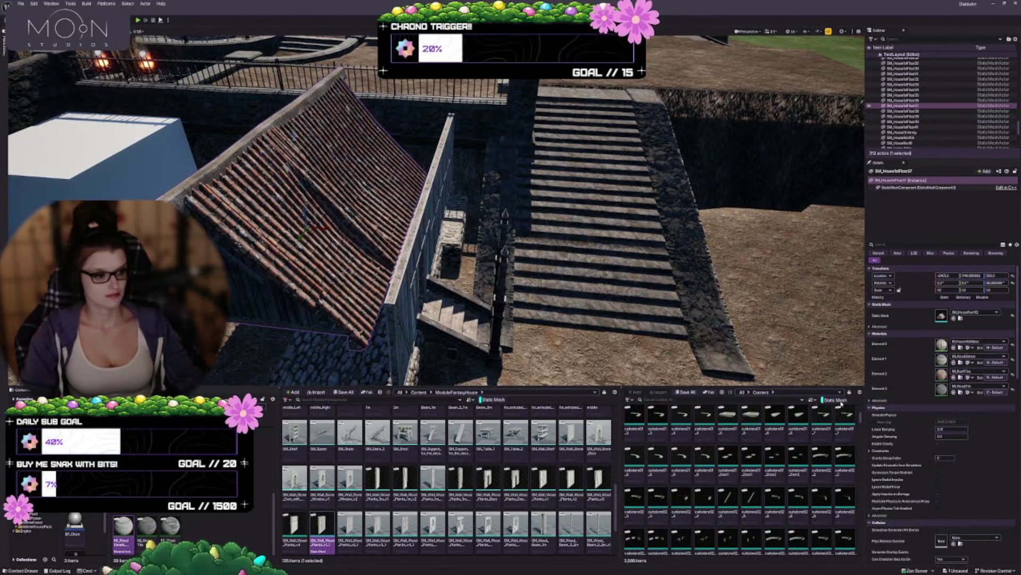
{"action": "left_click", "coordinate": [840, 400]}
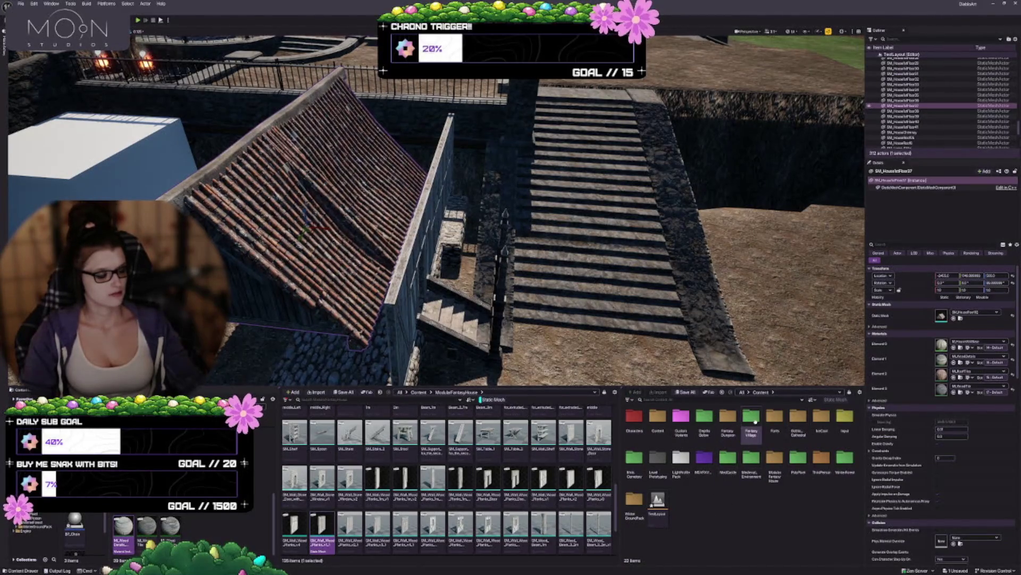
{"action": "double_click", "coordinate": [751, 416]}
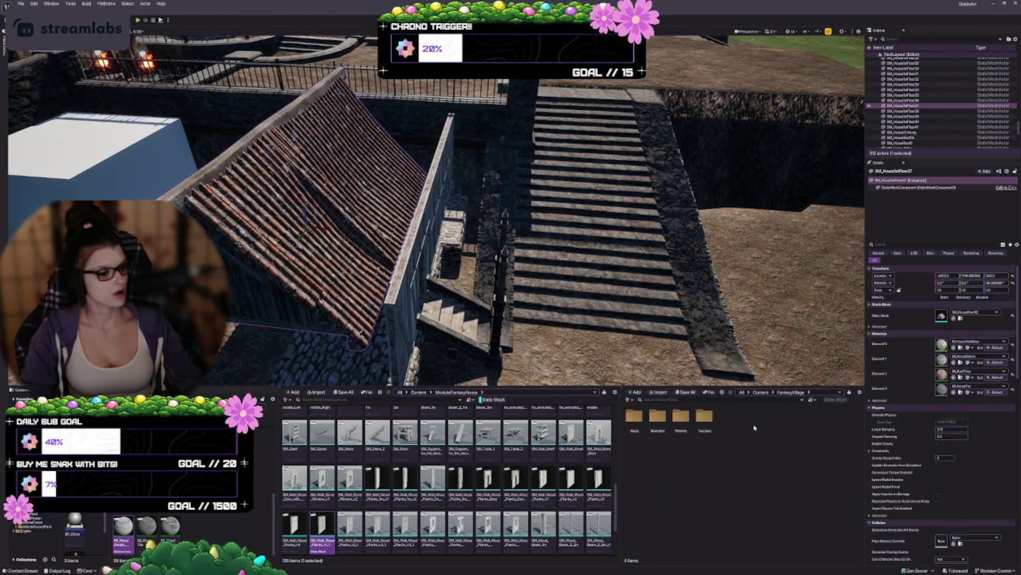
{"action": "left_click", "coordinate": [833, 400]}
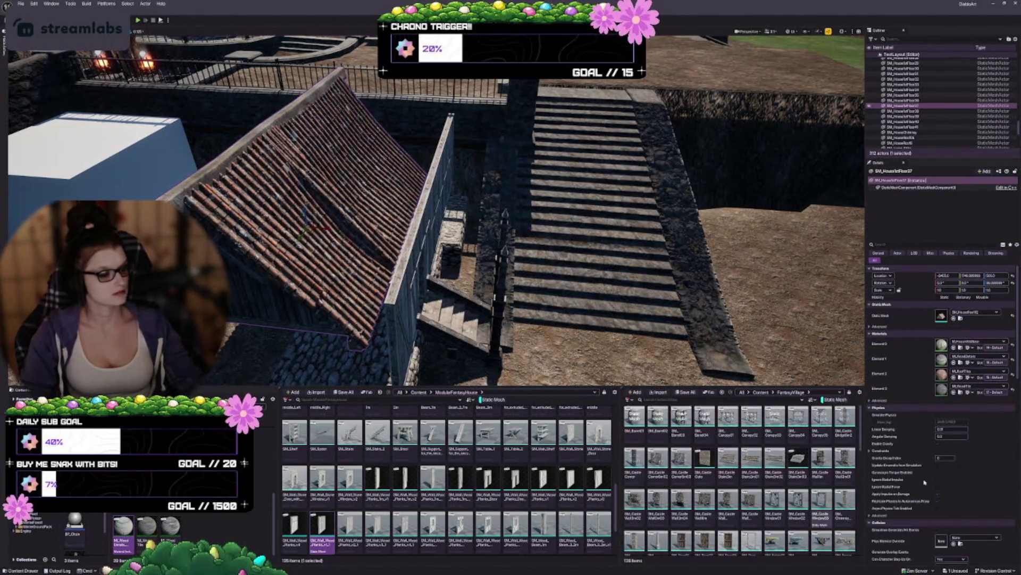
{"action": "scroll", "coordinate": [696, 500], "scroll_direction": "down", "scroll_amount": 10}
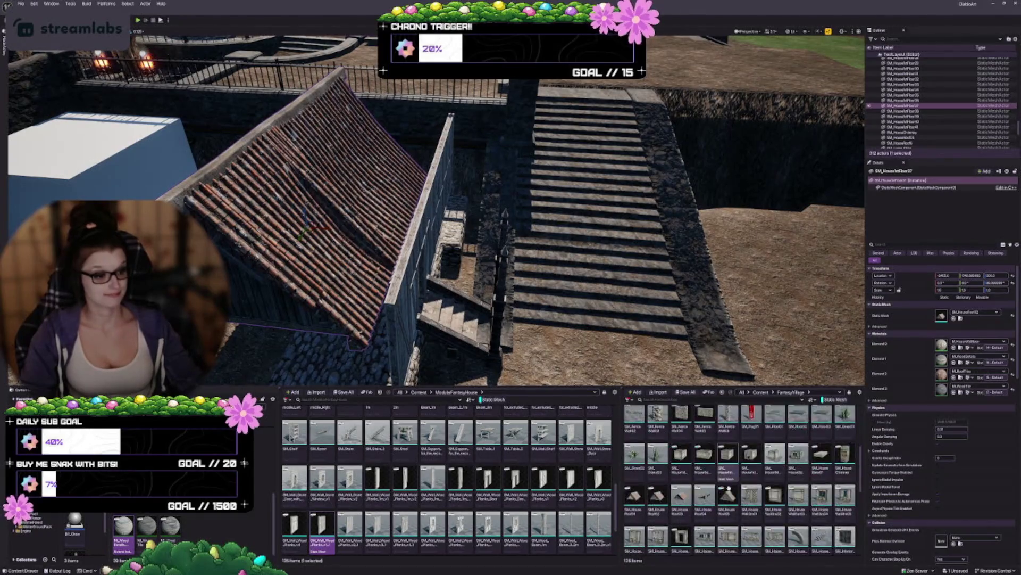
{"action": "scroll", "coordinate": [787, 532], "scroll_direction": "down", "scroll_amount": 2}
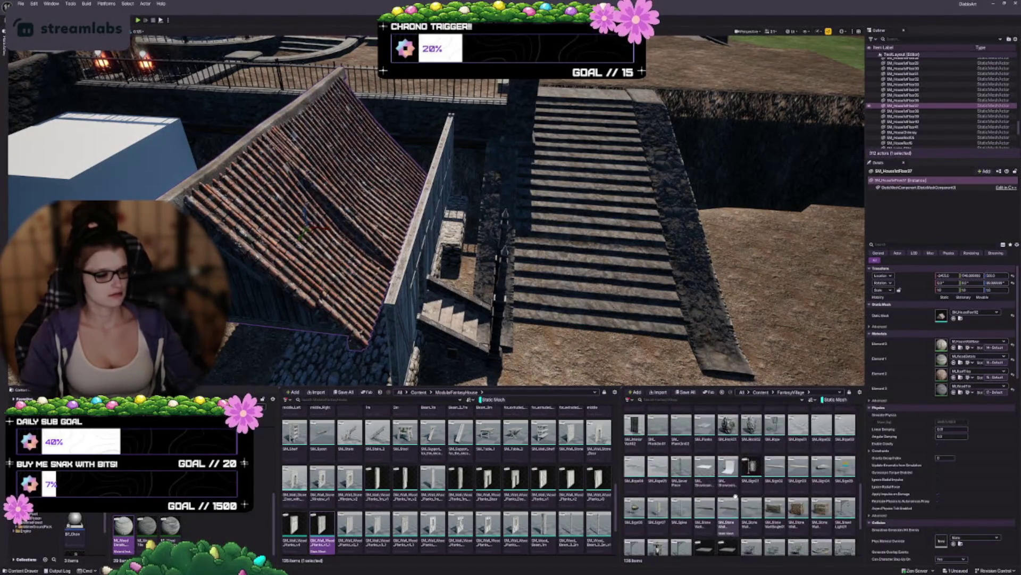
{"action": "scroll", "coordinate": [754, 498], "scroll_direction": "up", "scroll_amount": 2}
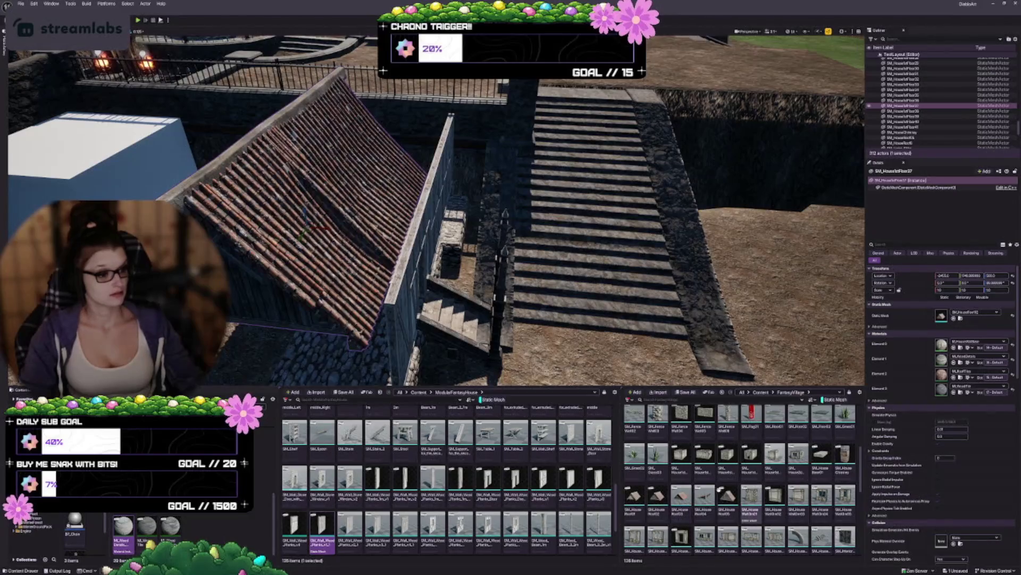
Try SM_House_Roof03, Roof01, Roof02 and Roof05 on the roof, settling back on Roof03
{"action": "left_click", "coordinate": [682, 496]}
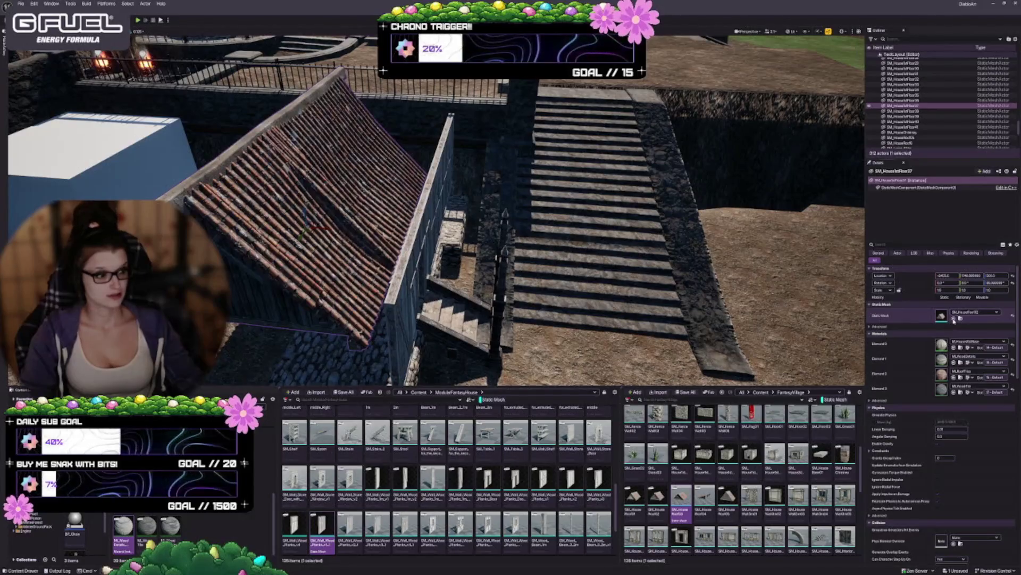
{"action": "left_click", "coordinate": [954, 318]}
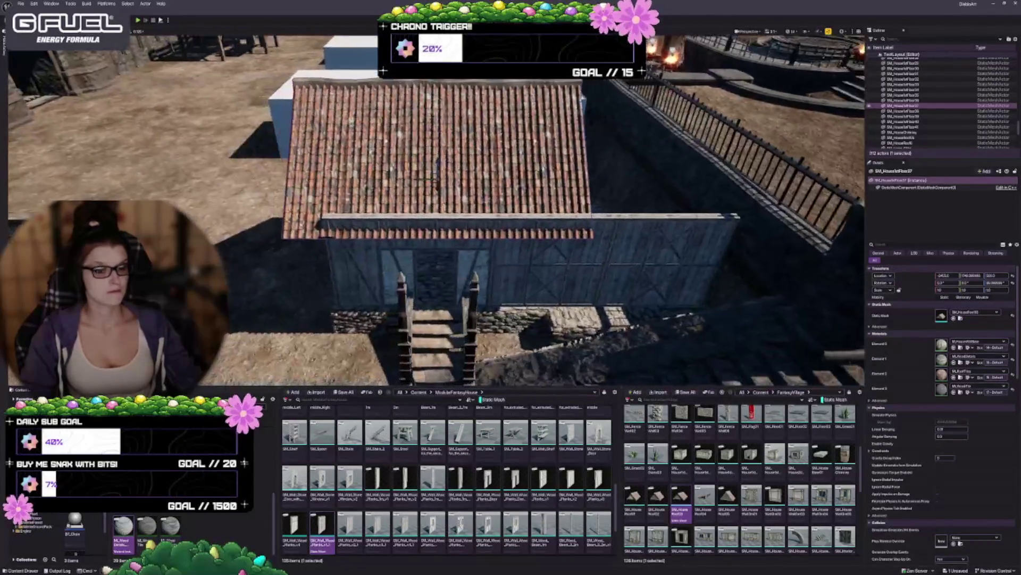
{"action": "left_click", "coordinate": [635, 498]}
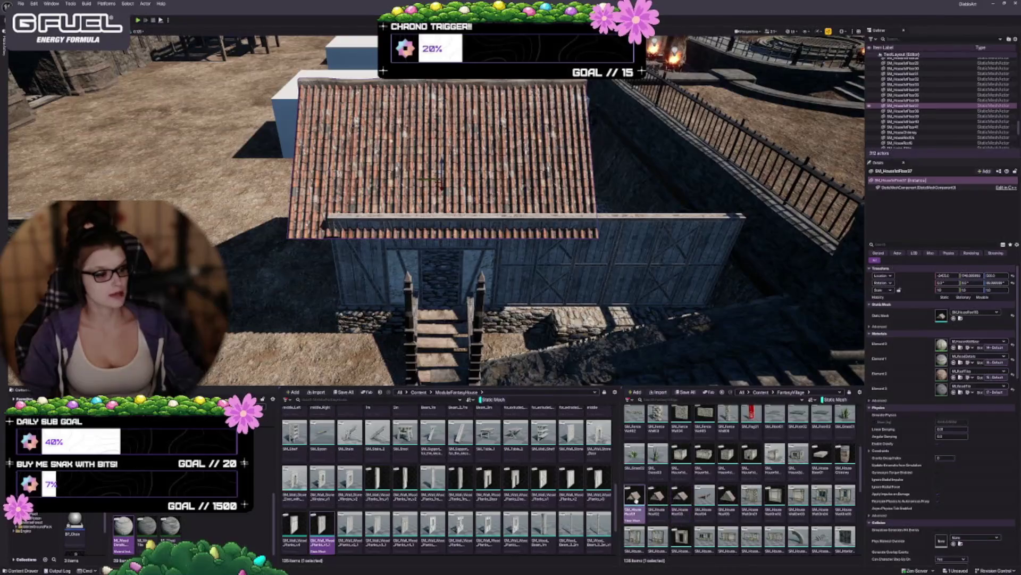
{"action": "left_click", "coordinate": [954, 318]}
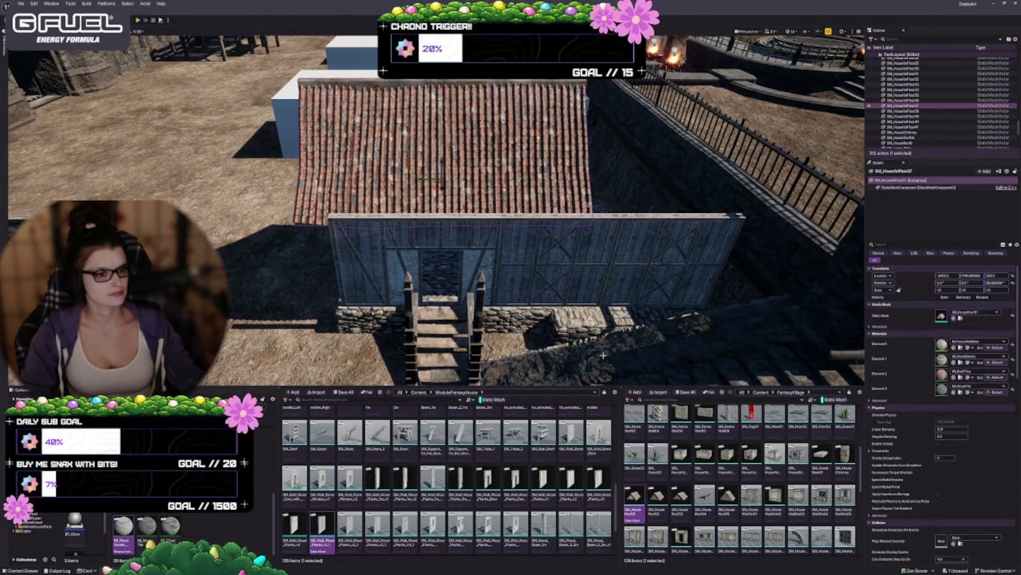
{"action": "left_click", "coordinate": [657, 497]}
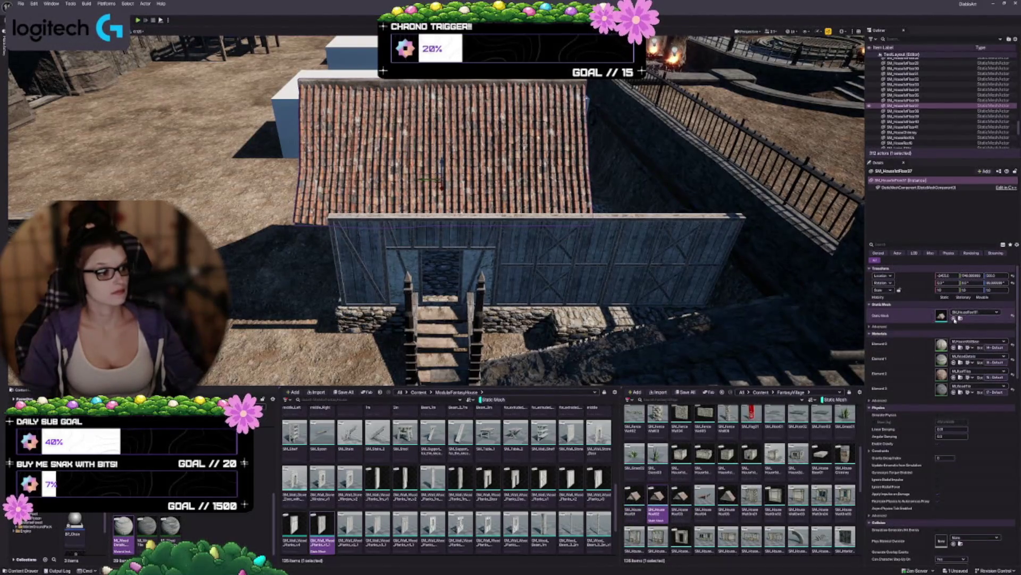
{"action": "left_click", "coordinate": [960, 318]}
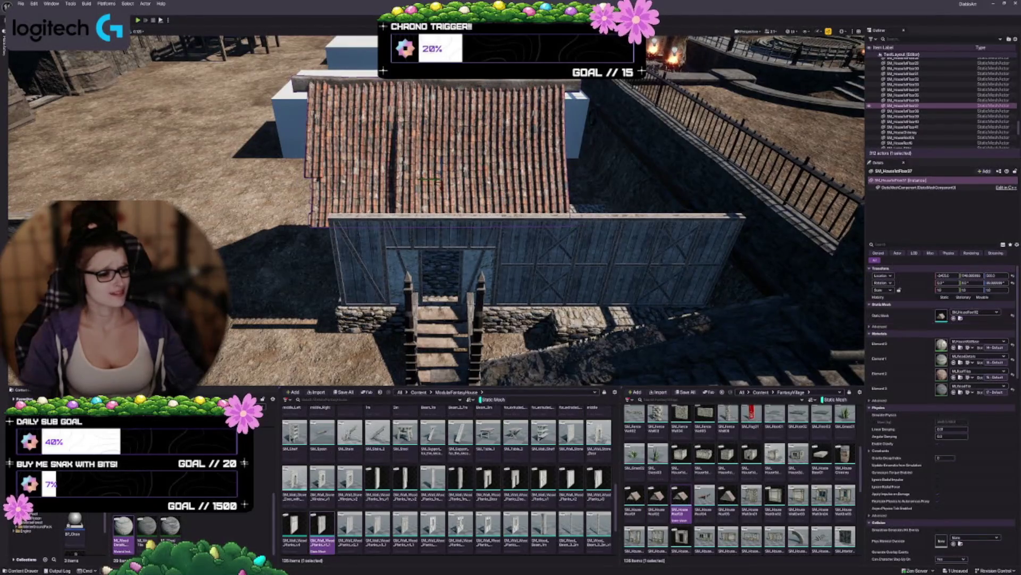
{"action": "left_click", "coordinate": [954, 318]}
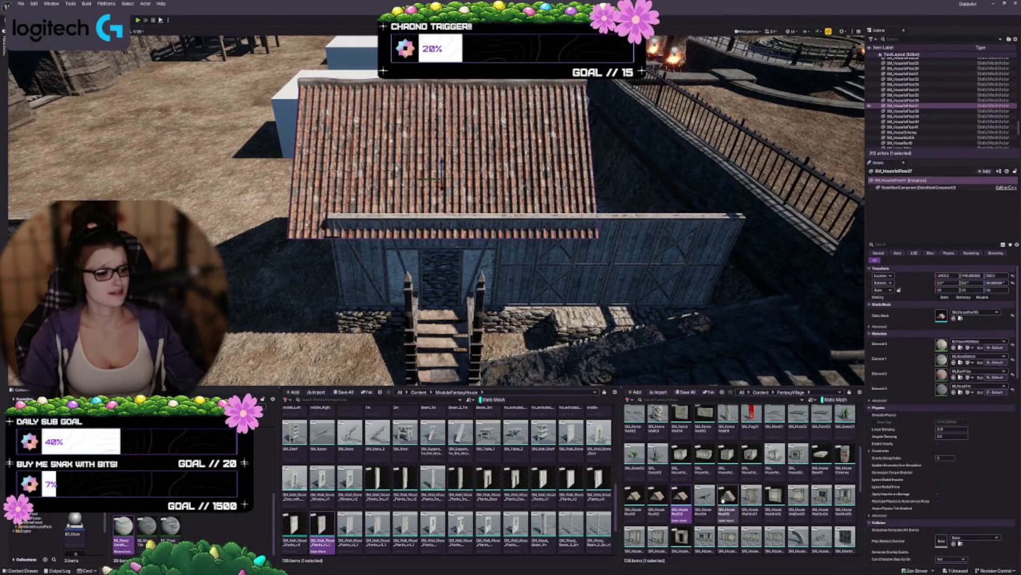
{"action": "left_click", "coordinate": [955, 318]}
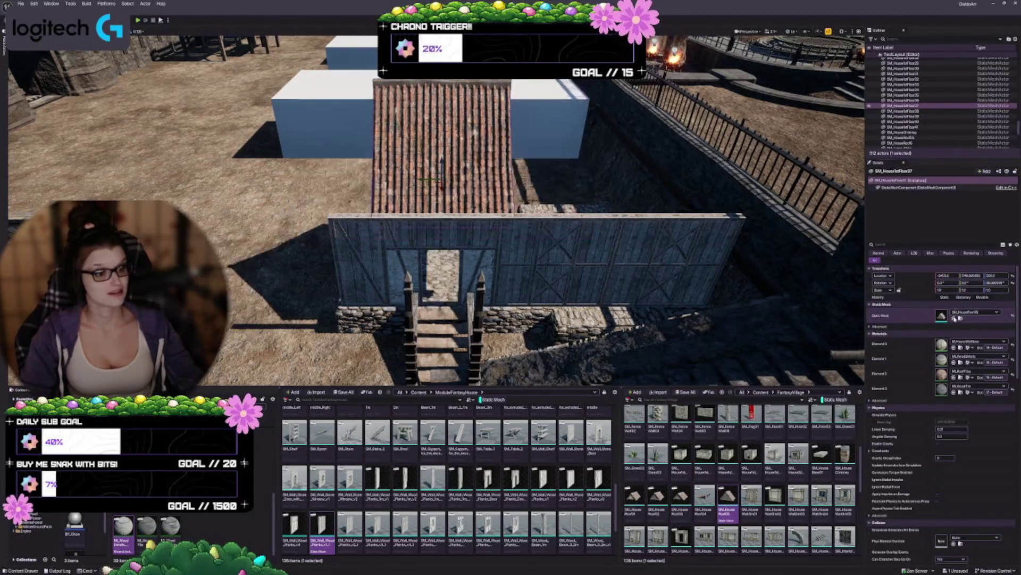
{"action": "key", "text": "ctrl+z"}
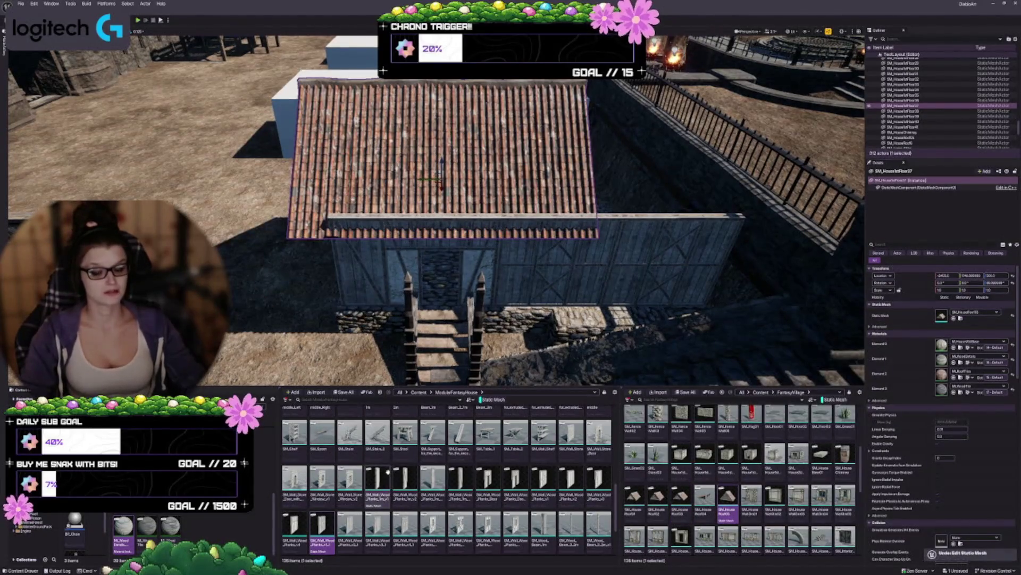
Raise the SM_House_Roof03 roof higher above the timber walls
{"action": "mouse_move", "coordinate": [468, 473]}
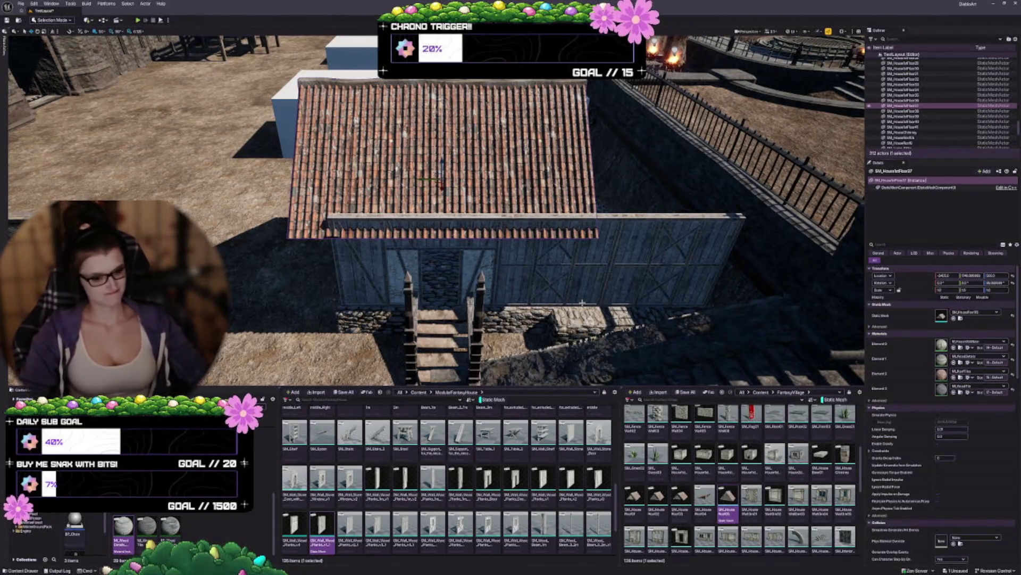
{"action": "mouse_move", "coordinate": [561, 299]}
{"action": "left_mouse_down"}
{"action": "mouse_move", "coordinate": [532, 250]}
{"action": "mouse_move", "coordinate": [505, 266]}
{"action": "mouse_move", "coordinate": [581, 330]}
{"action": "left_mouse_up"}
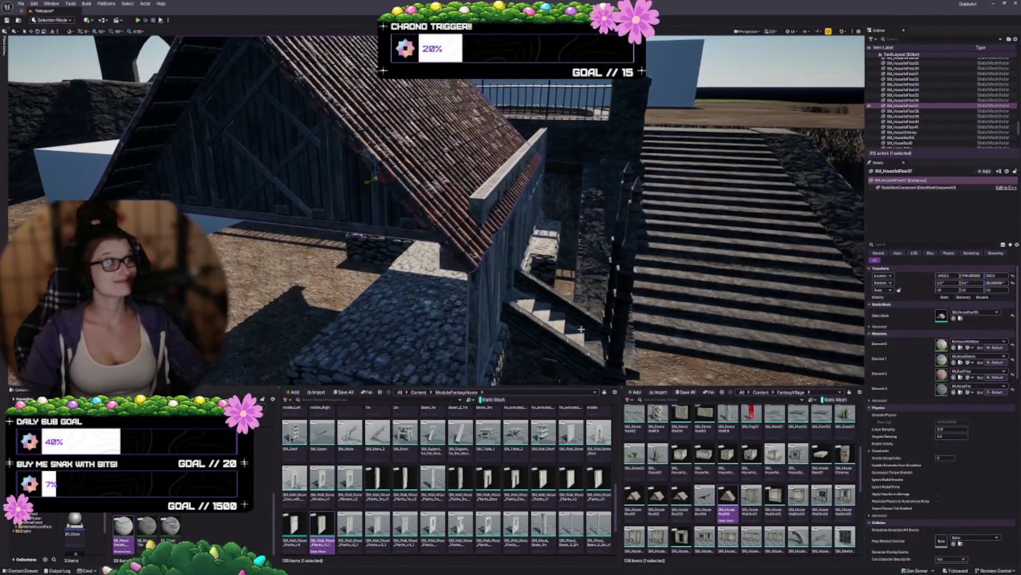
{"action": "left_click_drag", "start_coordinate": [604, 294], "coordinate": [580, 287]}
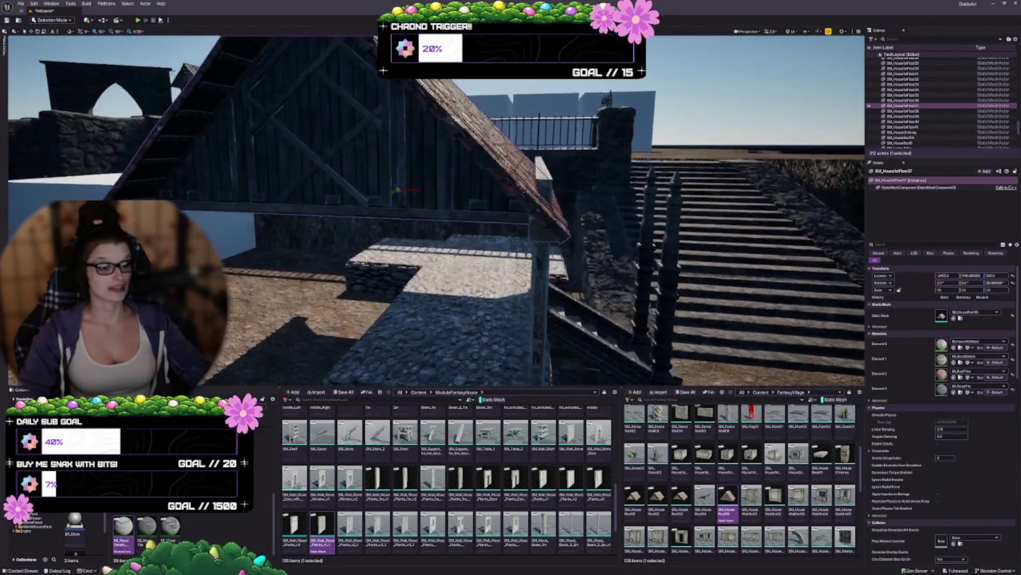
{"action": "mouse_move", "coordinate": [397, 170]}
{"action": "left_mouse_down"}
{"action": "mouse_move", "coordinate": [398, 156]}
{"action": "mouse_move", "coordinate": [359, 155]}
{"action": "mouse_move", "coordinate": [344, 183]}
{"action": "left_mouse_up"}
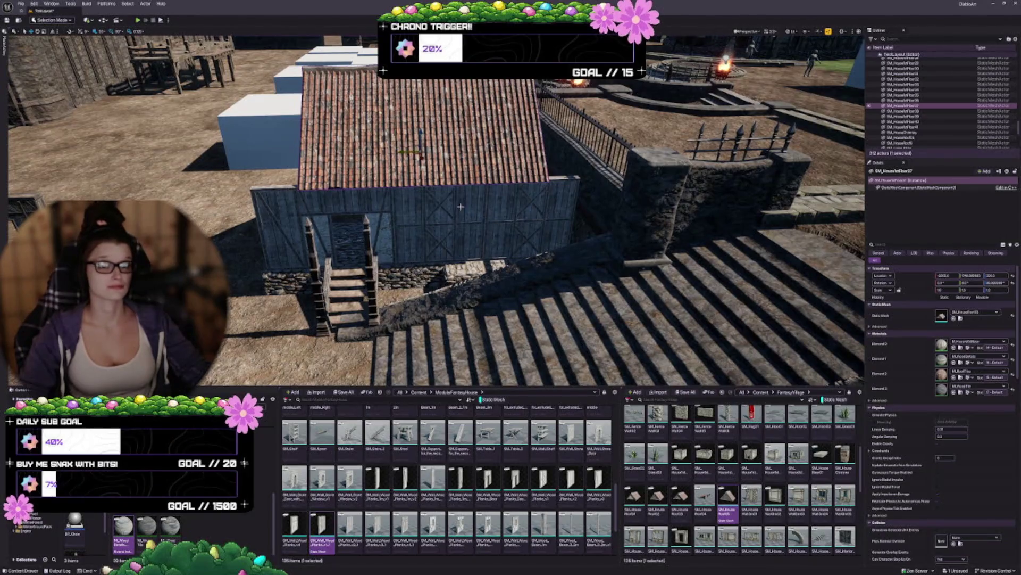
{"action": "scroll", "coordinate": [461, 206], "scroll_direction": "up", "scroll_amount": 5}
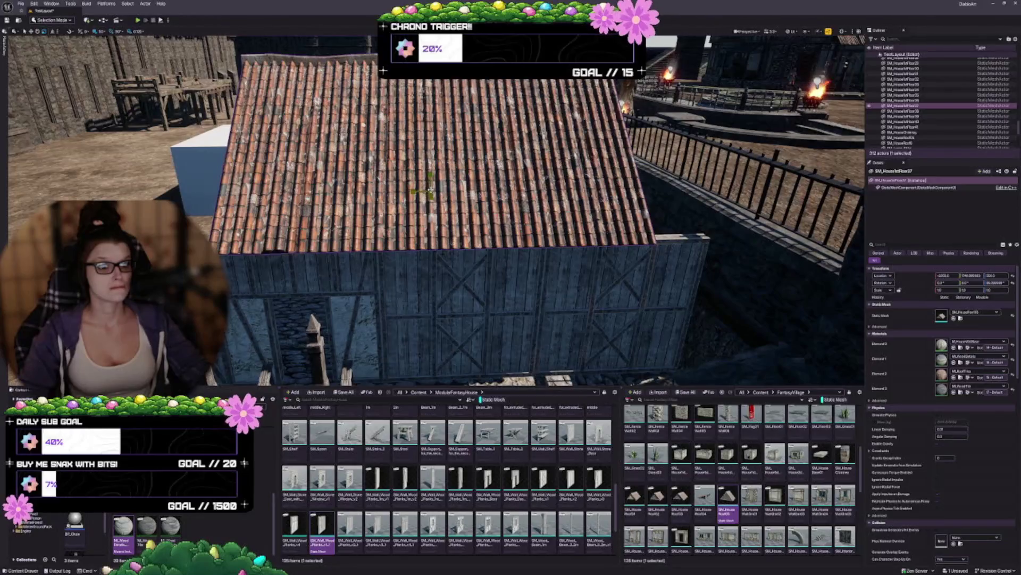
Scale the tiled roof up in two increments
{"action": "left_click_drag", "start_coordinate": [429, 190], "coordinate": [437, 184]}
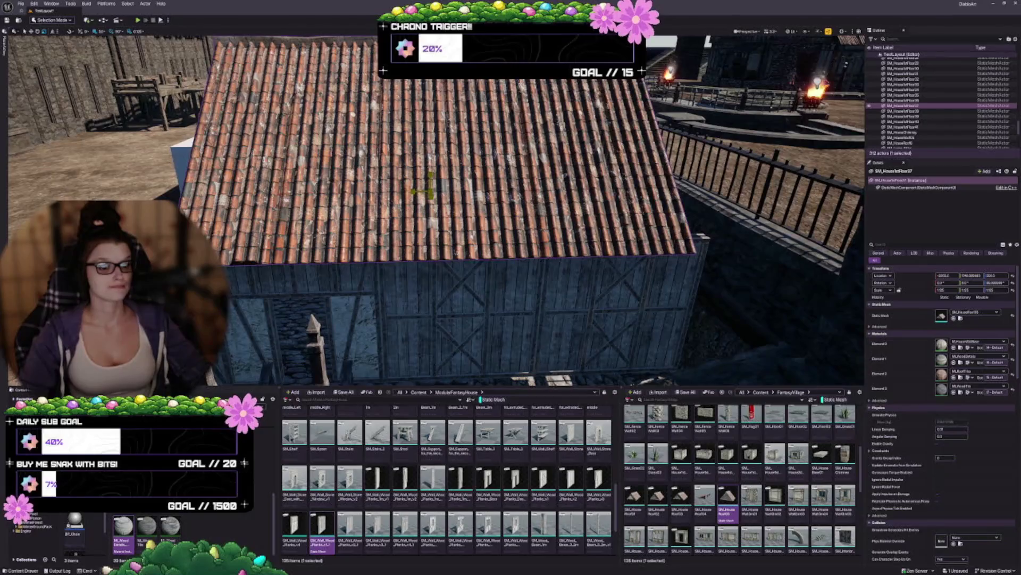
{"action": "left_click_drag", "start_coordinate": [436, 183], "coordinate": [443, 177]}
{"action": "key", "text": "s"}
{"action": "key", "text": "w"}
{"action": "key", "text": "s"}
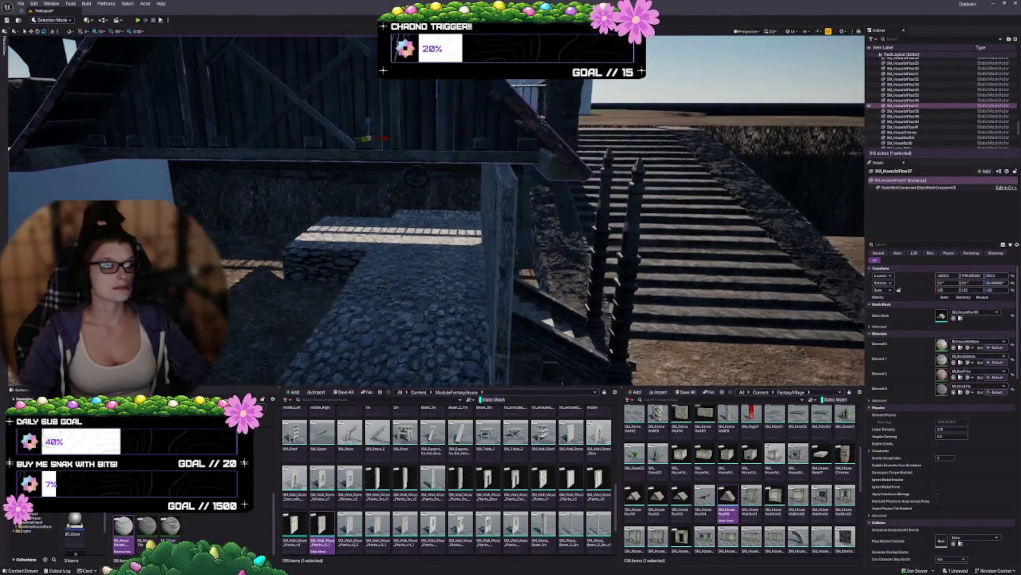
{"action": "key", "text": "d"}
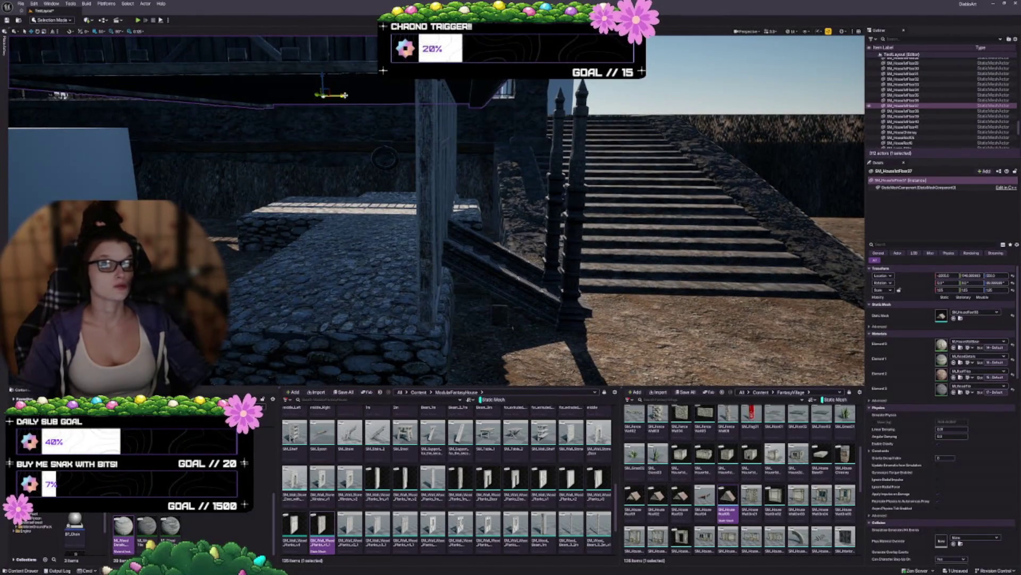
Slide the roof left into position and check that it covers the timber house
{"action": "mouse_move", "coordinate": [336, 95]}
{"action": "left_mouse_down"}
{"action": "mouse_move", "coordinate": [323, 93]}
{"action": "mouse_move", "coordinate": [335, 97]}
{"action": "left_mouse_up"}
{"action": "key", "text": "d"}
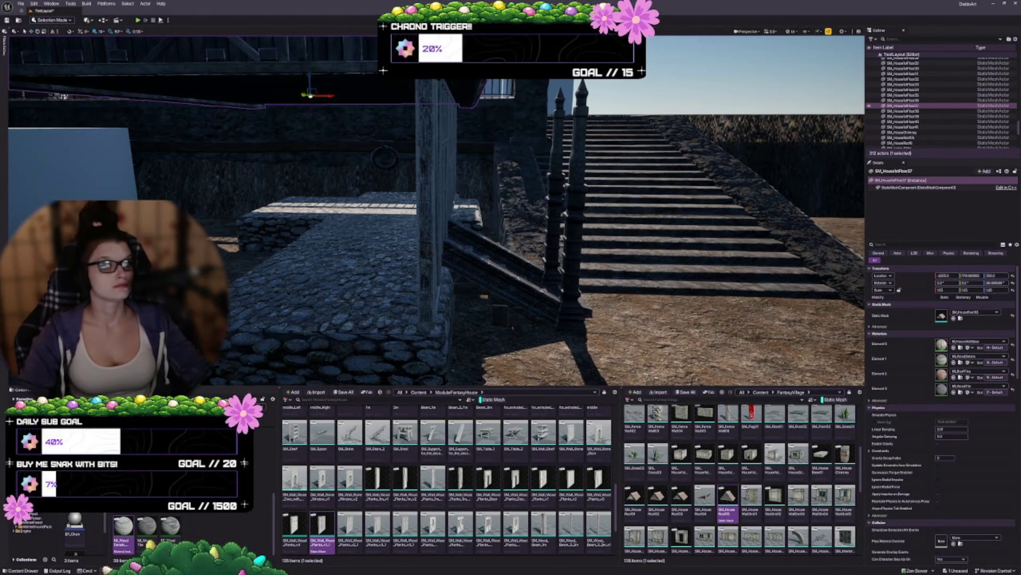
{"action": "key", "text": "s"}
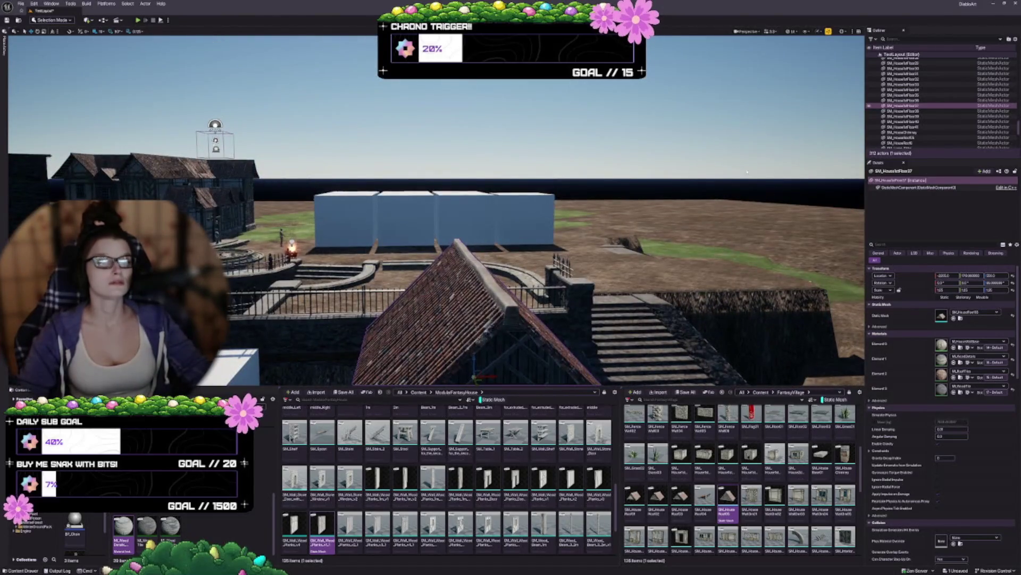
{"action": "key", "text": "w"}
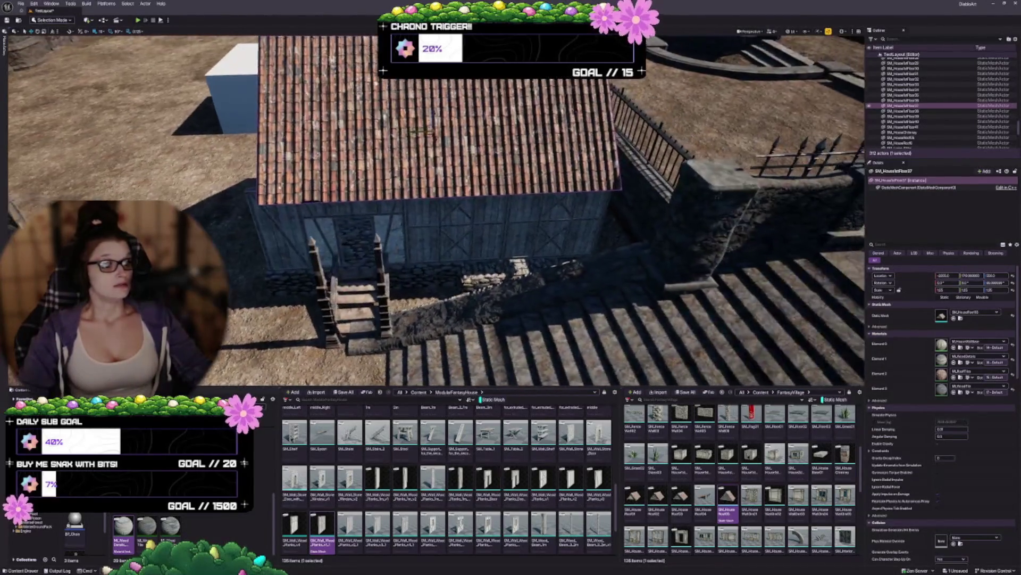
{"action": "key", "text": "w"}
{"action": "key", "text": "s"}
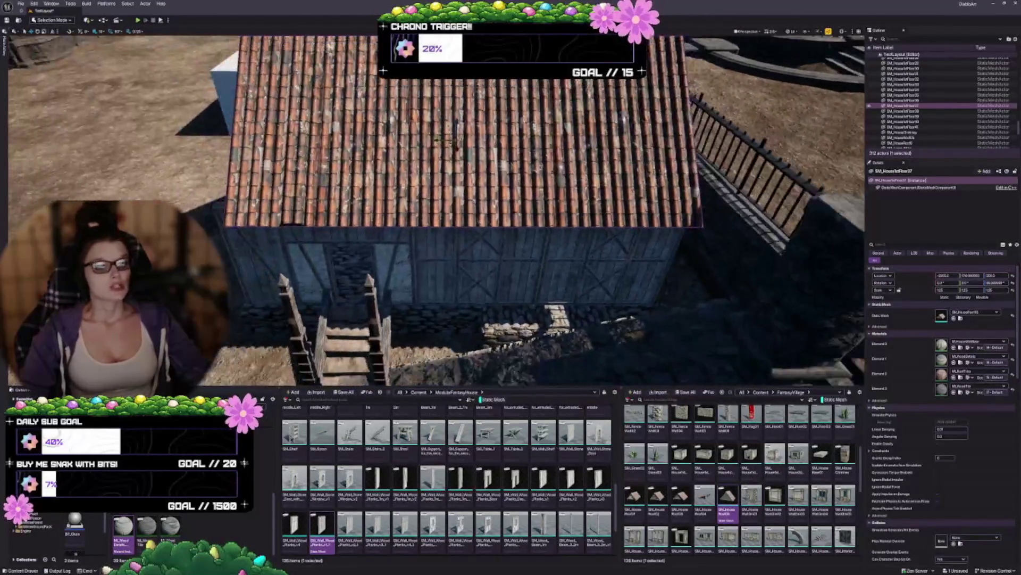
{"action": "key", "text": "s"}
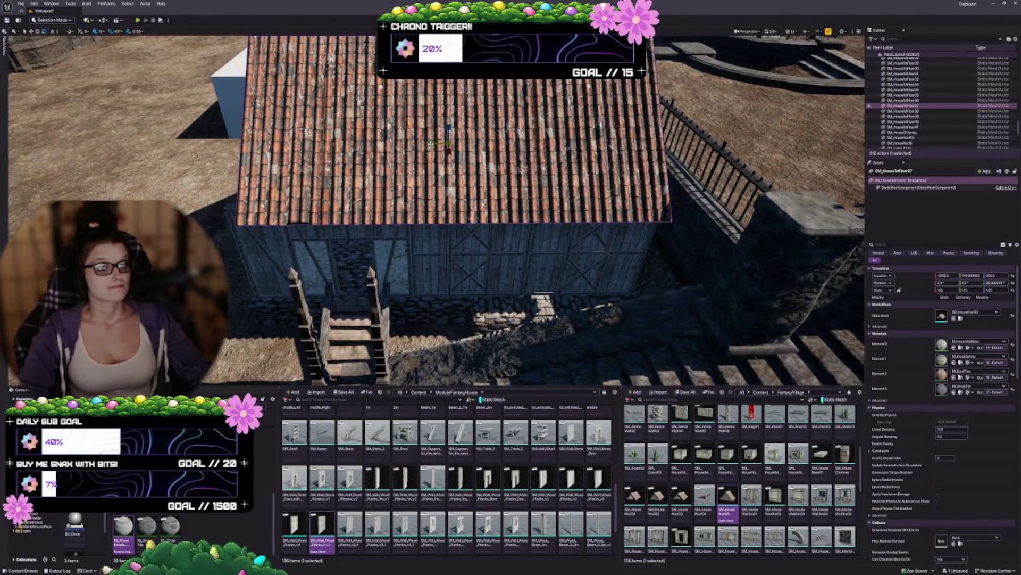
{"action": "scroll", "coordinate": [431, 143], "scroll_direction": "up", "scroll_amount": 1}
{"action": "mouse_move", "coordinate": [471, 286]}
{"action": "left_mouse_down"}
{"action": "mouse_move", "coordinate": [471, 255]}
{"action": "mouse_move", "coordinate": [474, 293]}
{"action": "mouse_move", "coordinate": [452, 287]}
{"action": "mouse_move", "coordinate": [502, 289]}
{"action": "left_mouse_up"}
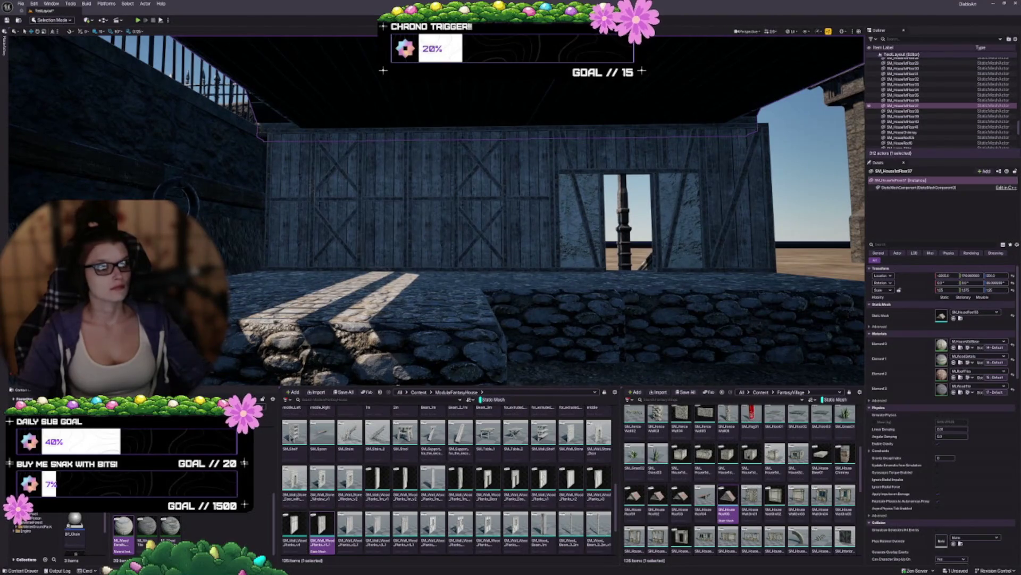
{"action": "mouse_move", "coordinate": [502, 289]}
{"action": "left_mouse_down"}
{"action": "mouse_move", "coordinate": [505, 303]}
{"action": "mouse_move", "coordinate": [507, 218]}
{"action": "mouse_move", "coordinate": [503, 250]}
{"action": "mouse_move", "coordinate": [468, 234]}
{"action": "mouse_move", "coordinate": [431, 162]}
{"action": "left_mouse_up"}
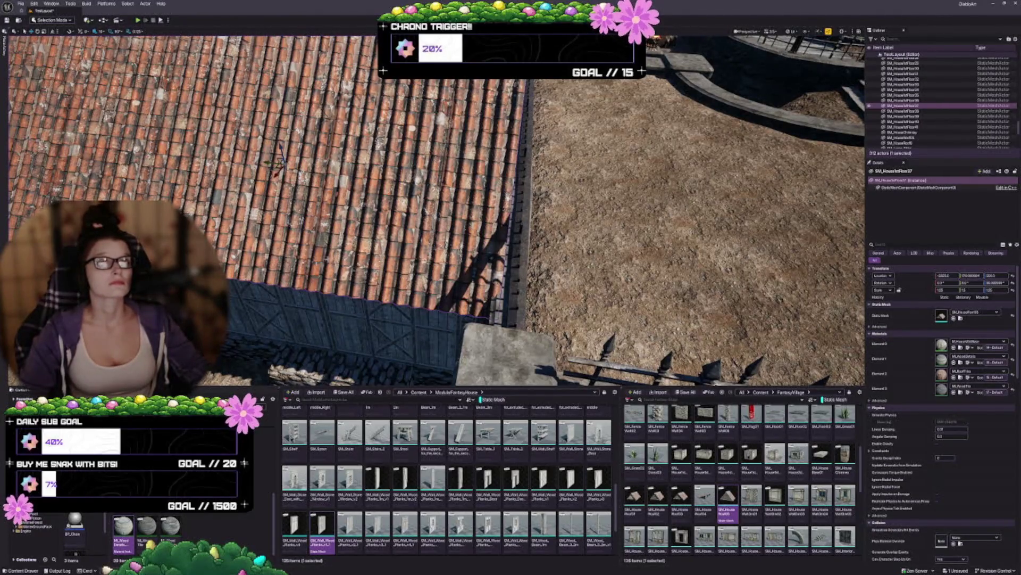
{"action": "key", "text": "f"}
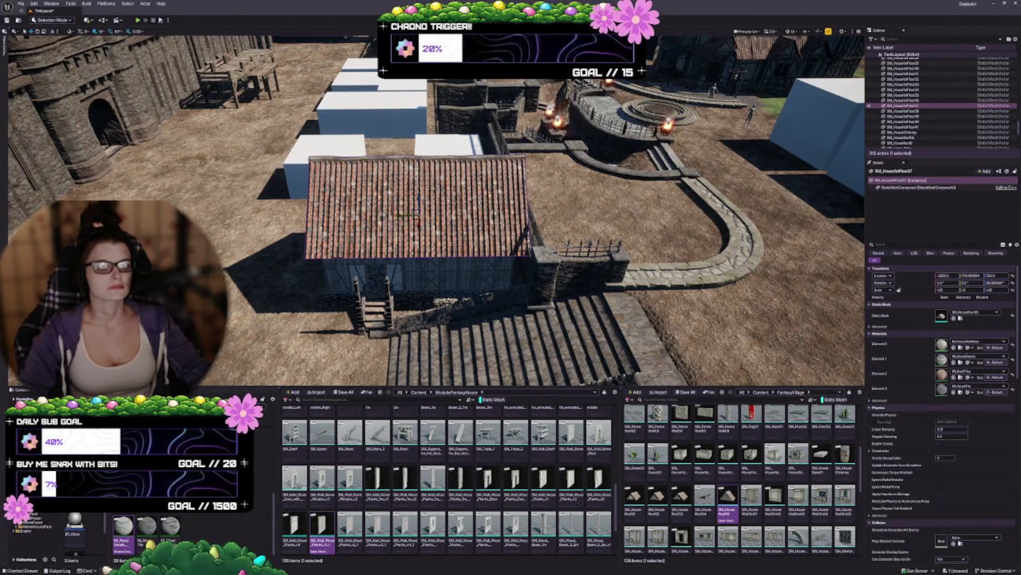
{"action": "scroll", "coordinate": [436, 210], "scroll_direction": "up", "scroll_amount": 6}
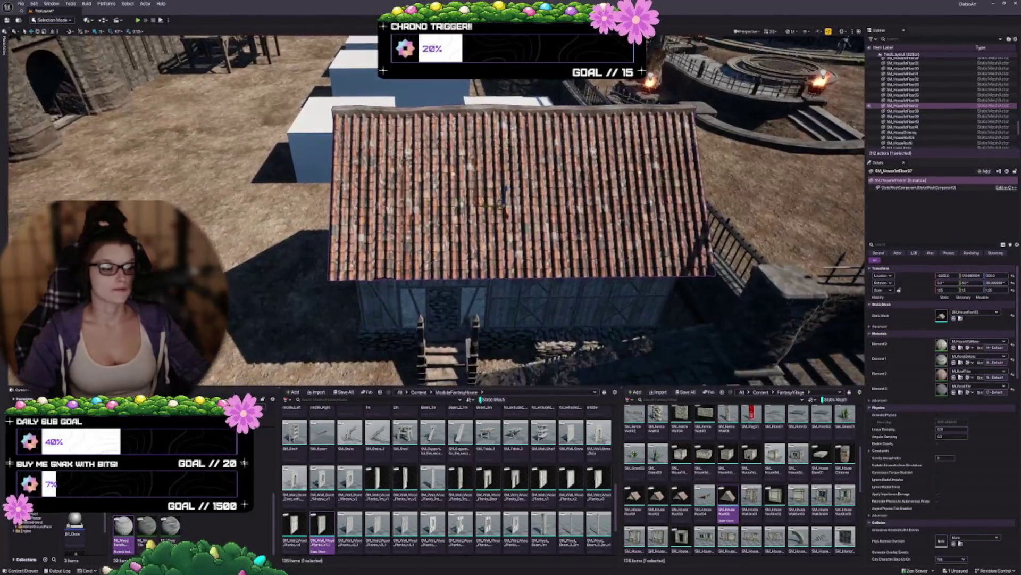
{"action": "scroll", "coordinate": [436, 210], "scroll_direction": "down", "scroll_amount": 5}
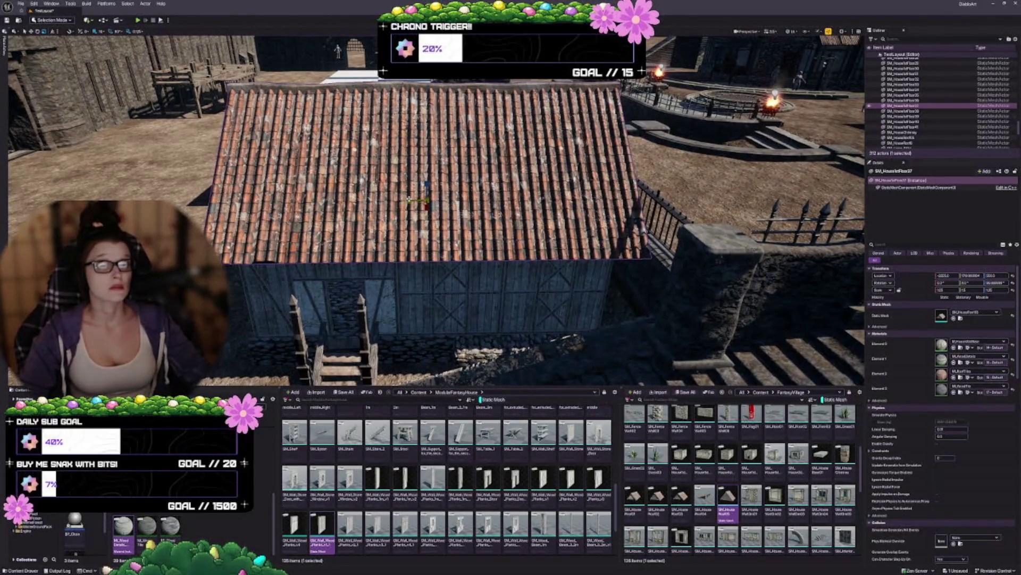
{"action": "scroll", "coordinate": [409, 200], "scroll_direction": "down", "scroll_amount": 2}
{"action": "scroll", "coordinate": [409, 200], "scroll_direction": "down", "scroll_amount": 2}
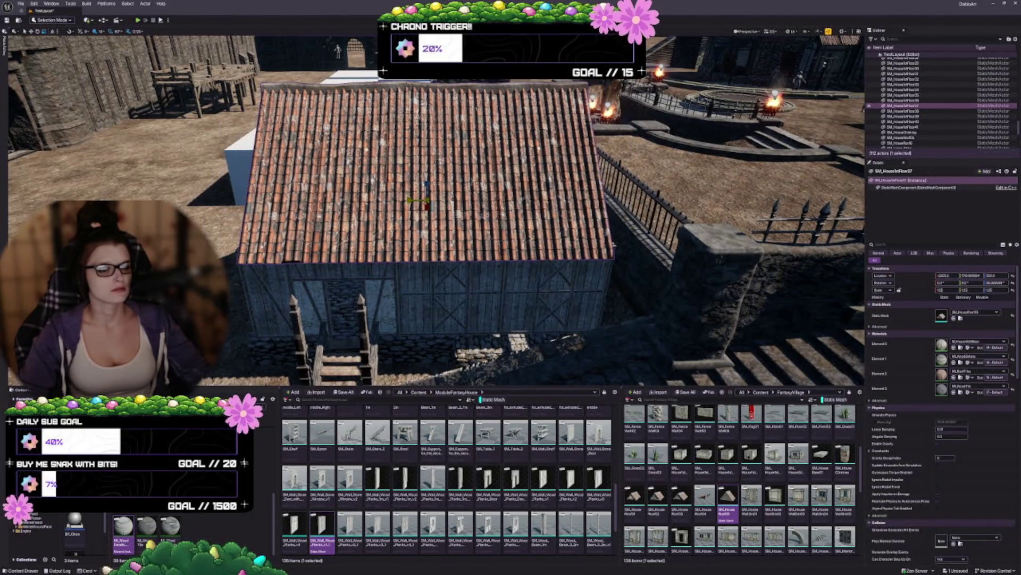
{"action": "scroll", "coordinate": [409, 200], "scroll_direction": "down", "scroll_amount": 2}
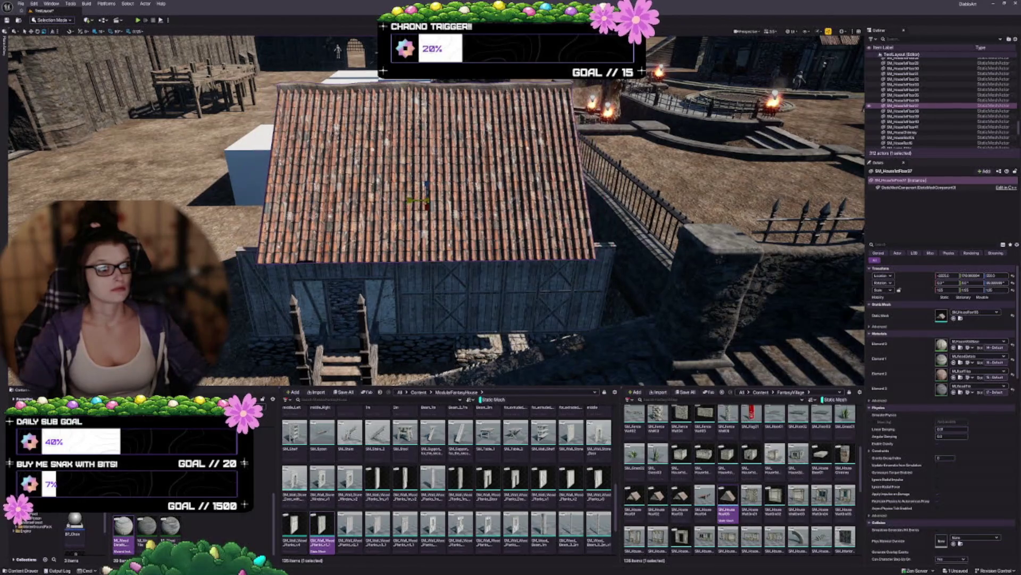
{"action": "mouse_move", "coordinate": [409, 200]}
{"action": "left_mouse_down"}
{"action": "mouse_move", "coordinate": [409, 128]}
{"action": "mouse_move", "coordinate": [452, 155]}
{"action": "mouse_move", "coordinate": [468, 128]}
{"action": "mouse_move", "coordinate": [495, 149]}
{"action": "left_mouse_up"}
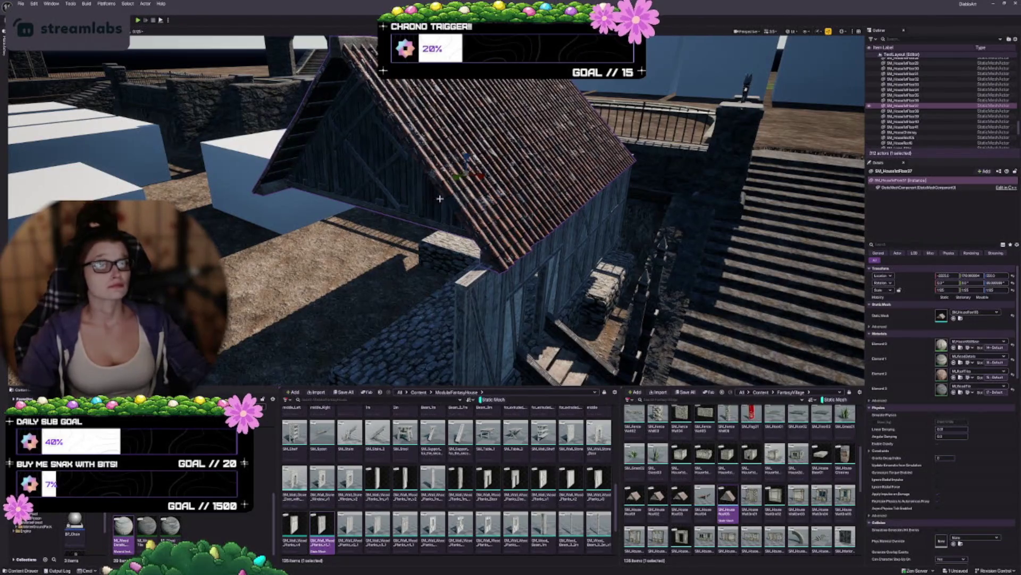
Select the tiled roof piece, shift it slightly along one axis, then deselect it
{"action": "mouse_move", "coordinate": [440, 198]}
{"action": "left_mouse_down"}
{"action": "mouse_move", "coordinate": [443, 168]}
{"action": "mouse_move", "coordinate": [559, 154]}
{"action": "mouse_move", "coordinate": [519, 178]}
{"action": "left_mouse_up"}
{"action": "mouse_move", "coordinate": [310, 232]}
{"action": "left_mouse_down"}
{"action": "mouse_move", "coordinate": [298, 235]}
{"action": "mouse_move", "coordinate": [305, 217]}
{"action": "mouse_move", "coordinate": [317, 218]}
{"action": "mouse_move", "coordinate": [318, 263]}
{"action": "left_mouse_up"}
{"action": "right_click", "coordinate": [318, 263]}
{"action": "left_click", "coordinate": [489, 196]}
{"action": "mouse_move", "coordinate": [489, 196]}
{"action": "left_mouse_down"}
{"action": "mouse_move", "coordinate": [463, 201]}
{"action": "mouse_move", "coordinate": [458, 223]}
{"action": "mouse_move", "coordinate": [375, 108]}
{"action": "mouse_move", "coordinate": [428, 118]}
{"action": "left_mouse_up"}
{"action": "left_click_drag", "start_coordinate": [477, 141], "coordinate": [527, 133]}
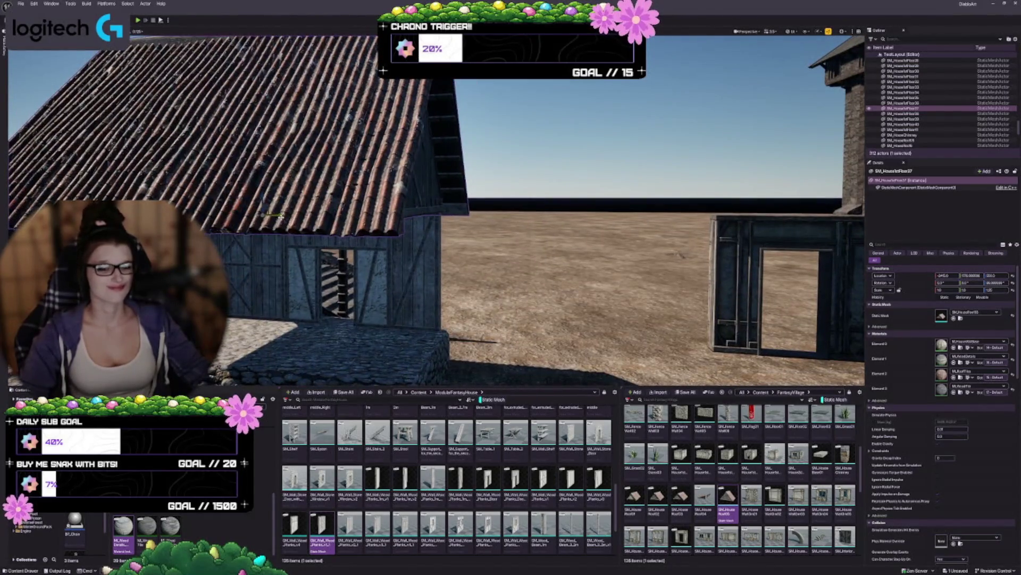
{"action": "left_click_drag", "start_coordinate": [280, 215], "coordinate": [289, 220]}
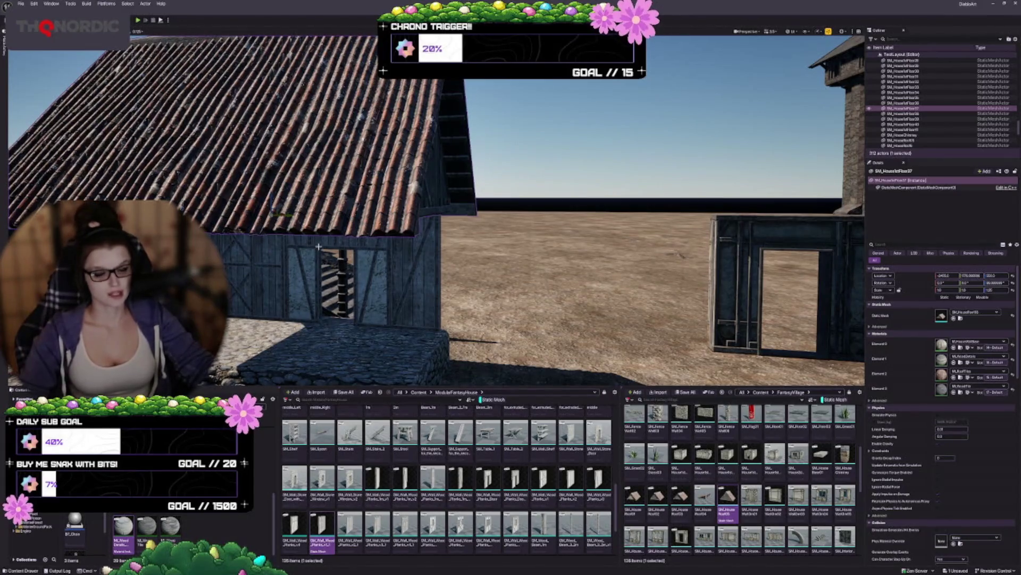
{"action": "key", "text": "w"}
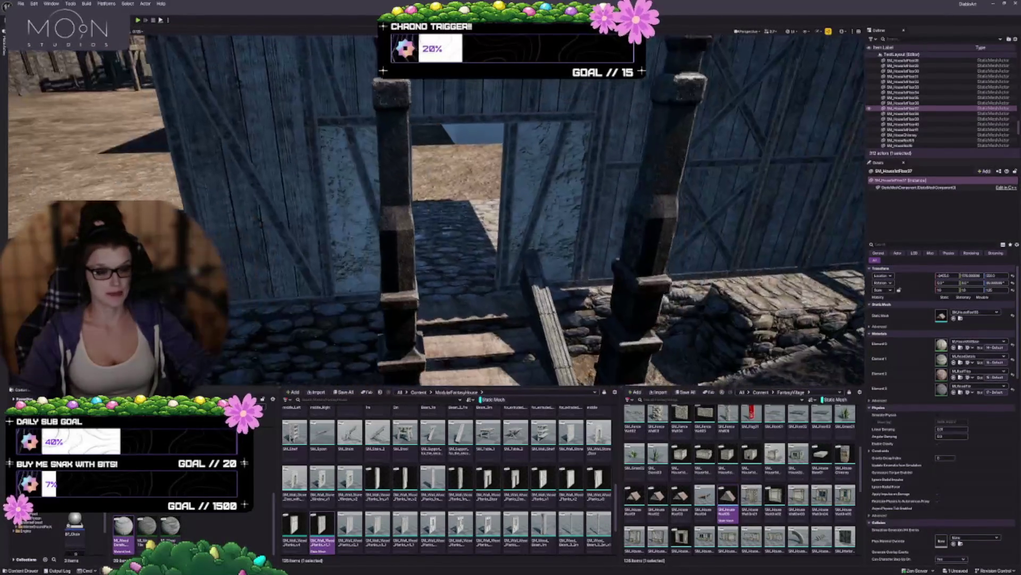
{"action": "scroll", "coordinate": [439, 287], "scroll_direction": "down", "scroll_amount": 10}
{"action": "key", "text": "Escape"}
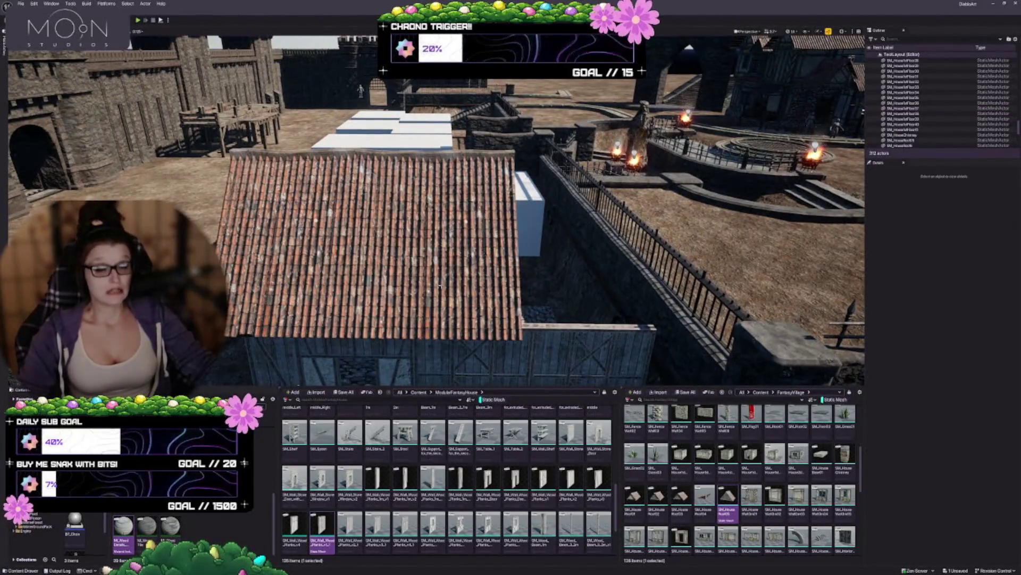
Inspect the gap between the roof and the front wall, then reselect the tiled roof piece
{"action": "left_click_drag", "start_coordinate": [439, 287], "coordinate": [439, 319]}
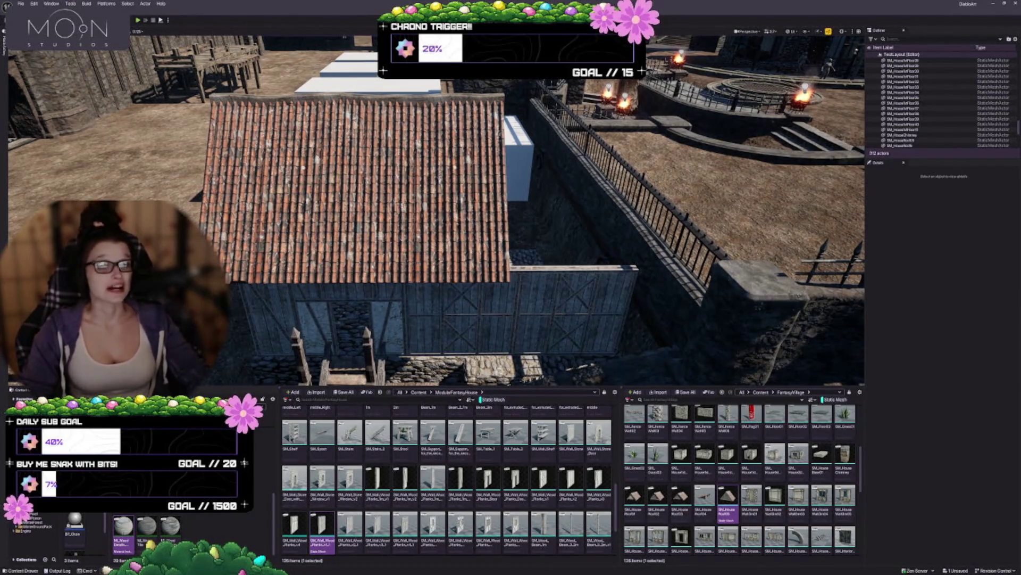
{"action": "key", "text": "w"}
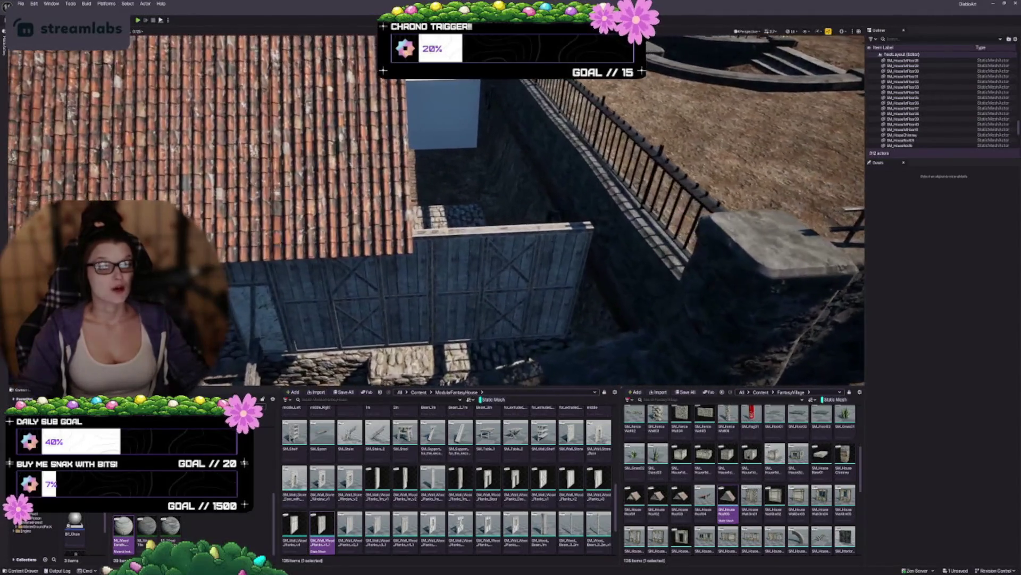
{"action": "key", "text": "s"}
{"action": "left_click", "coordinate": [436, 184]}
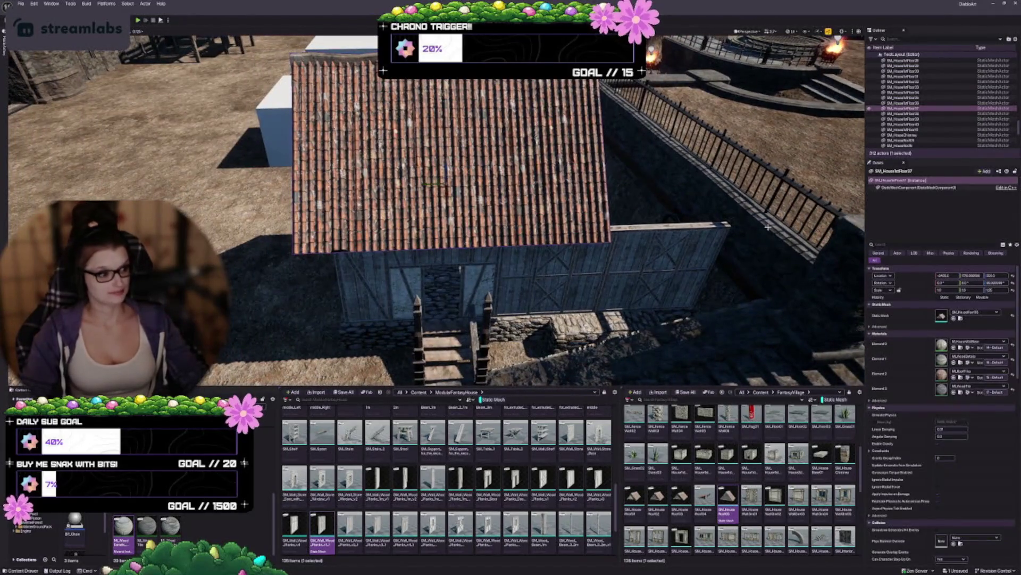
{"action": "scroll", "coordinate": [412, 531], "scroll_direction": "down", "scroll_amount": 1}
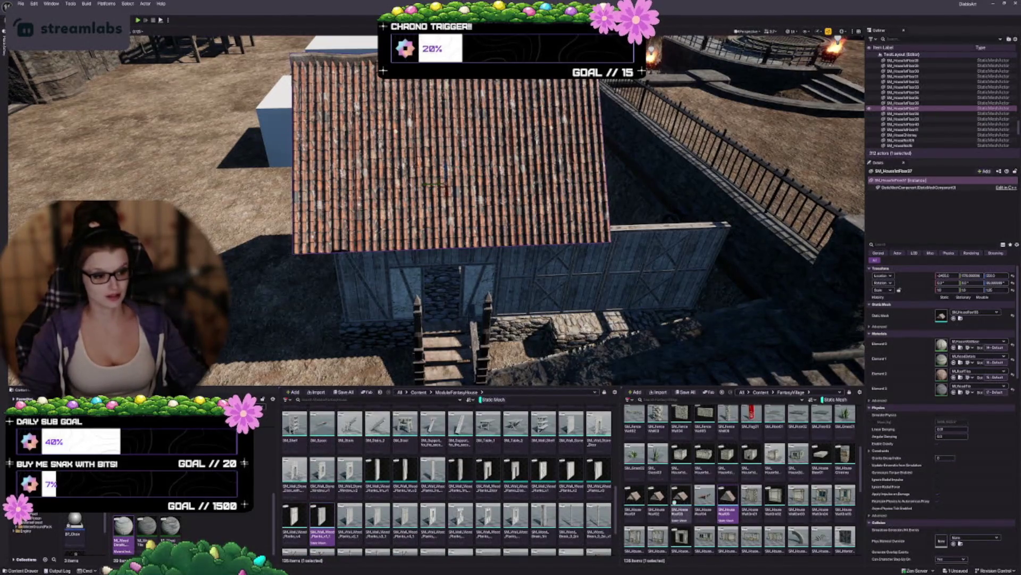
Try SM_HouseRoof01, undo it, then use SM_HouseRoof02 and slide the roof slightly right
{"action": "left_click", "coordinate": [633, 500]}
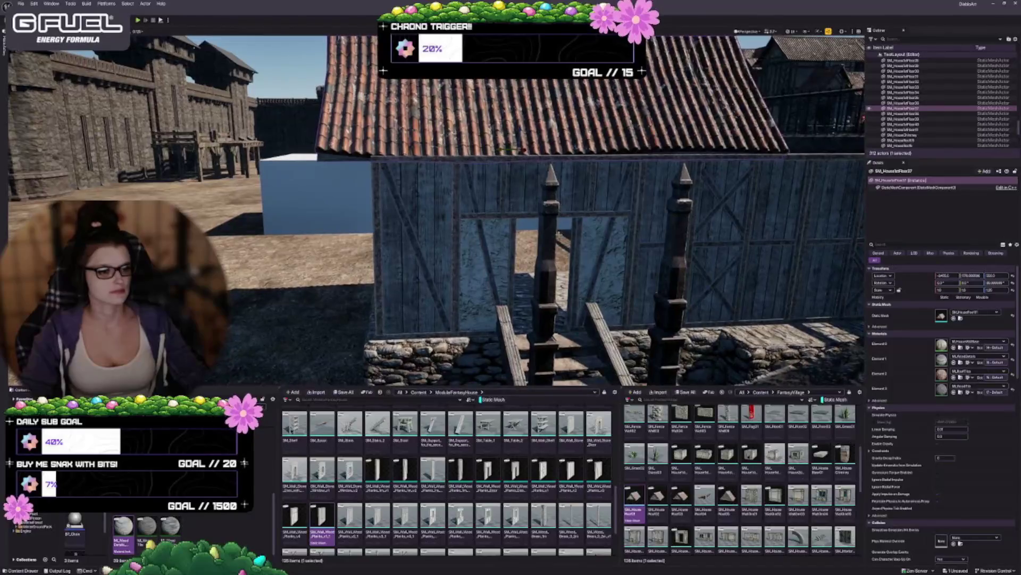
{"action": "key", "text": "ctrl+z"}
{"action": "left_click", "coordinate": [657, 498]}
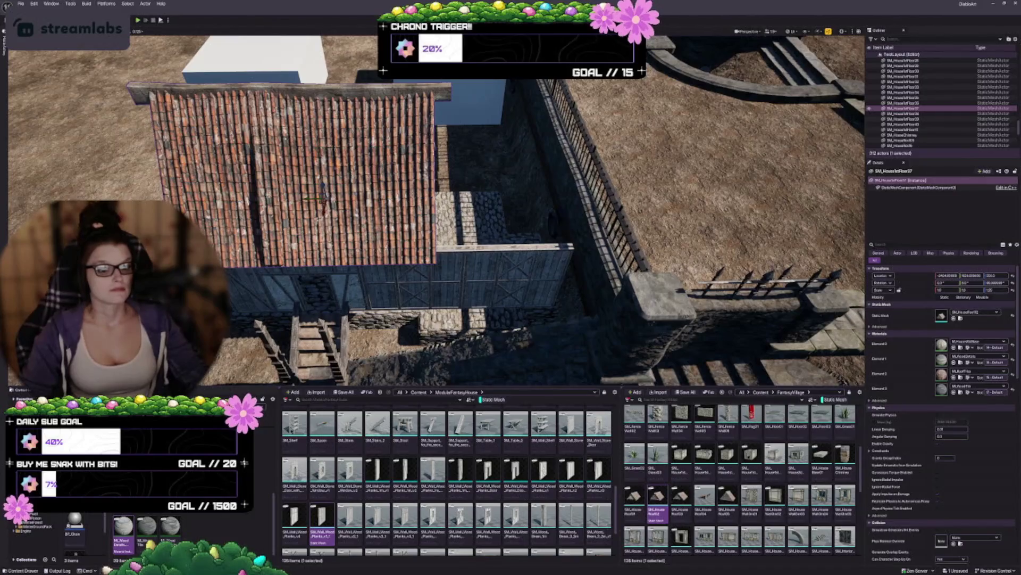
{"action": "left_click_drag", "start_coordinate": [308, 202], "coordinate": [314, 198]}
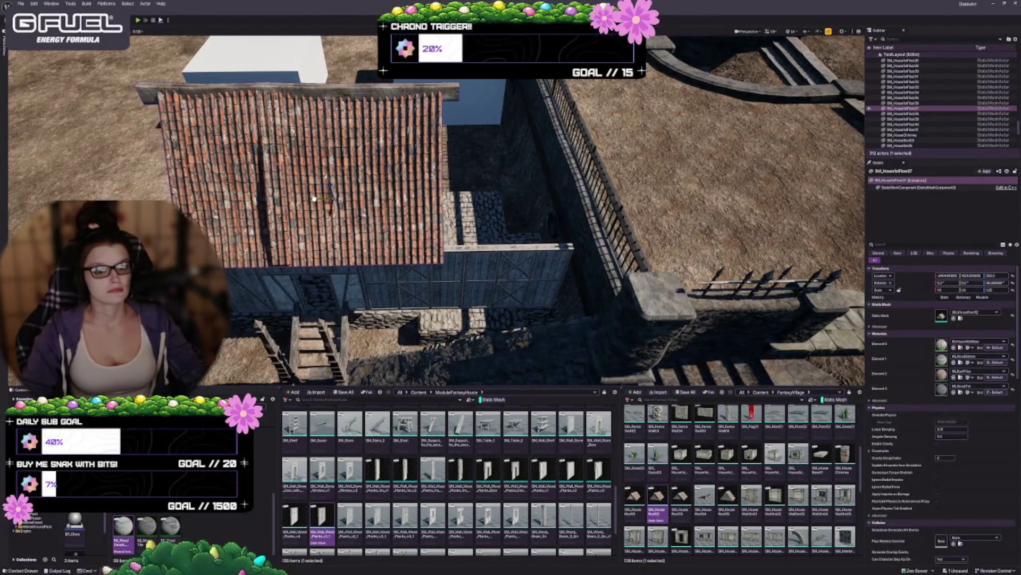
Undo the roof move, duplicate the roof beside it, and make the copy SM_HouseRoof01
{"action": "key", "text": "ctrl+z"}
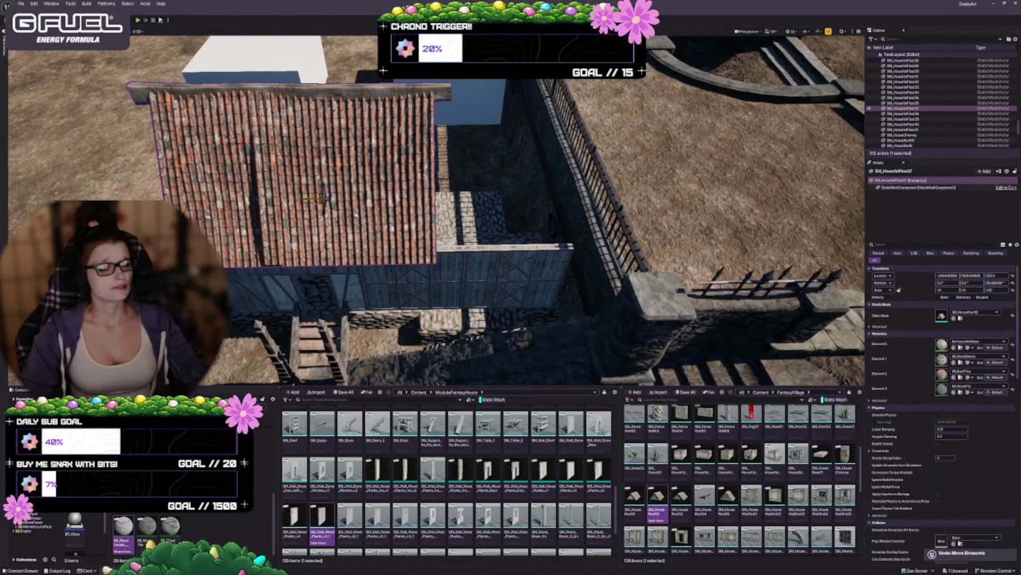
{"action": "mouse_move", "coordinate": [314, 198]}
{"action": "left_mouse_down"}
{"action": "mouse_move", "coordinate": [433, 197]}
{"action": "mouse_move", "coordinate": [452, 213]}
{"action": "left_mouse_up"}
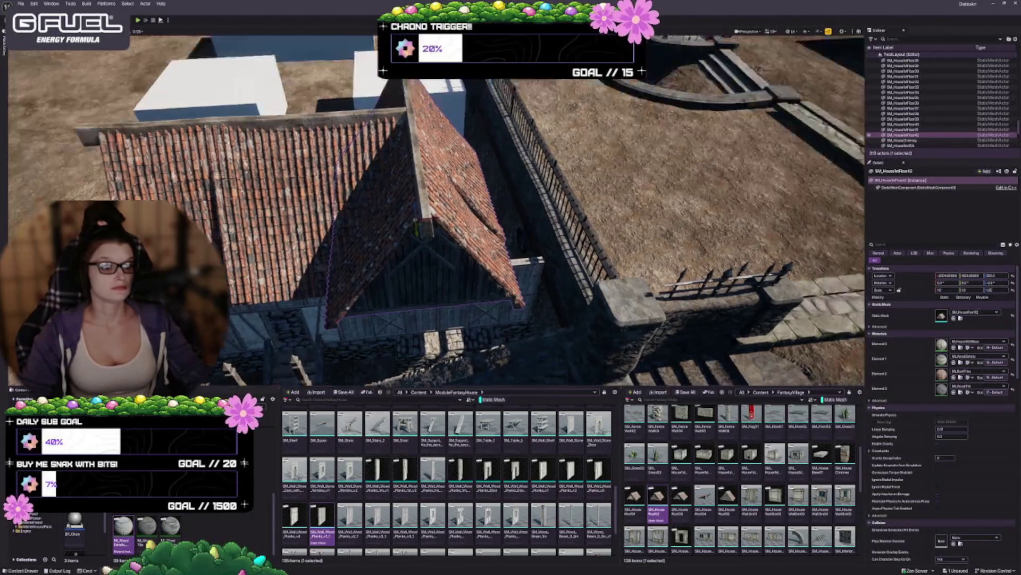
{"action": "left_click_drag", "start_coordinate": [356, 188], "coordinate": [356, 188]}
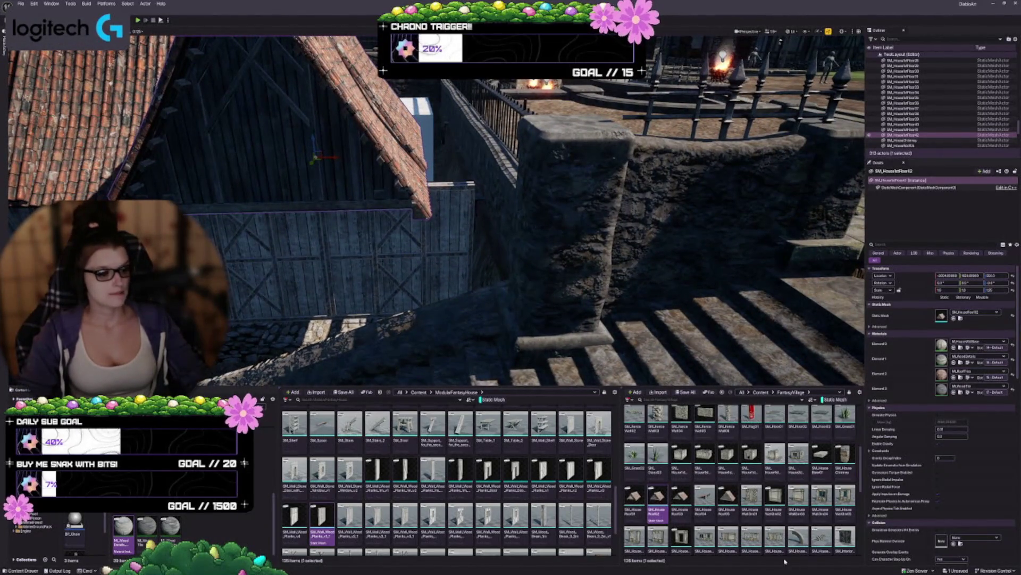
{"action": "left_click", "coordinate": [634, 500]}
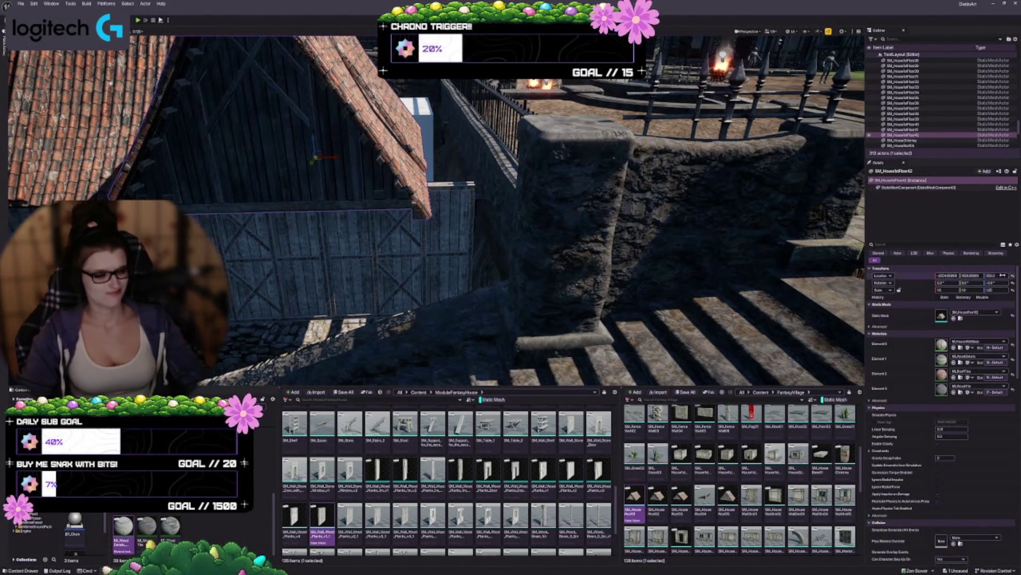
Inspect the new gable up close and slide the gable piece left along X
{"action": "key", "text": "a"}
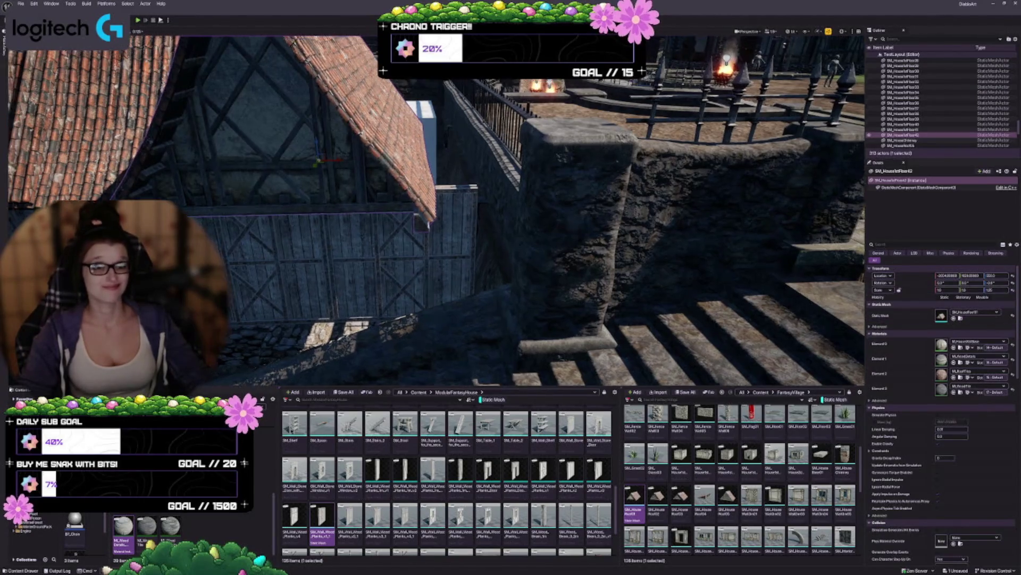
{"action": "key", "text": "s"}
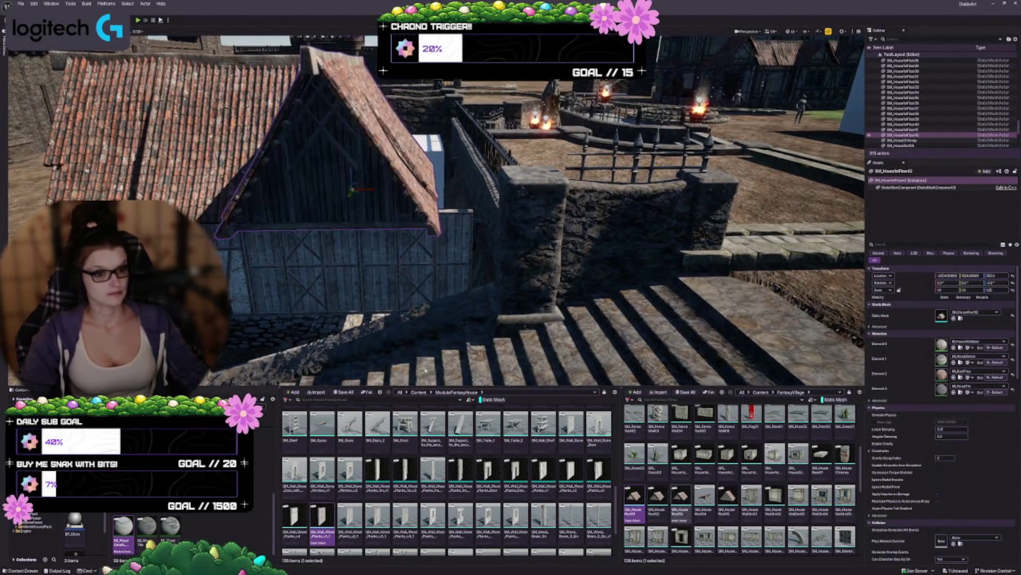
{"action": "key", "text": "w"}
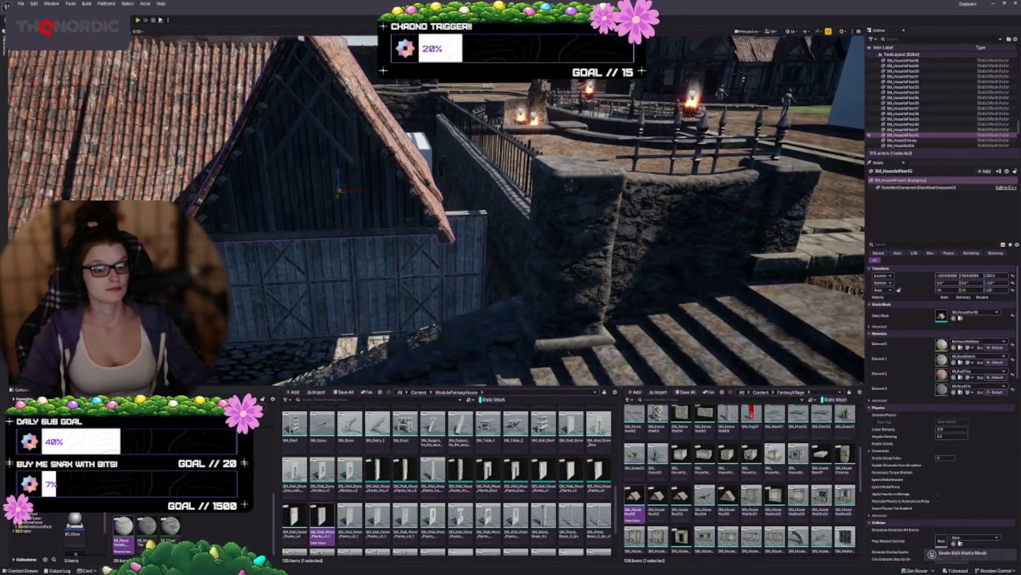
{"action": "key", "text": "a"}
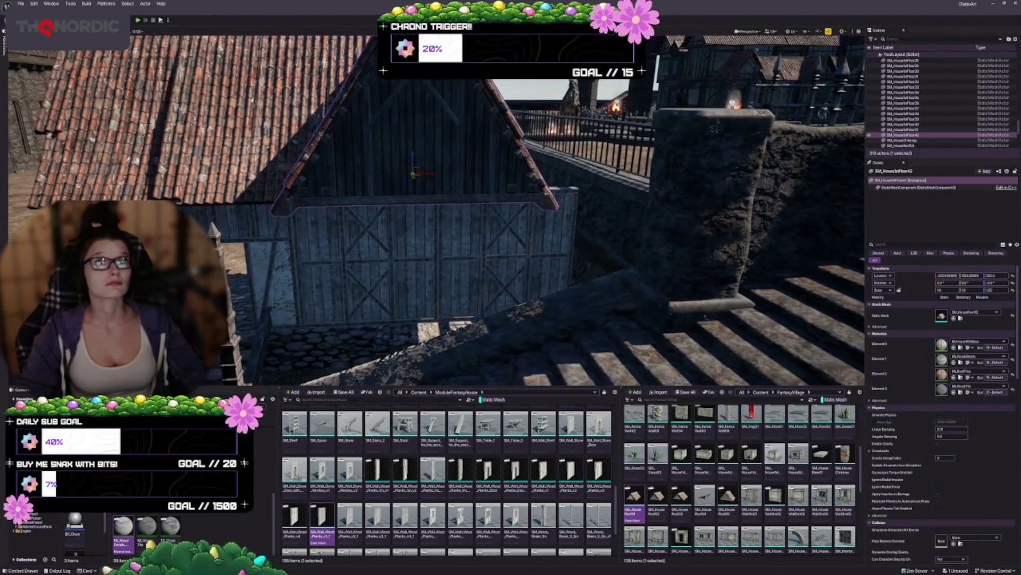
{"action": "key", "text": "s"}
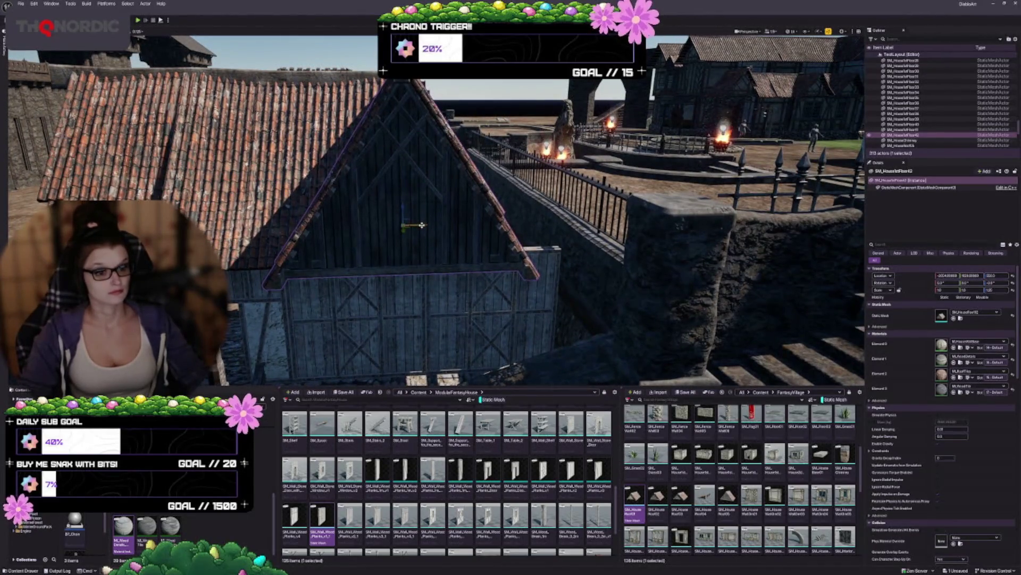
{"action": "key", "text": "w"}
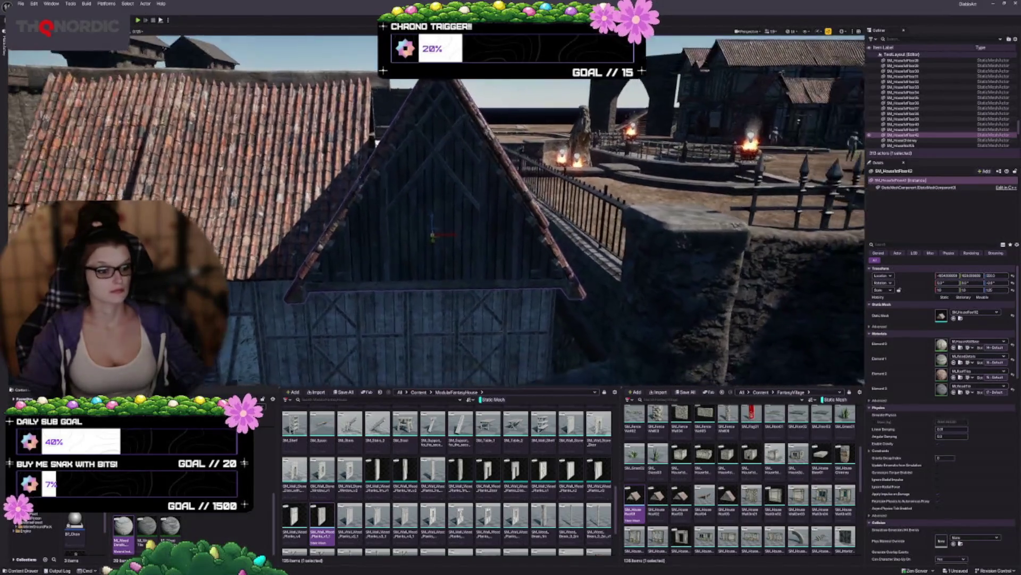
{"action": "key", "text": "w"}
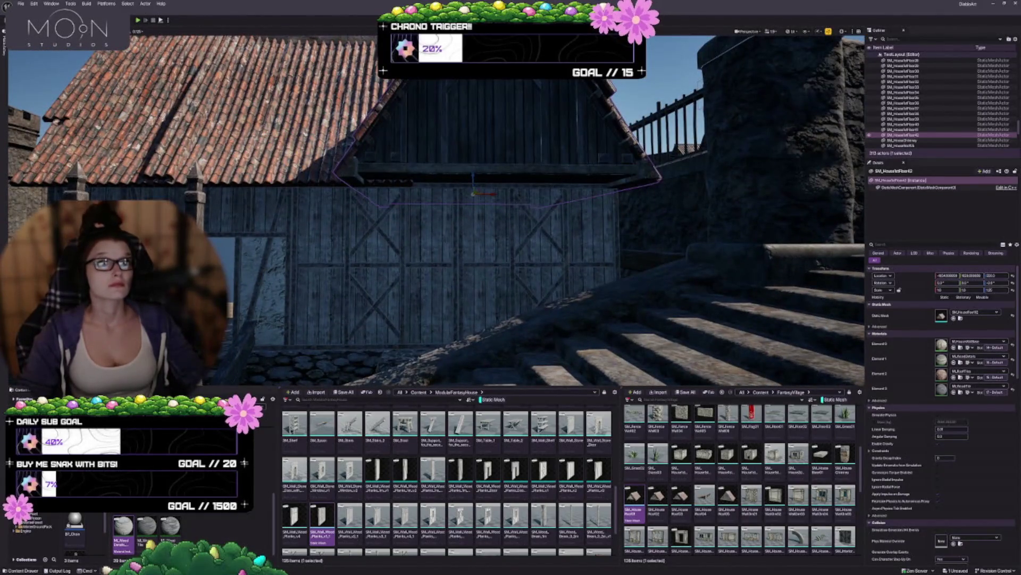
{"action": "left_click_drag", "start_coordinate": [493, 194], "coordinate": [473, 194]}
Inspect the wooden gable and plank wall, undoing the eave piece's last move
{"action": "key", "text": "w"}
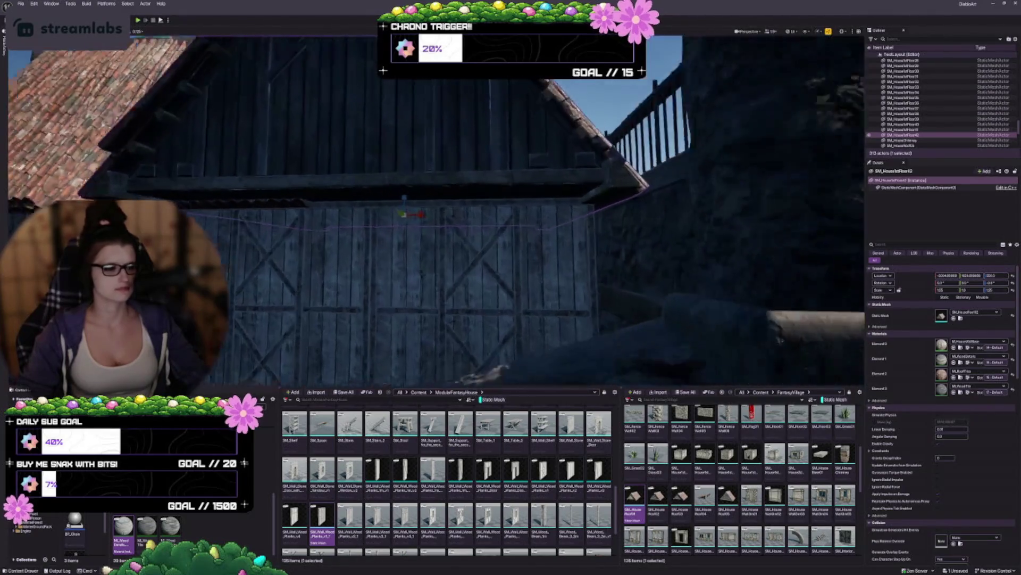
{"action": "key", "text": "d"}
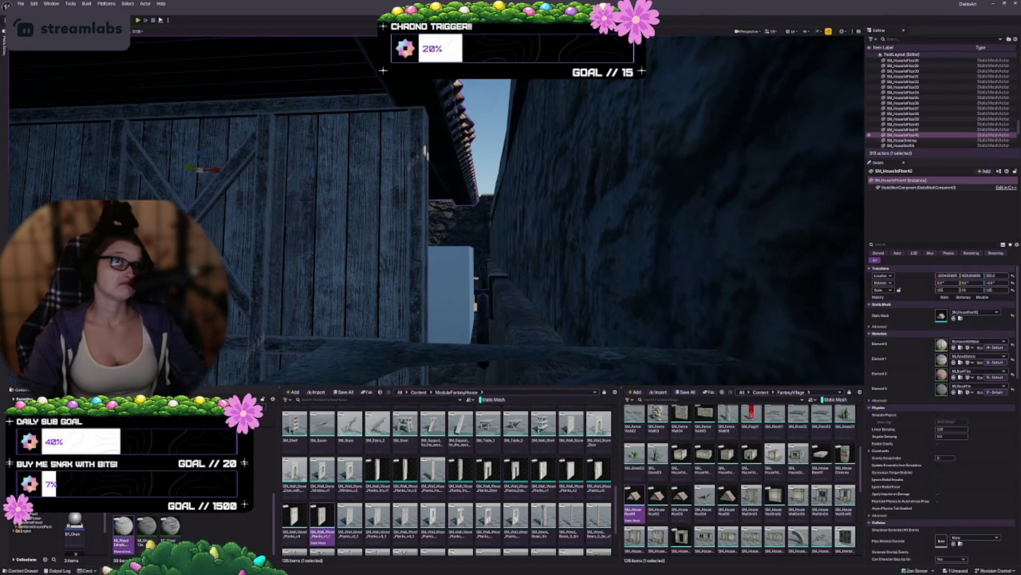
{"action": "key", "text": "s"}
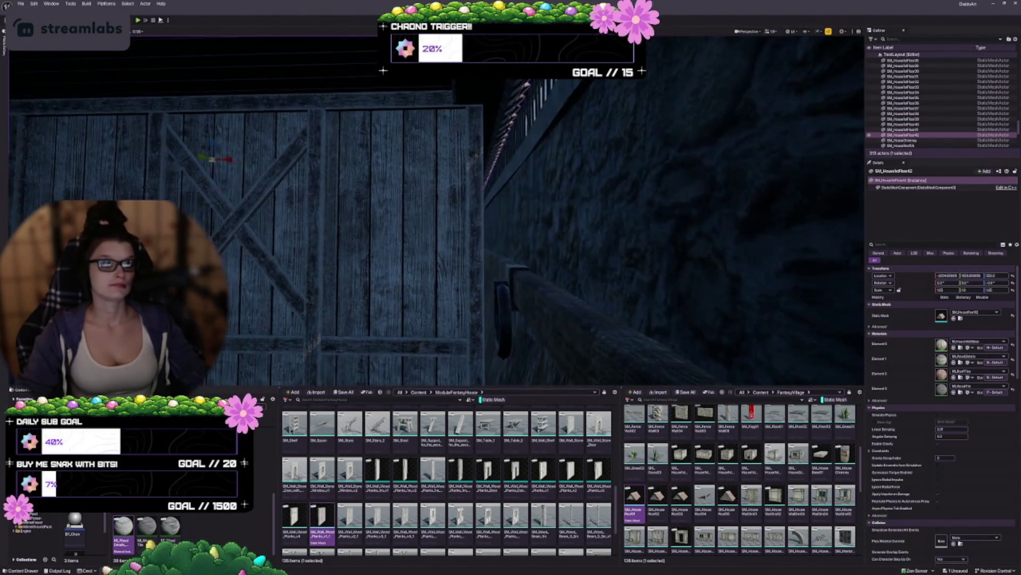
{"action": "key", "text": "a"}
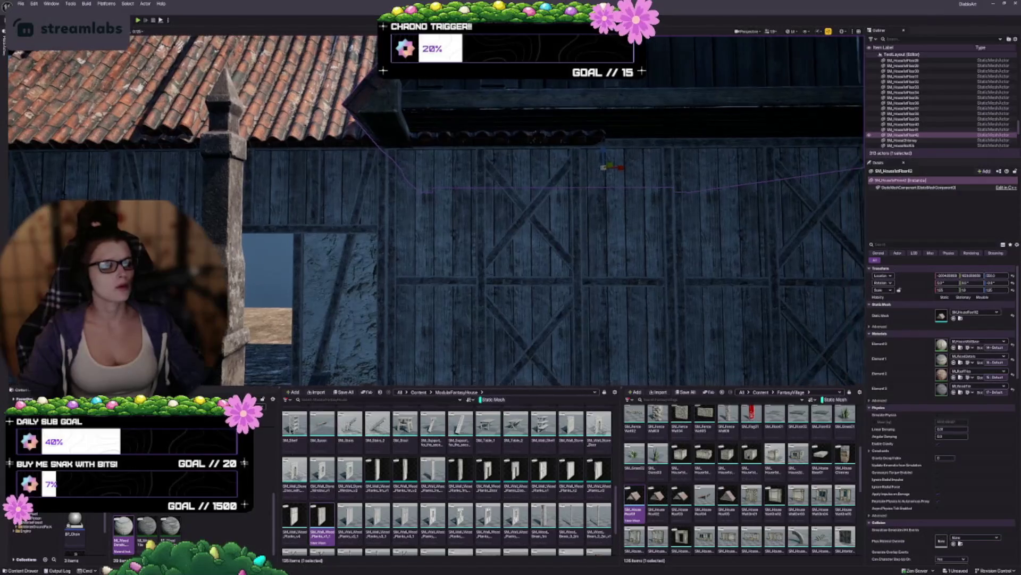
{"action": "key", "text": "a"}
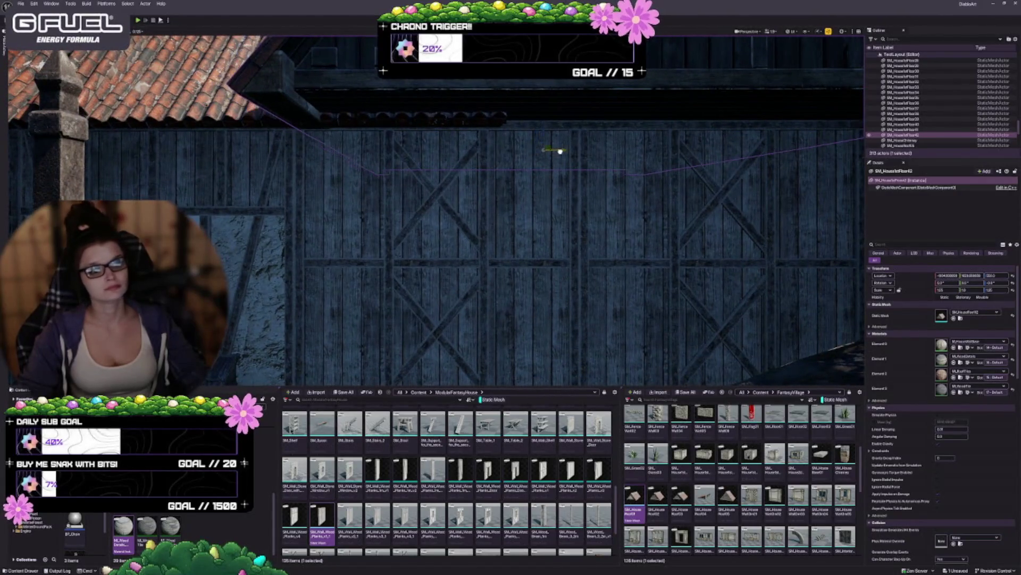
{"action": "key", "text": "ctrl+z"}
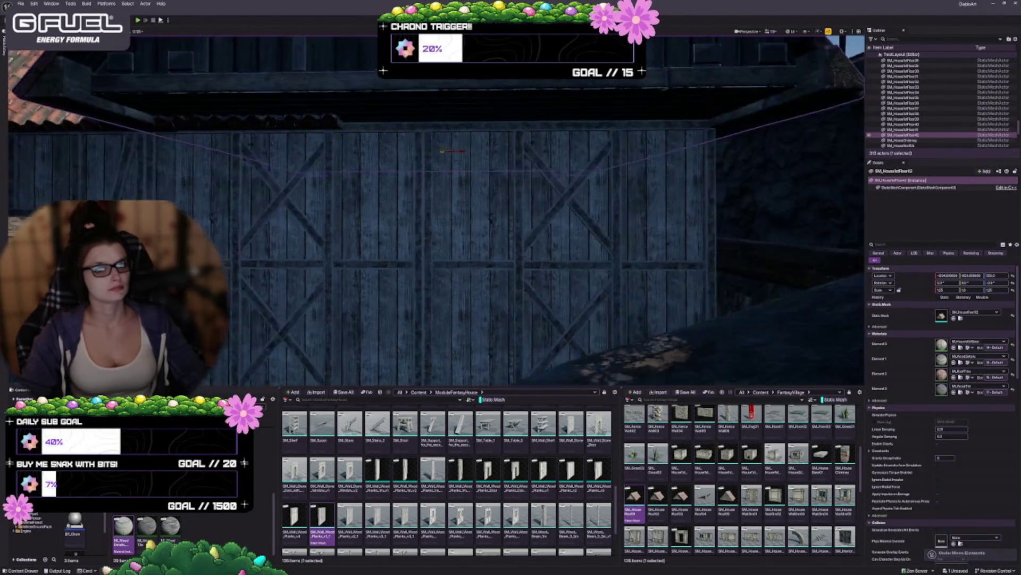
{"action": "key", "text": "d"}
{"action": "key", "text": "a"}
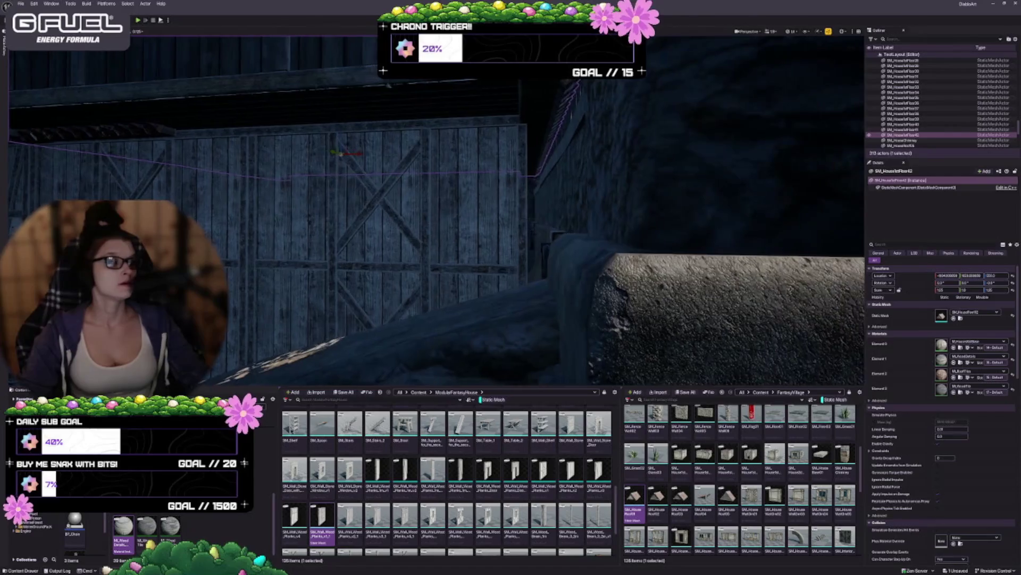
{"action": "key", "text": "s"}
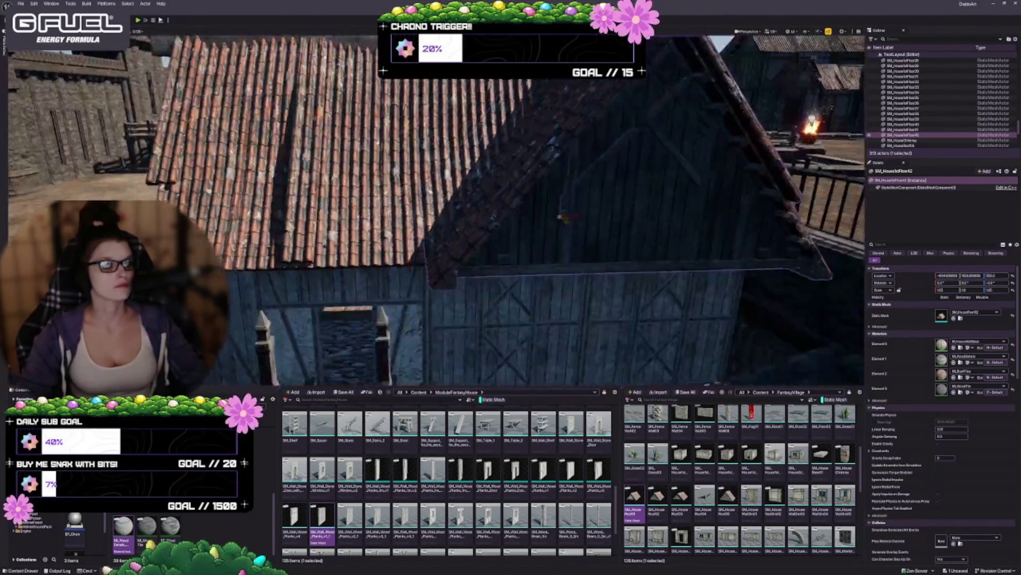
Slide the floor piece sideways into place beside the stone stairs, then deselect it
{"action": "key", "text": "w"}
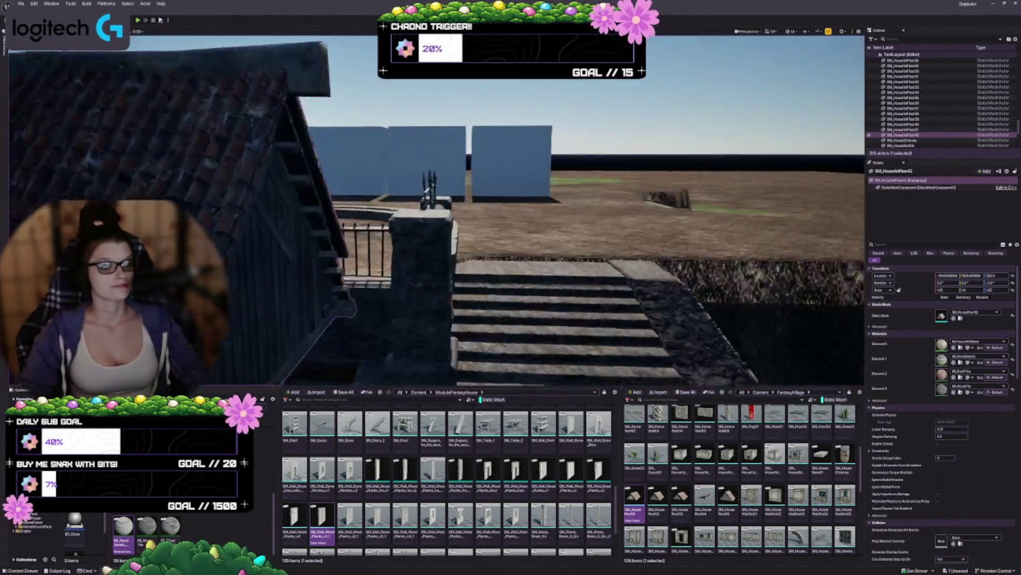
{"action": "key", "text": "q"}
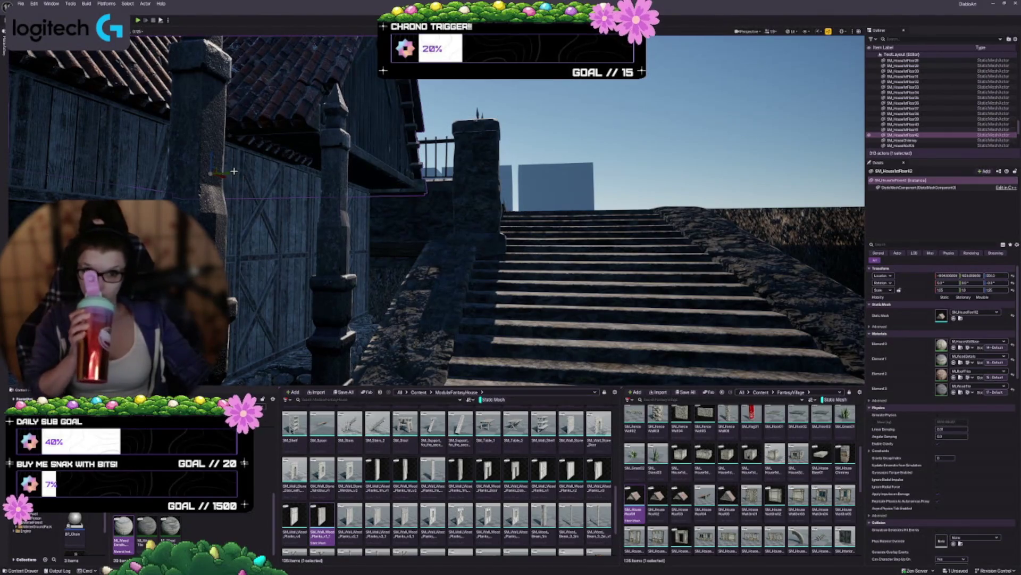
{"action": "mouse_move", "coordinate": [233, 173]}
{"action": "left_mouse_down"}
{"action": "mouse_move", "coordinate": [181, 174]}
{"action": "mouse_move", "coordinate": [185, 213]}
{"action": "left_mouse_up"}
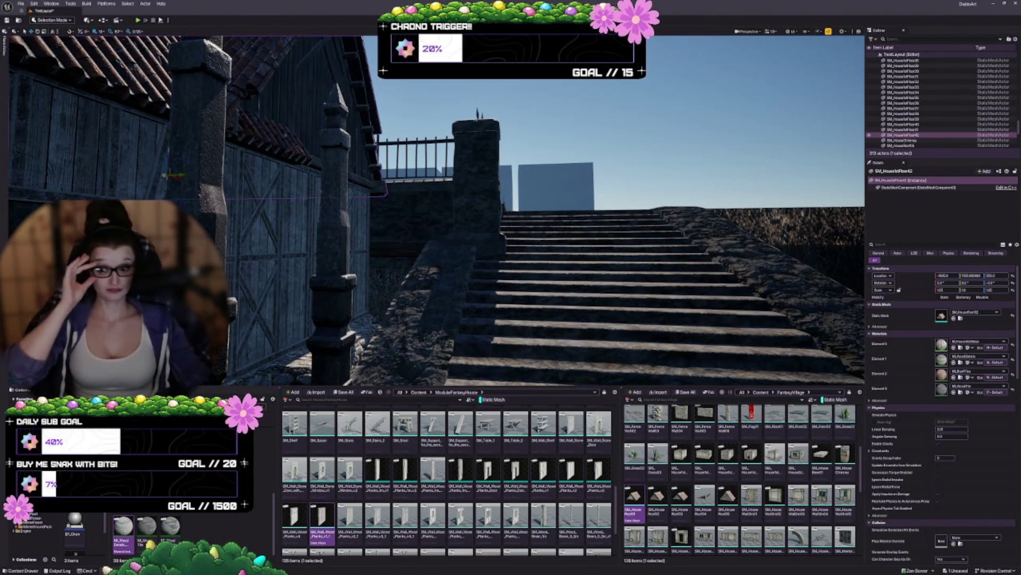
{"action": "left_click_drag", "start_coordinate": [499, 236], "coordinate": [447, 287]}
{"action": "mouse_move", "coordinate": [564, 281]}
{"action": "left_mouse_down"}
{"action": "mouse_move", "coordinate": [559, 309]}
{"action": "mouse_move", "coordinate": [564, 281]}
{"action": "left_mouse_up"}
{"action": "key", "text": "Escape"}
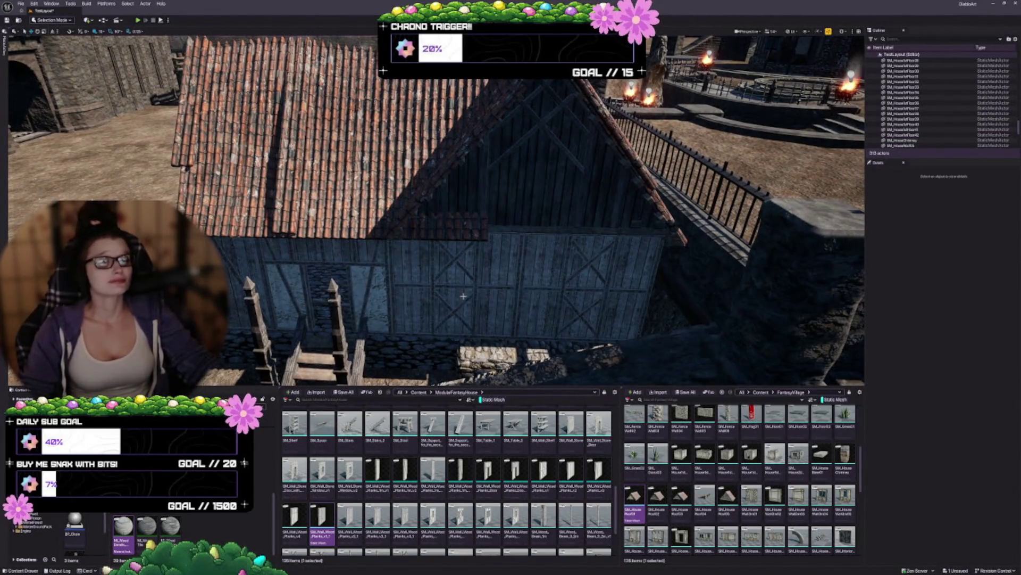
{"action": "left_click_drag", "start_coordinate": [466, 287], "coordinate": [466, 293]}
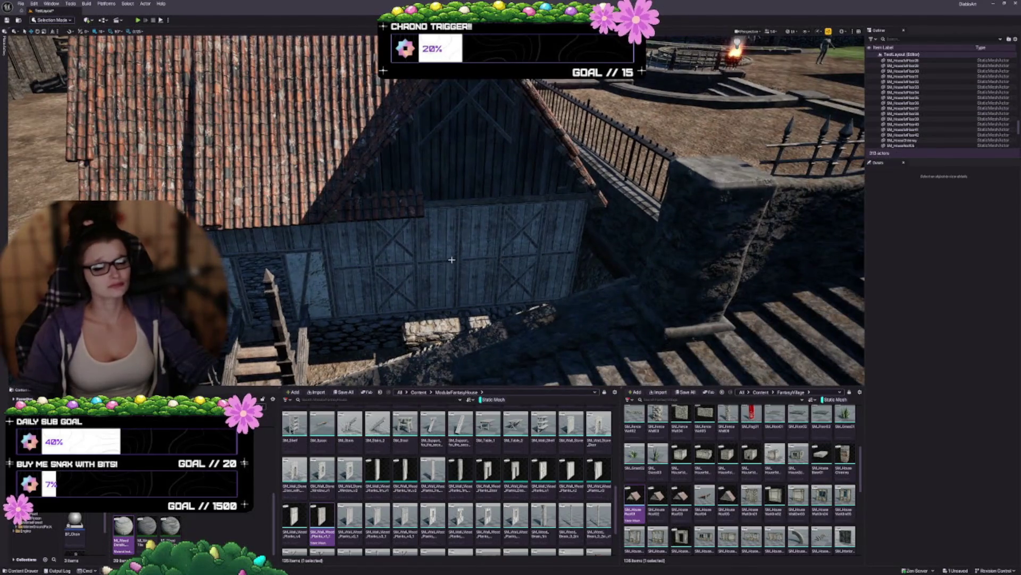
{"action": "left_click_drag", "start_coordinate": [451, 260], "coordinate": [452, 263]}
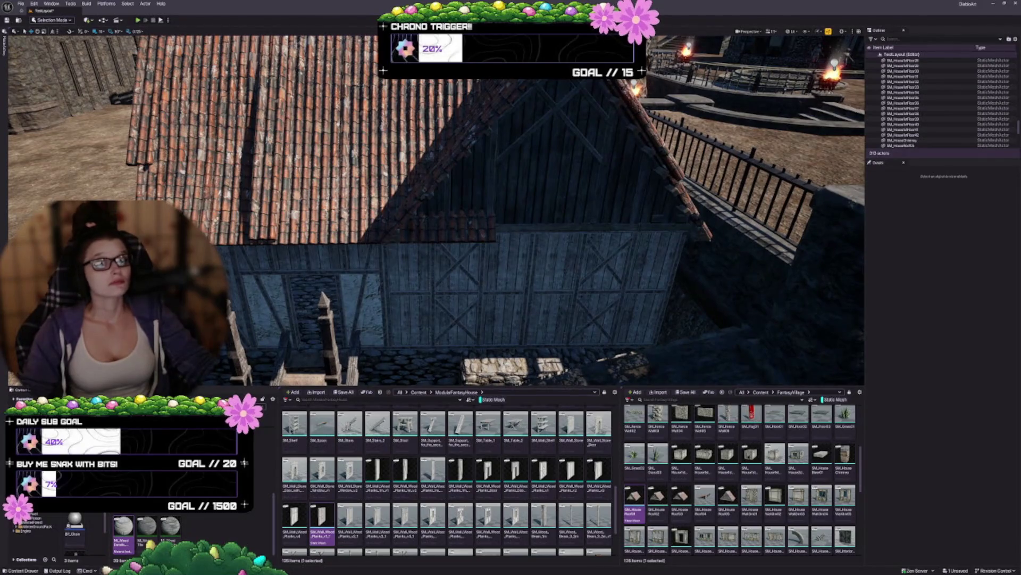
{"action": "left_click", "coordinate": [466, 294]}
{"action": "left_click_drag", "start_coordinate": [467, 293], "coordinate": [467, 297]}
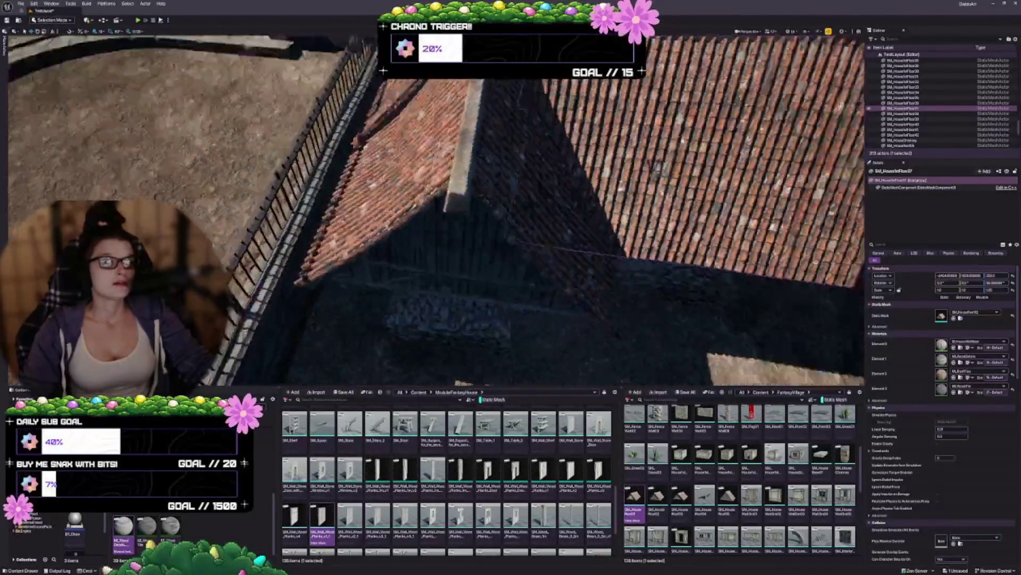
{"action": "left_click_drag", "start_coordinate": [467, 296], "coordinate": [467, 298]}
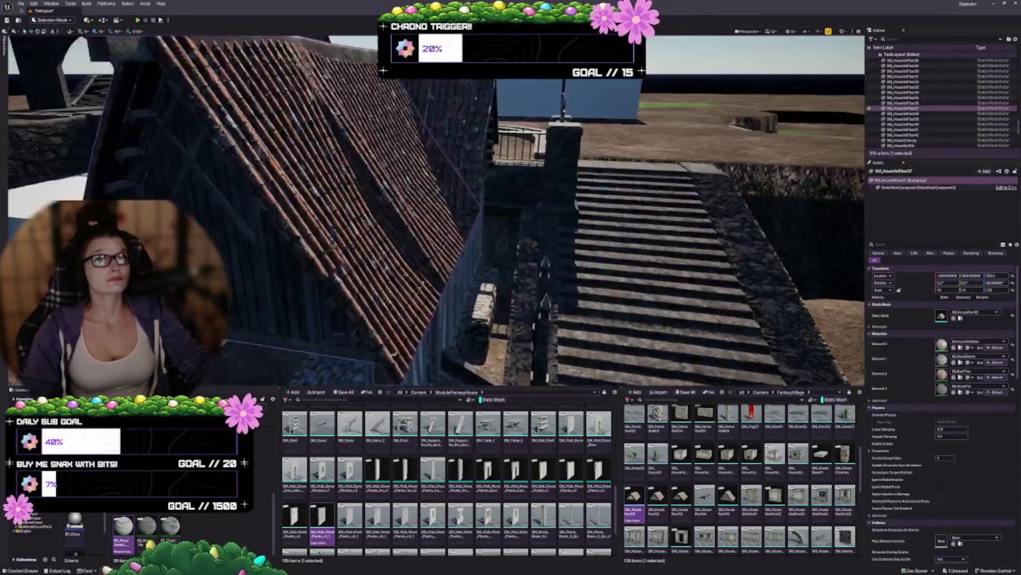
{"action": "left_click_drag", "start_coordinate": [466, 298], "coordinate": [467, 297]}
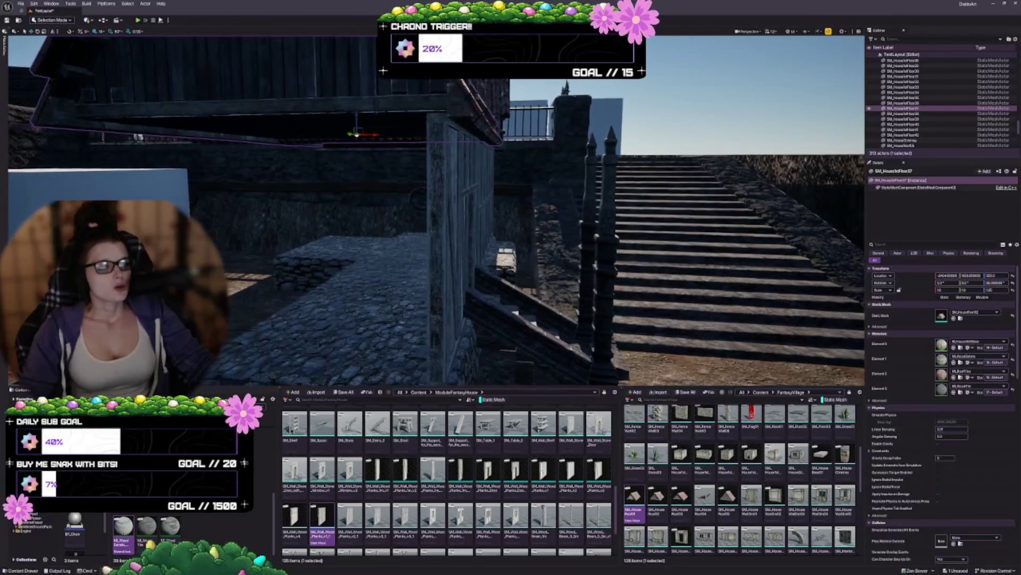
{"action": "left_click_drag", "start_coordinate": [404, 163], "coordinate": [404, 162]}
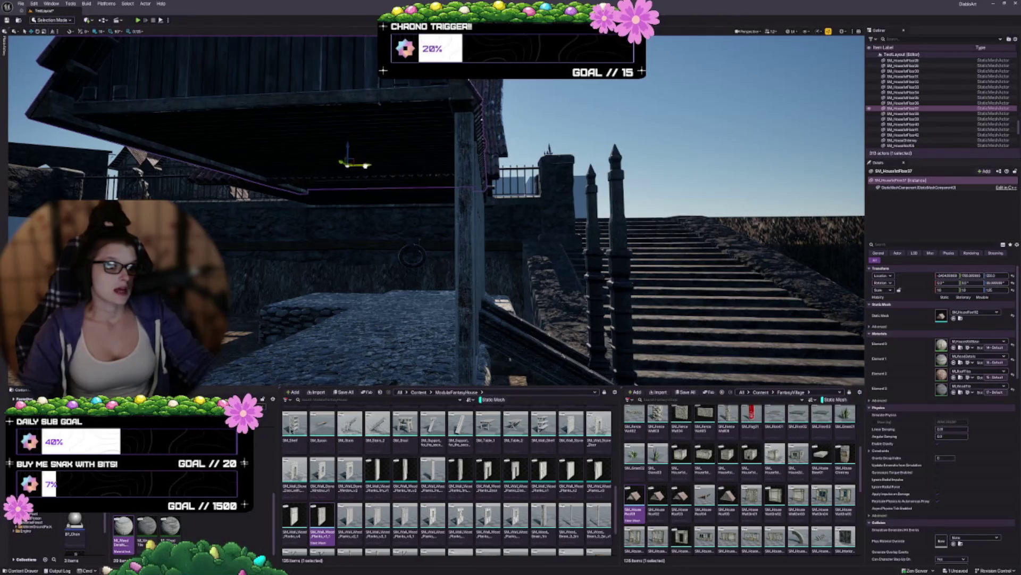
{"action": "left_click_drag", "start_coordinate": [547, 175], "coordinate": [547, 175]}
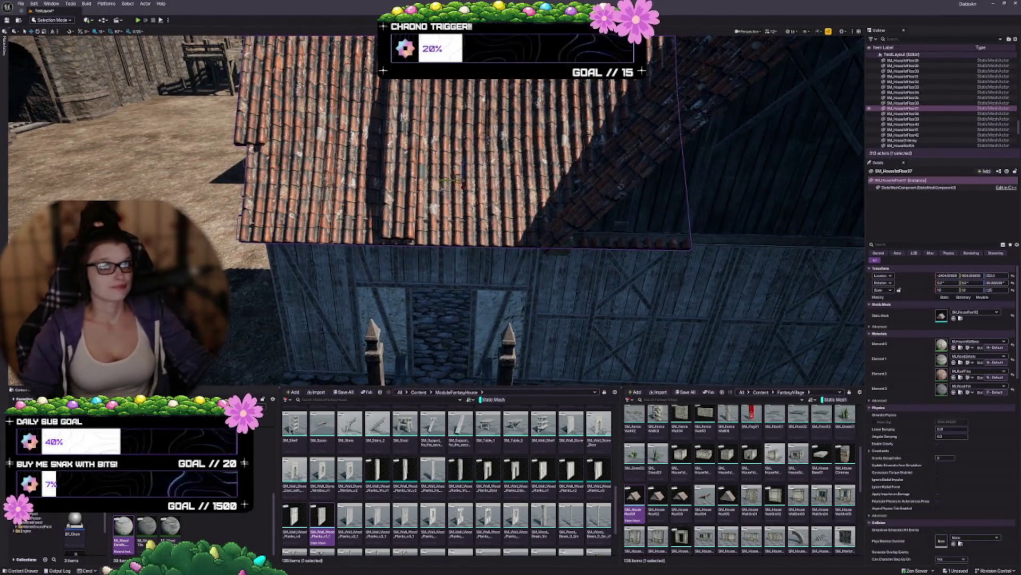
{"action": "left_click_drag", "start_coordinate": [434, 280], "coordinate": [435, 280]}
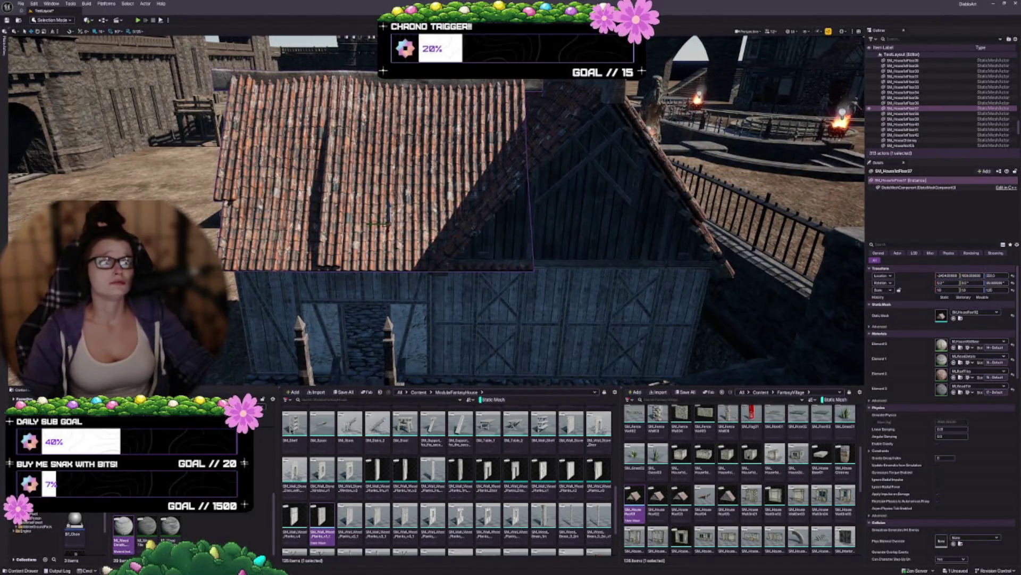
{"action": "left_click_drag", "start_coordinate": [409, 286], "coordinate": [409, 286]}
{"action": "left_click", "coordinate": [417, 90], "text": "ctrl"}
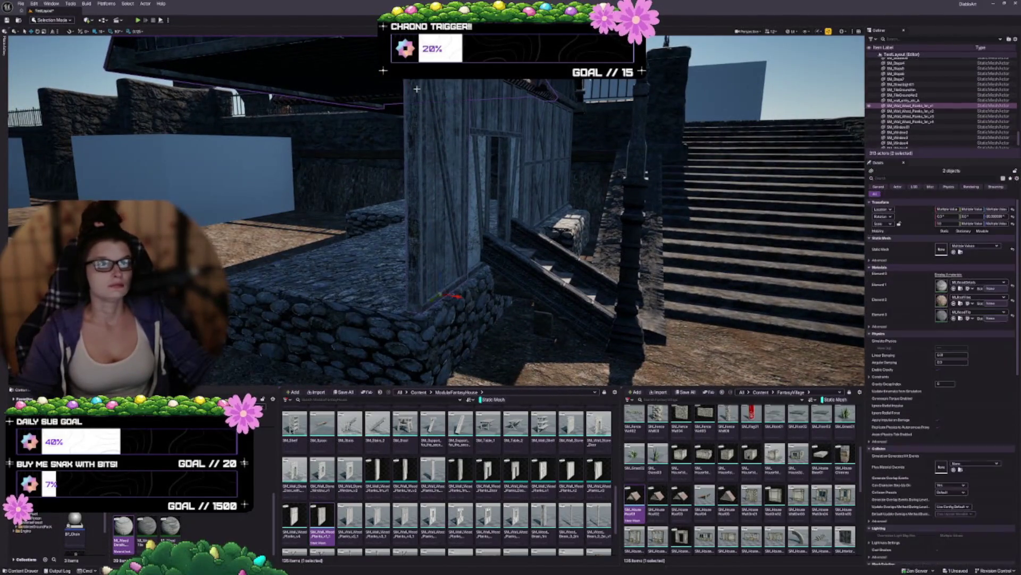
Select the annex walls, floor, stairs, railings and buttress posts together
{"action": "left_click", "coordinate": [520, 110], "text": "ctrl"}
{"action": "key", "text": "f"}
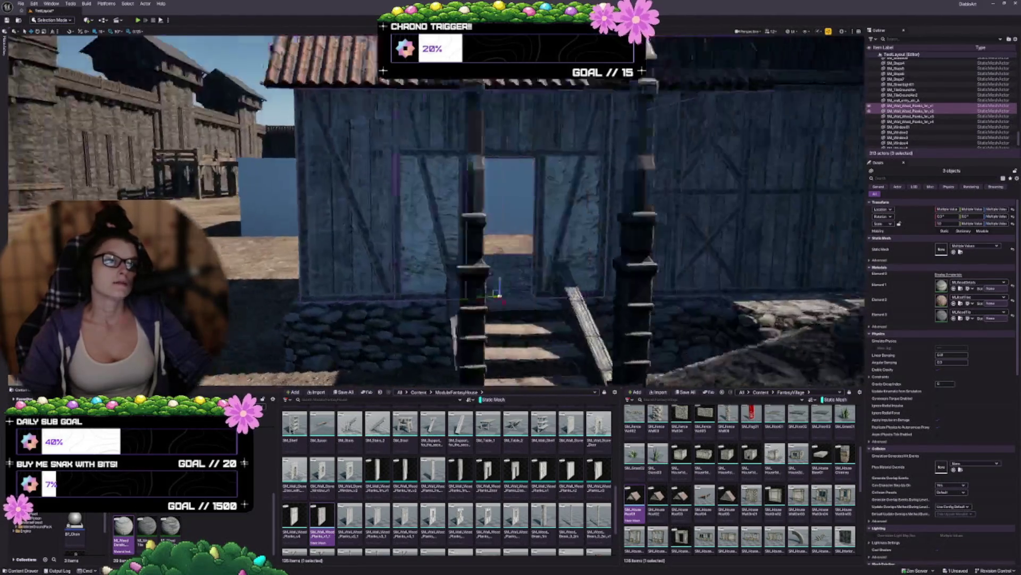
{"action": "left_click_drag", "start_coordinate": [408, 286], "coordinate": [409, 286]}
{"action": "left_click_drag", "start_coordinate": [422, 205], "coordinate": [422, 205]}
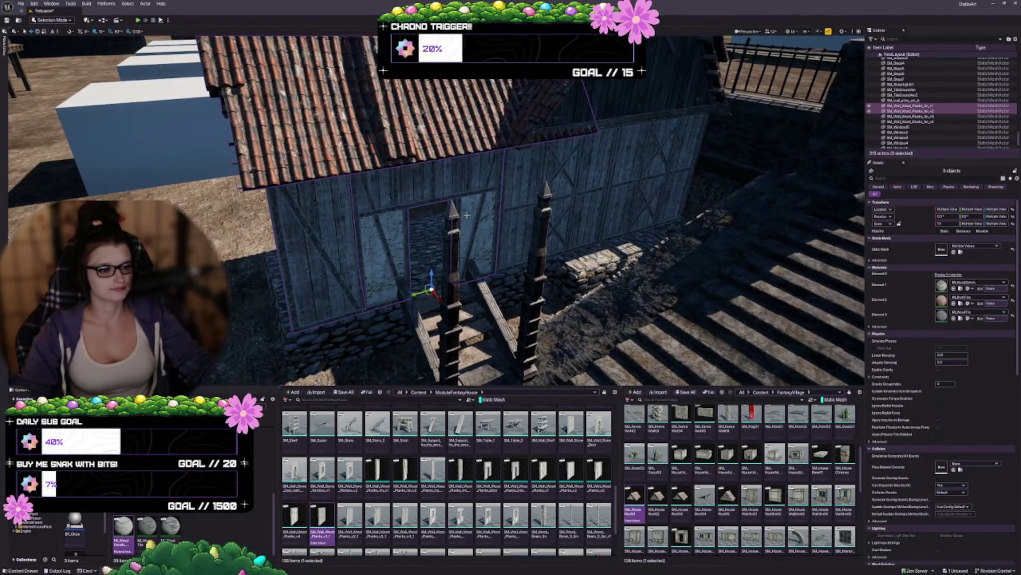
{"action": "left_click", "coordinate": [401, 333], "text": "ctrl"}
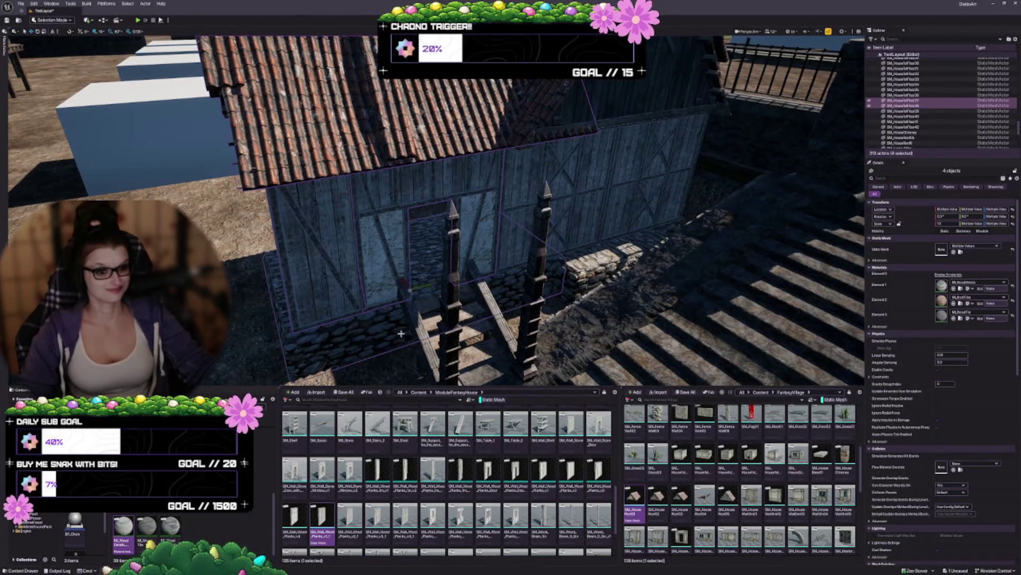
{"action": "left_click", "coordinate": [433, 300], "text": "ctrl"}
{"action": "left_click", "coordinate": [429, 341], "text": "ctrl"}
{"action": "left_click", "coordinate": [447, 347], "text": "ctrl"}
{"action": "left_click", "coordinate": [452, 223], "text": "ctrl"}
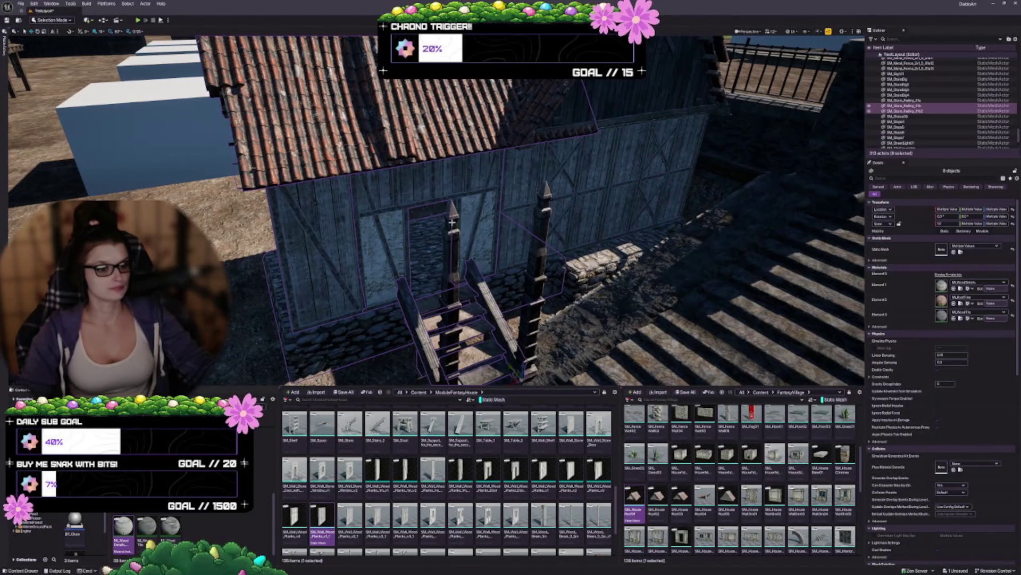
{"action": "left_click", "coordinate": [452, 222], "text": "ctrl"}
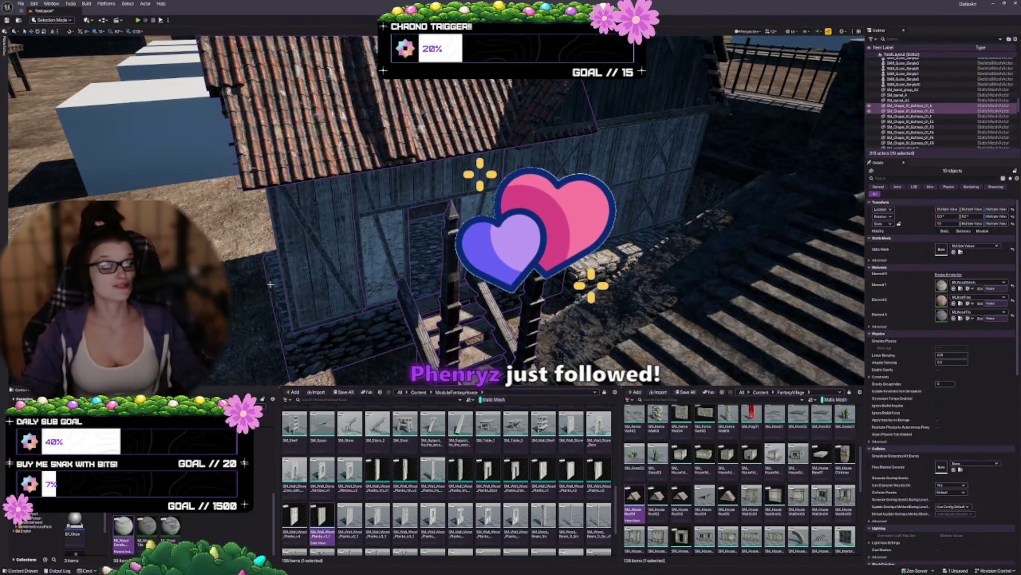
{"action": "key", "text": "f"}
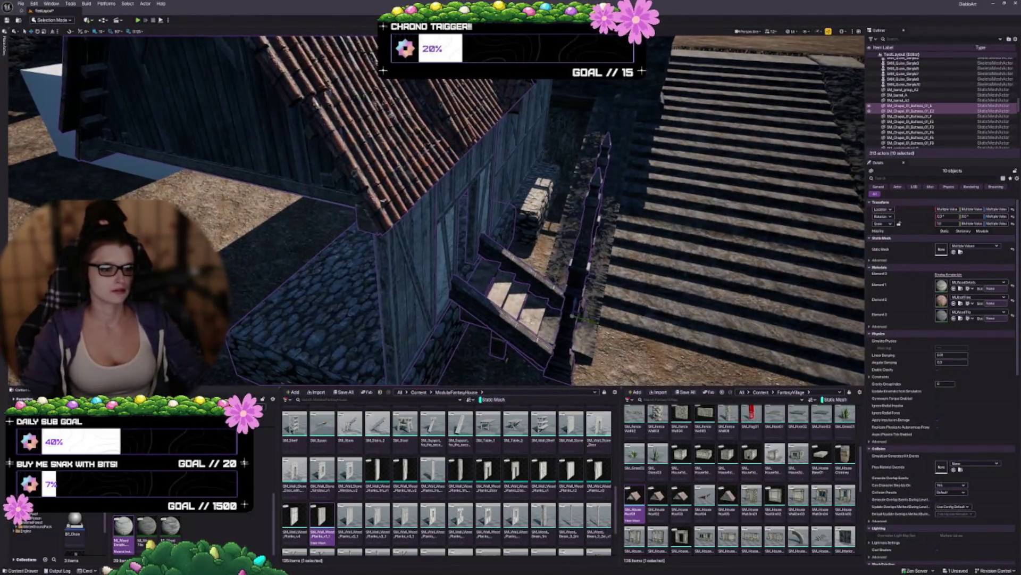
Shift the selected annex pieces into place before the house doorway and group them
{"action": "mouse_move", "coordinate": [436, 213]}
{"action": "left_mouse_down"}
{"action": "mouse_move", "coordinate": [415, 181]}
{"action": "mouse_move", "coordinate": [404, 191]}
{"action": "mouse_move", "coordinate": [308, 186]}
{"action": "mouse_move", "coordinate": [377, 265]}
{"action": "left_mouse_up"}
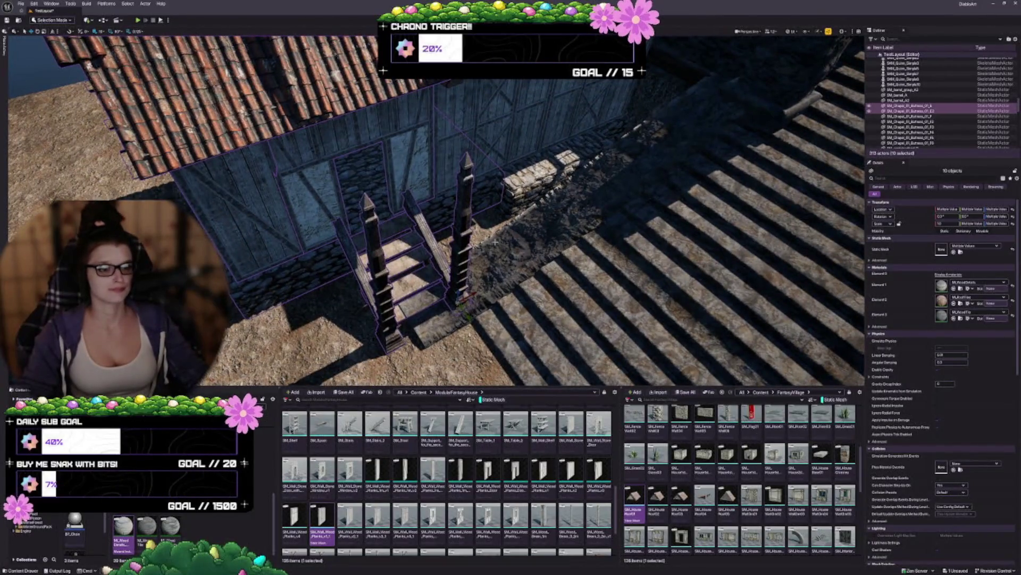
{"action": "scroll", "coordinate": [495, 242], "scroll_direction": "down", "scroll_amount": 3}
{"action": "scroll", "coordinate": [518, 252], "scroll_direction": "down", "scroll_amount": 3}
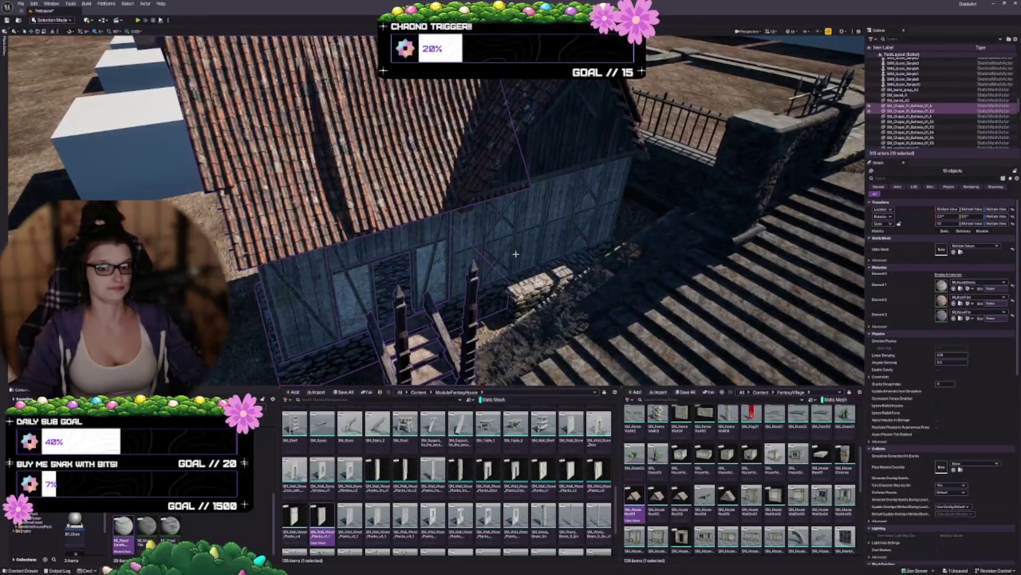
{"action": "scroll", "coordinate": [437, 213], "scroll_direction": "up", "scroll_amount": 2}
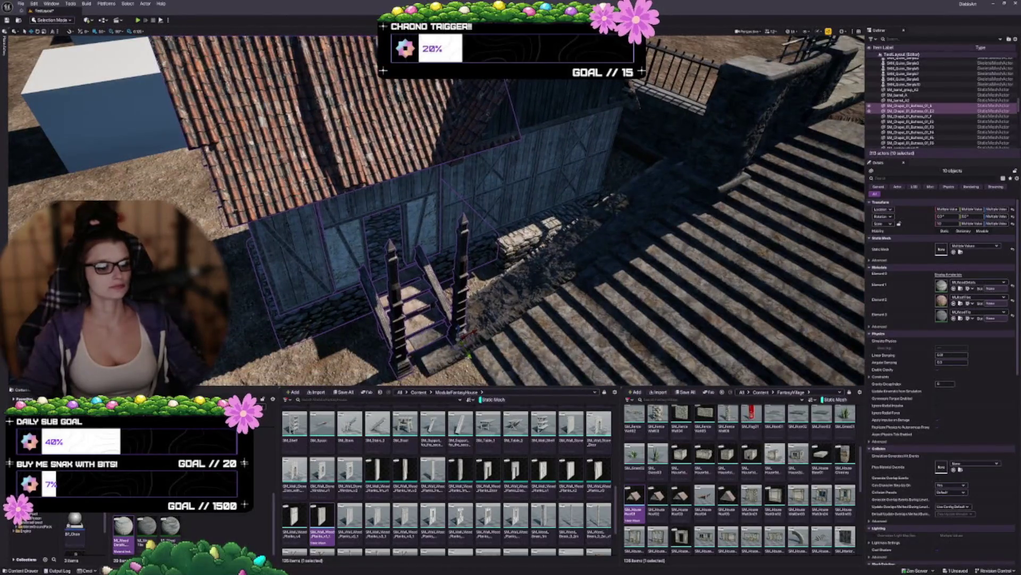
{"action": "left_click_drag", "start_coordinate": [467, 348], "coordinate": [463, 345]}
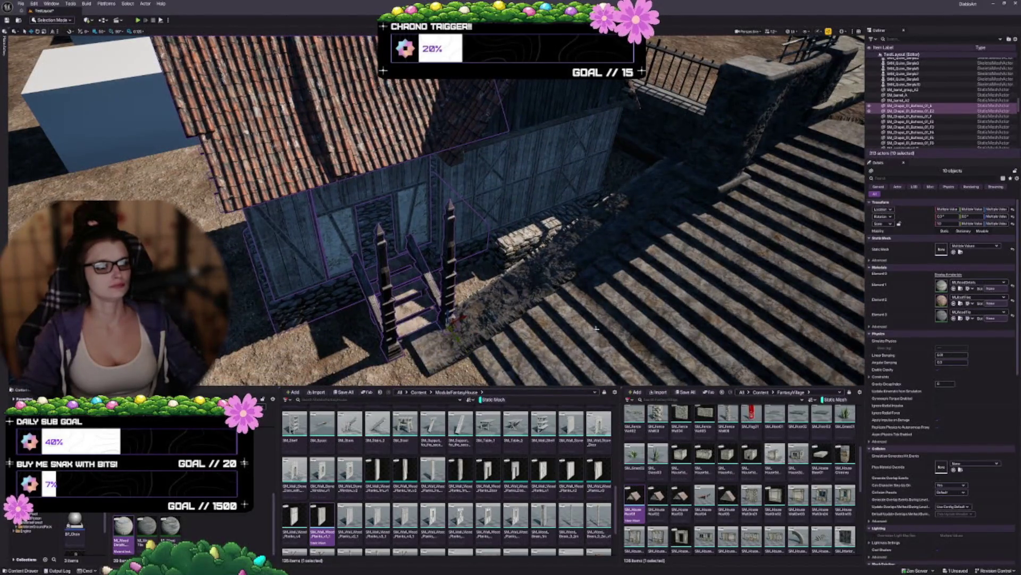
{"action": "scroll", "coordinate": [451, 216], "scroll_direction": "up", "scroll_amount": 5}
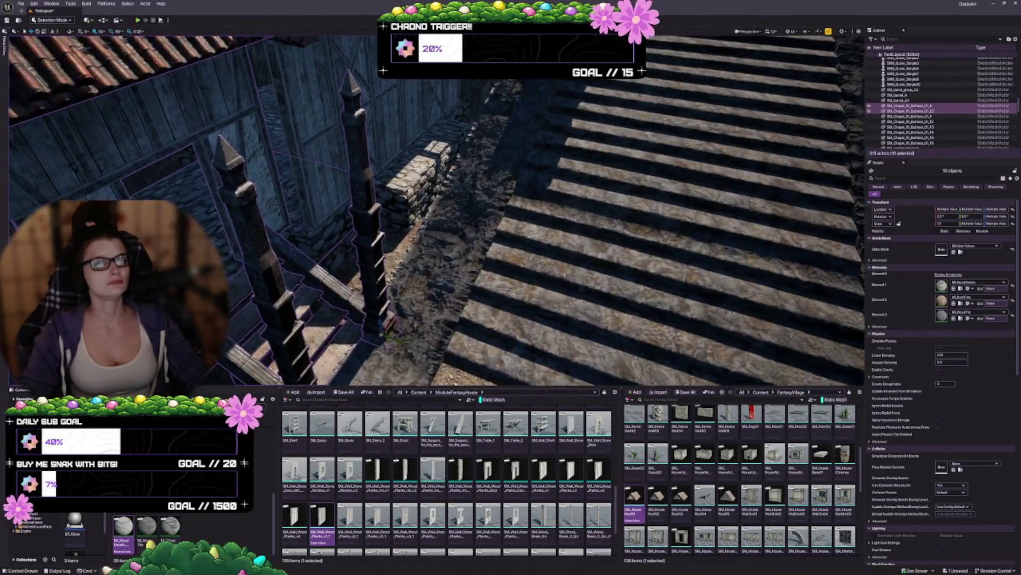
{"action": "left_click_drag", "start_coordinate": [436, 223], "coordinate": [447, 202]}
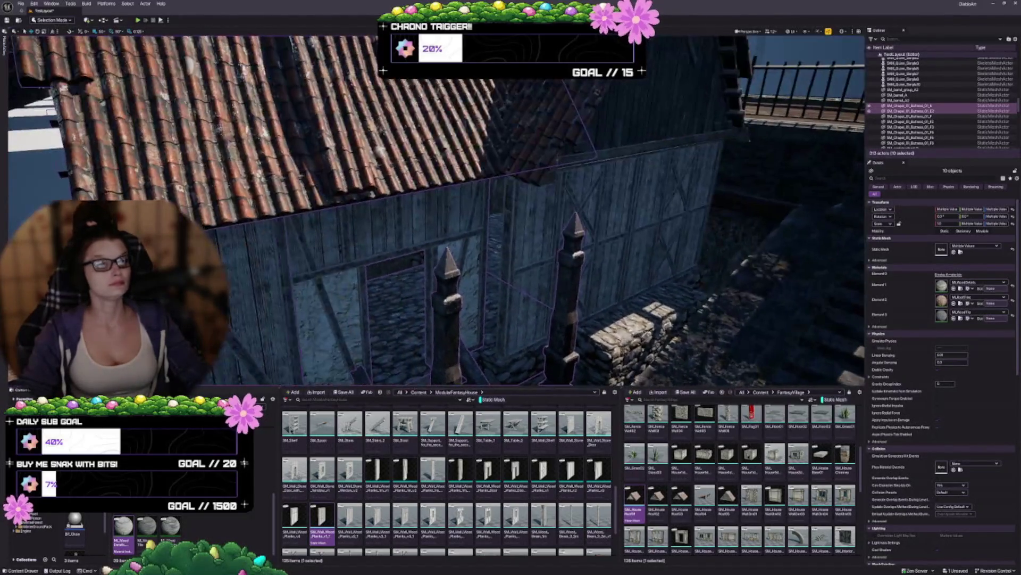
{"action": "mouse_move", "coordinate": [521, 203]}
{"action": "left_mouse_down"}
{"action": "mouse_move", "coordinate": [508, 198]}
{"action": "mouse_move", "coordinate": [524, 202]}
{"action": "left_mouse_up"}
{"action": "mouse_move", "coordinate": [600, 337]}
{"action": "left_mouse_down"}
{"action": "mouse_move", "coordinate": [558, 371]}
{"action": "mouse_move", "coordinate": [583, 356]}
{"action": "mouse_move", "coordinate": [549, 355]}
{"action": "mouse_move", "coordinate": [532, 325]}
{"action": "left_mouse_up"}
{"action": "scroll", "coordinate": [627, 285], "scroll_direction": "down", "scroll_amount": 5}
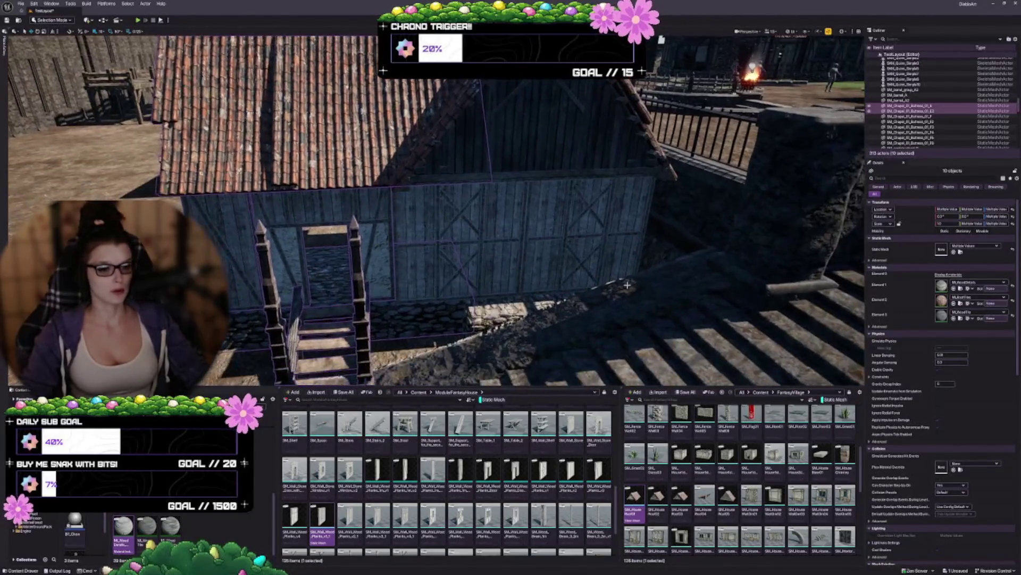
{"action": "left_click_drag", "start_coordinate": [596, 269], "coordinate": [558, 264]}
{"action": "mouse_move", "coordinate": [479, 298]}
{"action": "left_mouse_down"}
{"action": "mouse_move", "coordinate": [497, 295]}
{"action": "mouse_move", "coordinate": [511, 308]}
{"action": "mouse_move", "coordinate": [509, 291]}
{"action": "left_mouse_up"}
{"action": "key", "text": "Escape"}
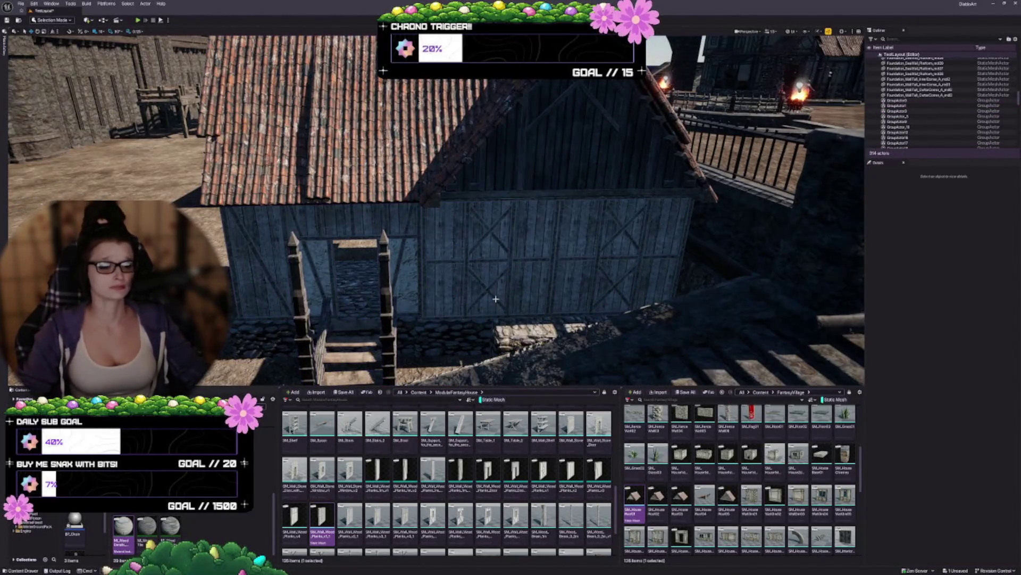
Select the grouped annex pieces and view them from above the roof
{"action": "left_click_drag", "start_coordinate": [462, 314], "coordinate": [461, 310]}
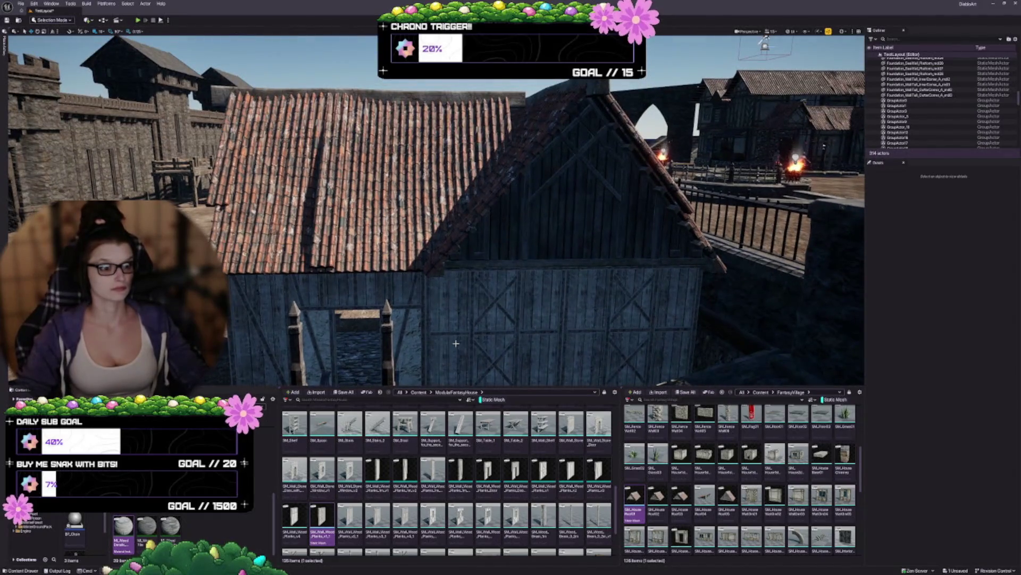
{"action": "left_click", "coordinate": [399, 265]}
{"action": "left_click_drag", "start_coordinate": [399, 264], "coordinate": [492, 279]}
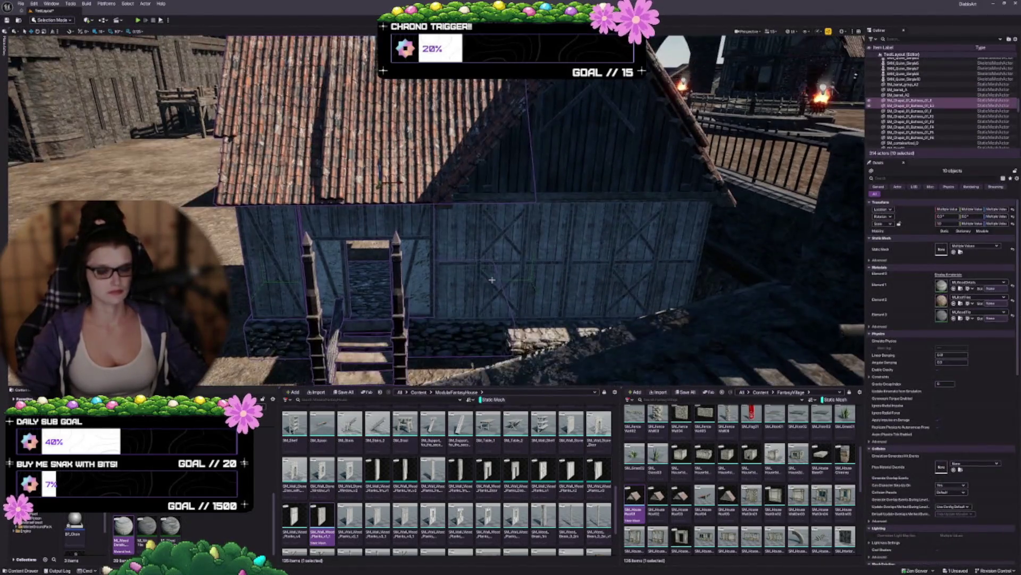
{"action": "left_click", "coordinate": [461, 237]}
{"action": "mouse_move", "coordinate": [461, 237]}
{"action": "left_mouse_down"}
{"action": "mouse_move", "coordinate": [462, 207]}
{"action": "mouse_move", "coordinate": [437, 245]}
{"action": "mouse_move", "coordinate": [436, 205]}
{"action": "left_mouse_up"}
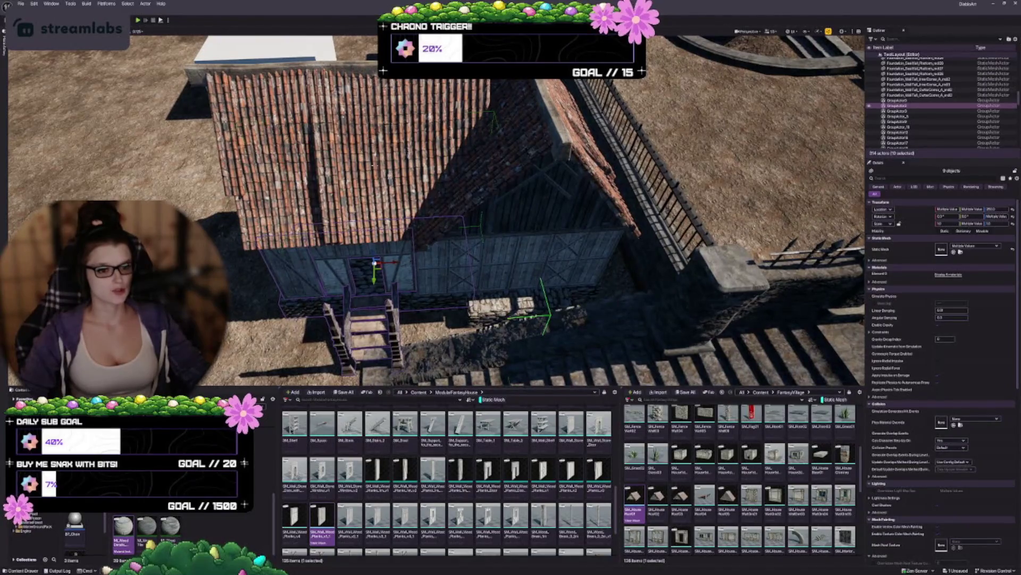
Slide the tiled roof piece along the house so it lines up with the roof
{"action": "left_click", "coordinate": [372, 165]}
{"action": "left_click_drag", "start_coordinate": [372, 165], "coordinate": [373, 191]}
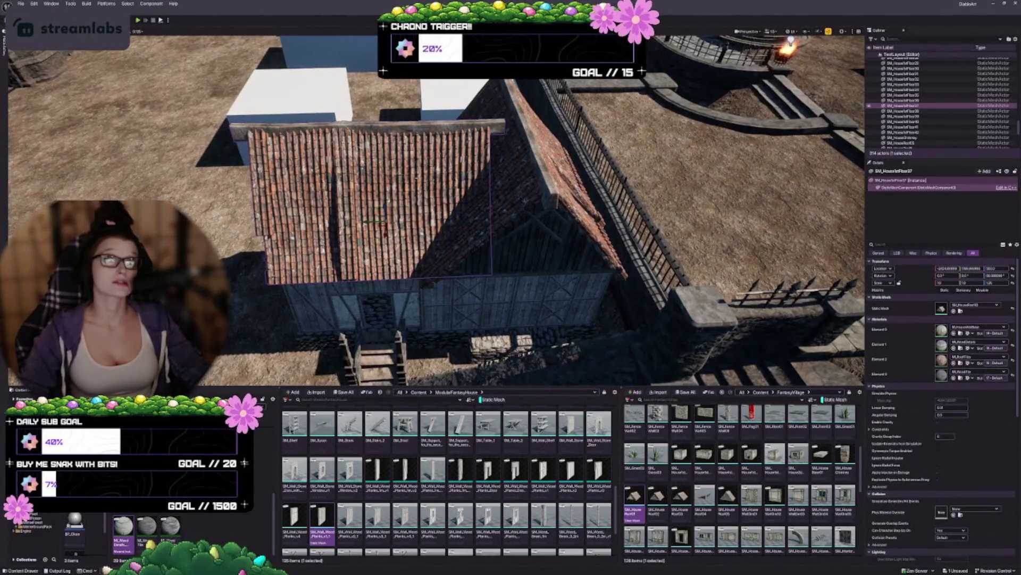
{"action": "scroll", "coordinate": [418, 256], "scroll_direction": "up", "scroll_amount": 1}
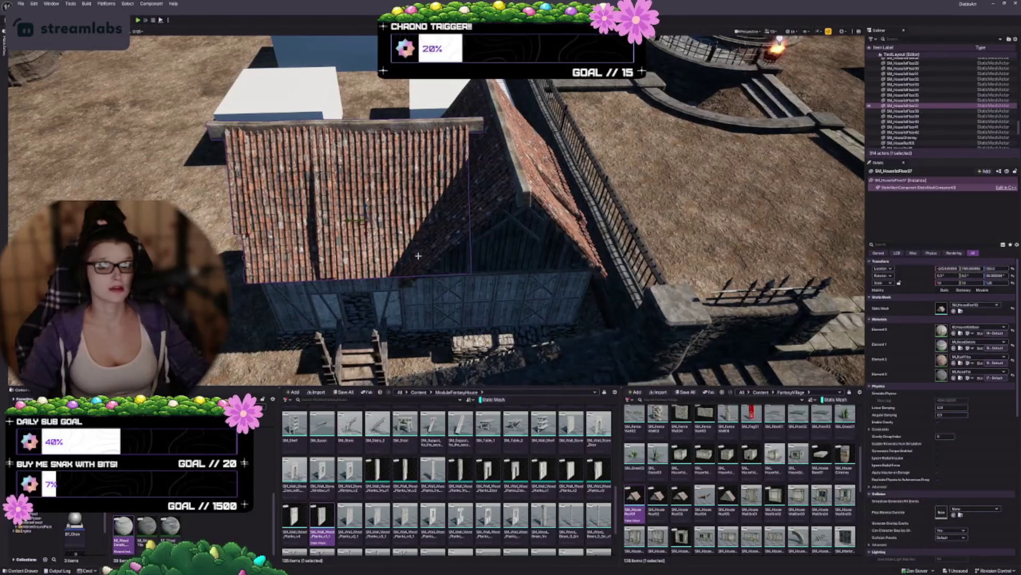
{"action": "left_click_drag", "start_coordinate": [353, 221], "coordinate": [403, 219]}
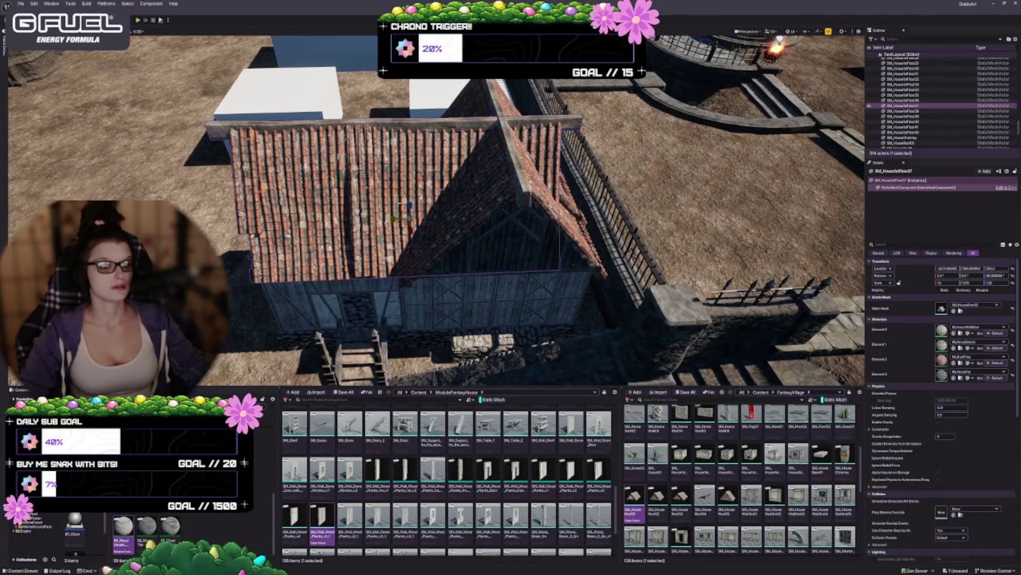
{"action": "left_click_drag", "start_coordinate": [401, 273], "coordinate": [387, 178]}
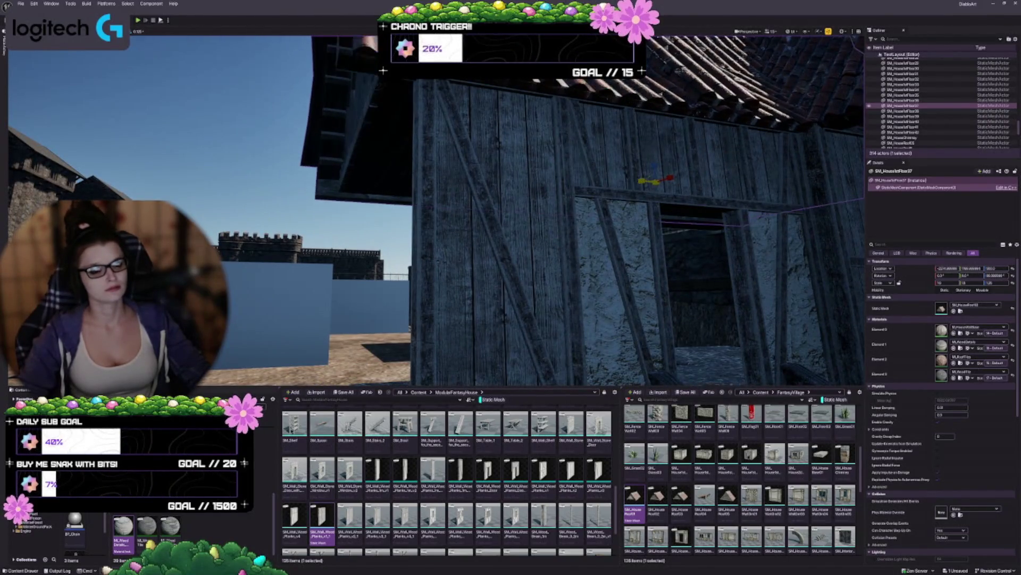
Shift the roof piece sideways so its overhang sits on the timber house
{"action": "left_click_drag", "start_coordinate": [643, 180], "coordinate": [663, 182]}
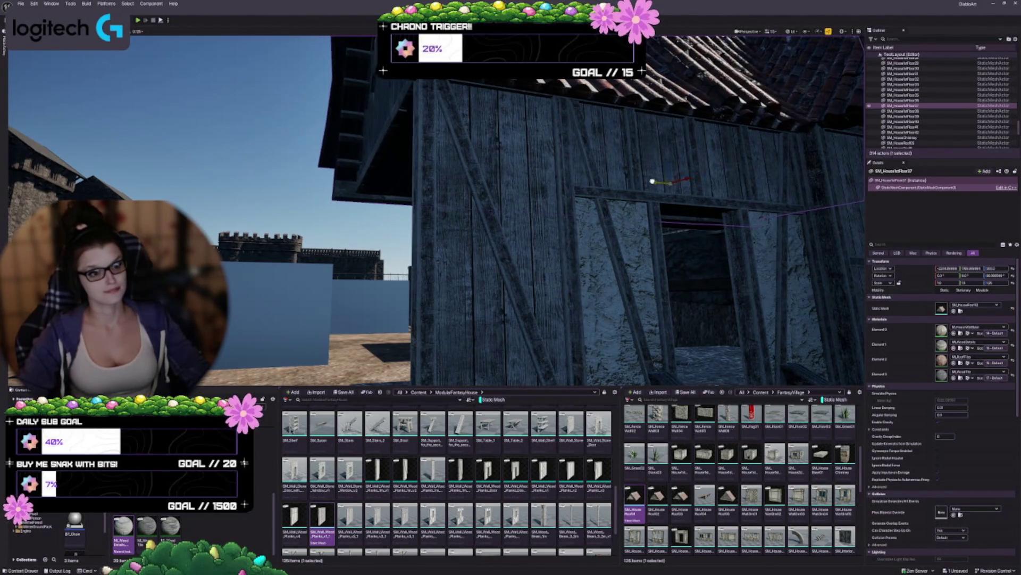
{"action": "mouse_move", "coordinate": [610, 212]}
{"action": "left_mouse_down"}
{"action": "mouse_move", "coordinate": [564, 191]}
{"action": "mouse_move", "coordinate": [532, 223]}
{"action": "mouse_move", "coordinate": [612, 218]}
{"action": "mouse_move", "coordinate": [537, 250]}
{"action": "left_mouse_up"}
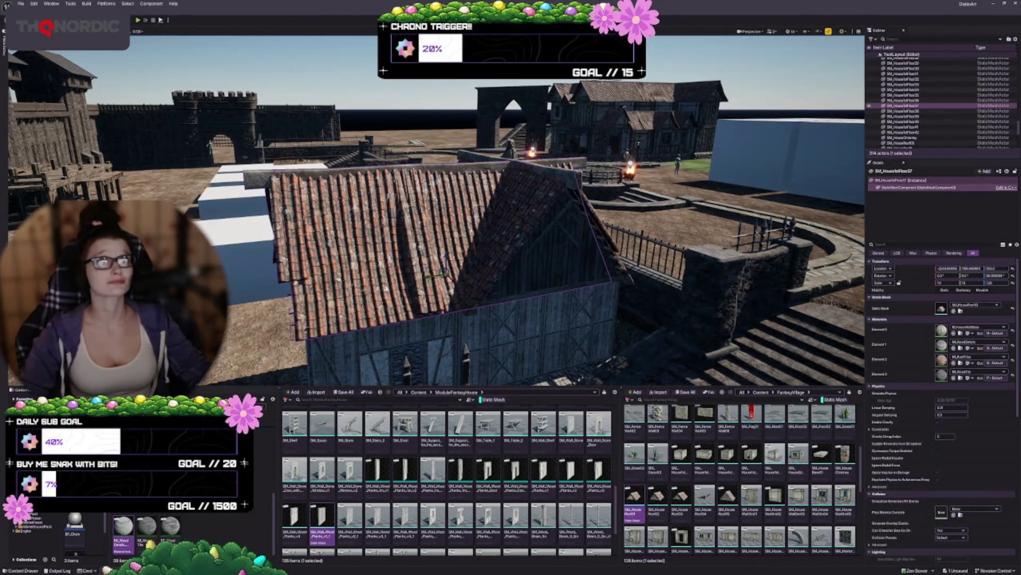
{"action": "mouse_move", "coordinate": [532, 255]}
{"action": "left_mouse_down"}
{"action": "mouse_move", "coordinate": [458, 324]}
{"action": "mouse_move", "coordinate": [468, 219]}
{"action": "left_mouse_up"}
Try raising a different roof piece, undo it, and clear the selection
{"action": "left_click", "coordinate": [468, 218]}
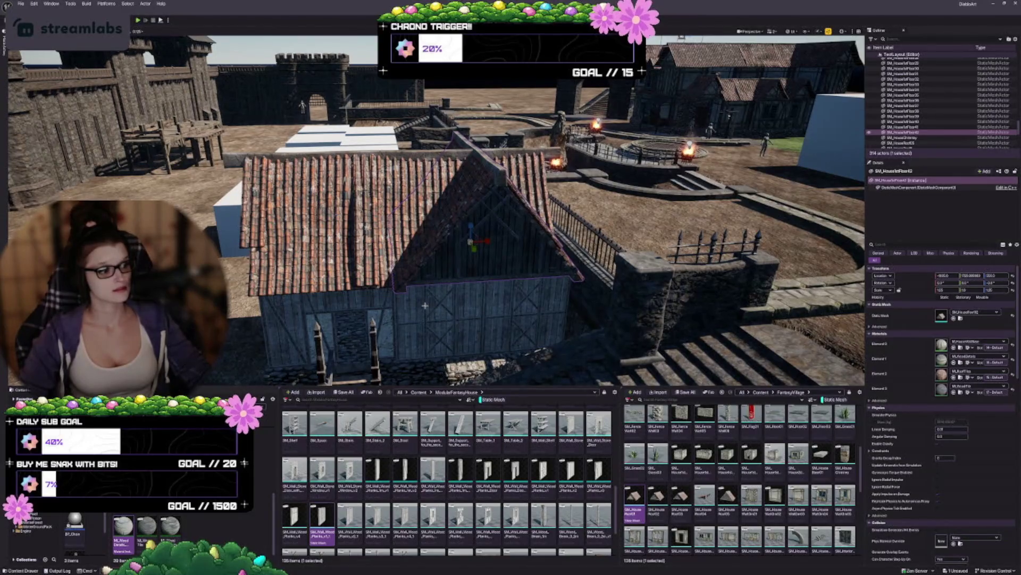
{"action": "left_click", "coordinate": [408, 251]}
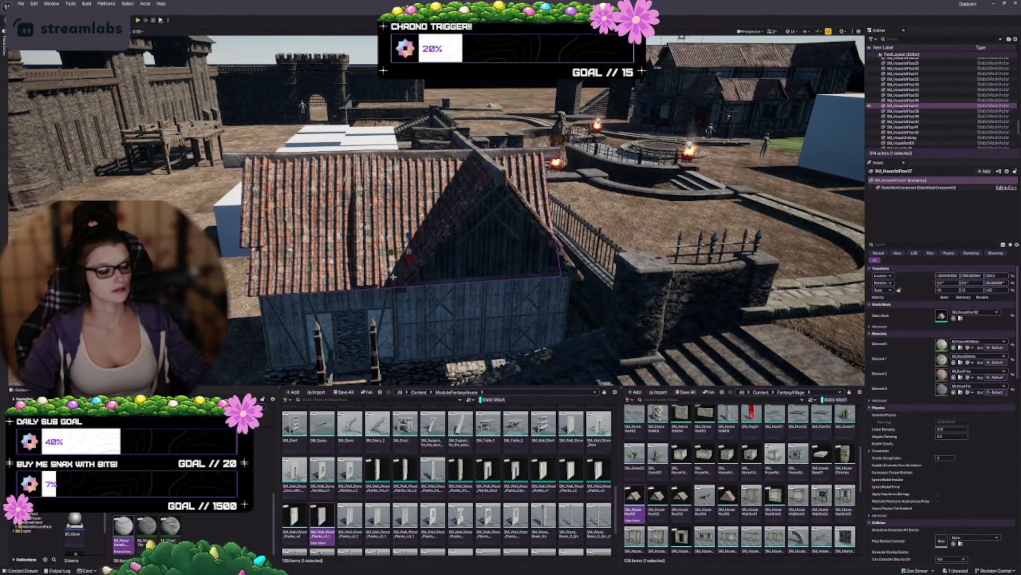
{"action": "left_click_drag", "start_coordinate": [409, 236], "coordinate": [409, 229]}
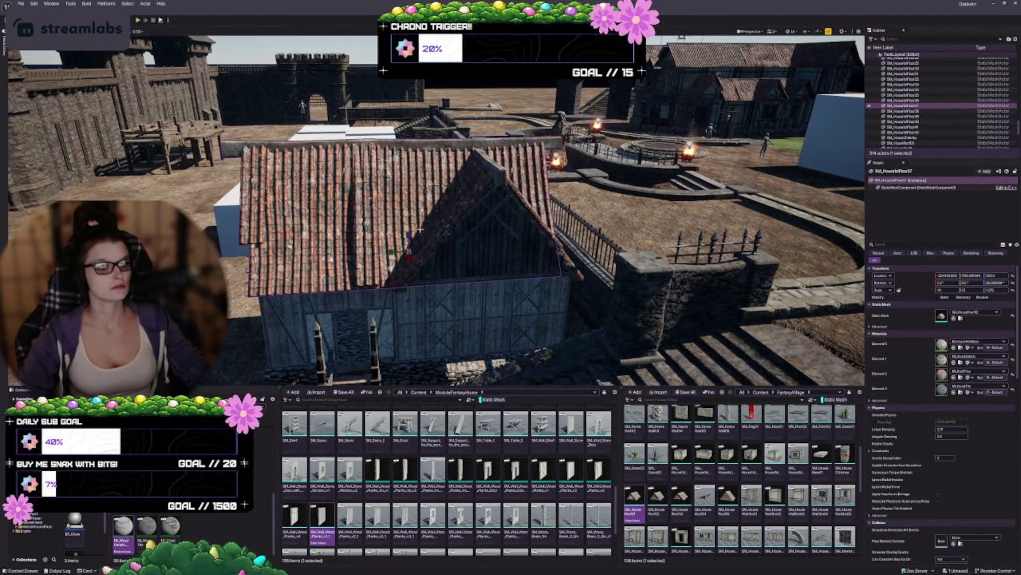
{"action": "key", "text": "ctrl+z"}
{"action": "key", "text": "ctrl+z"}
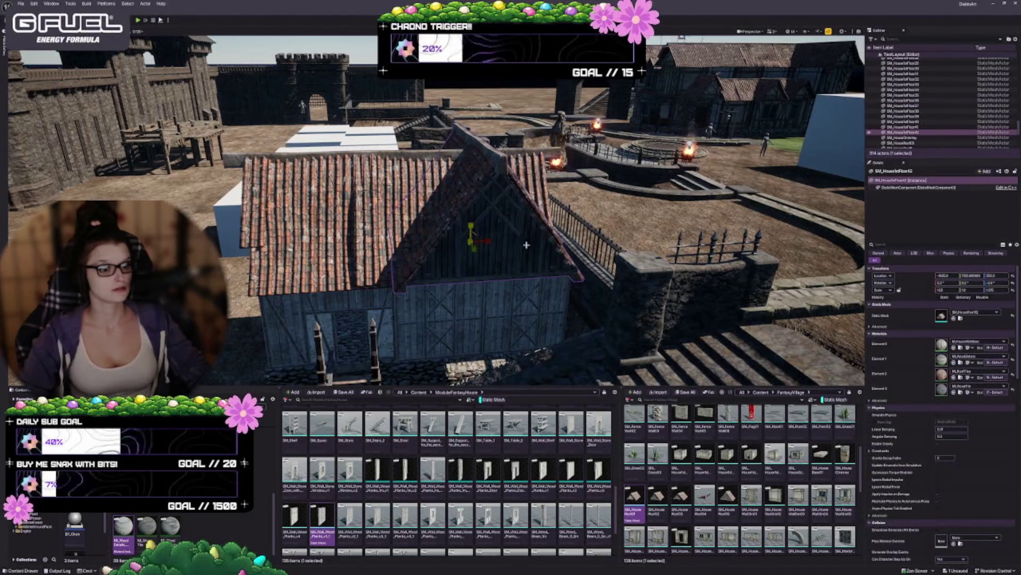
{"action": "scroll", "coordinate": [464, 228], "scroll_direction": "up", "scroll_amount": 3}
{"action": "mouse_move", "coordinate": [464, 229]}
{"action": "left_mouse_down"}
{"action": "mouse_move", "coordinate": [575, 231]}
{"action": "mouse_move", "coordinate": [527, 202]}
{"action": "left_mouse_up"}
{"action": "key", "text": "Escape"}
{"action": "mouse_move", "coordinate": [341, 287]}
{"action": "left_mouse_down"}
{"action": "mouse_move", "coordinate": [373, 277]}
{"action": "mouse_move", "coordinate": [346, 282]}
{"action": "mouse_move", "coordinate": [364, 284]}
{"action": "left_mouse_up"}
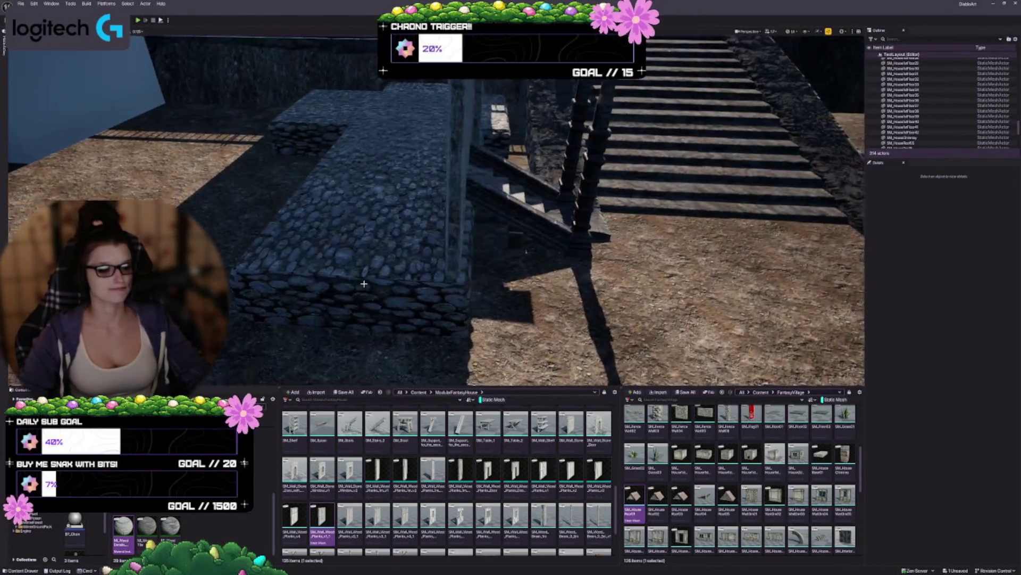
Select the wood-plank wall panel next to the front stairs
{"action": "mouse_move", "coordinate": [726, 432]}
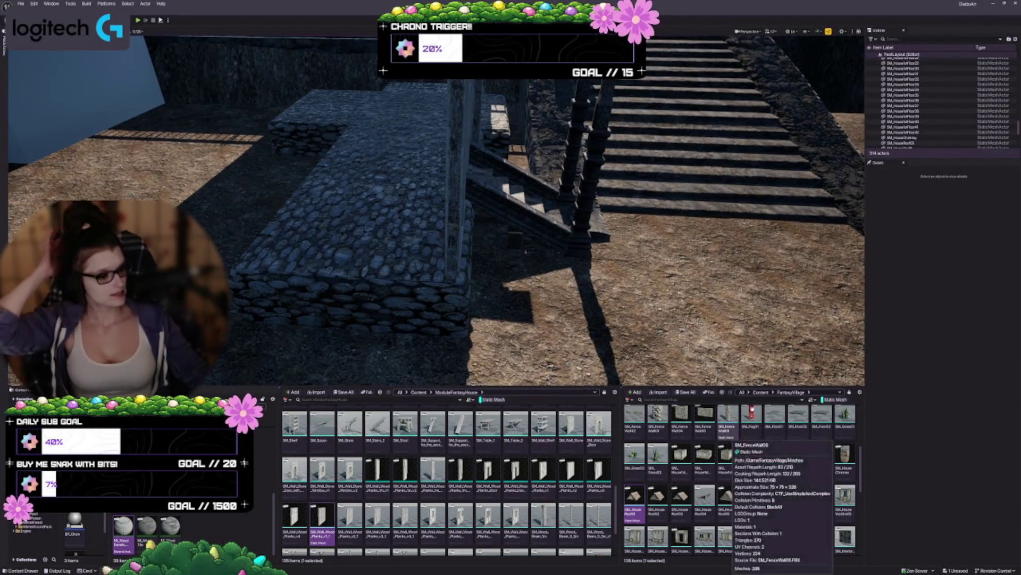
{"action": "scroll", "coordinate": [745, 478], "scroll_direction": "down", "scroll_amount": 3}
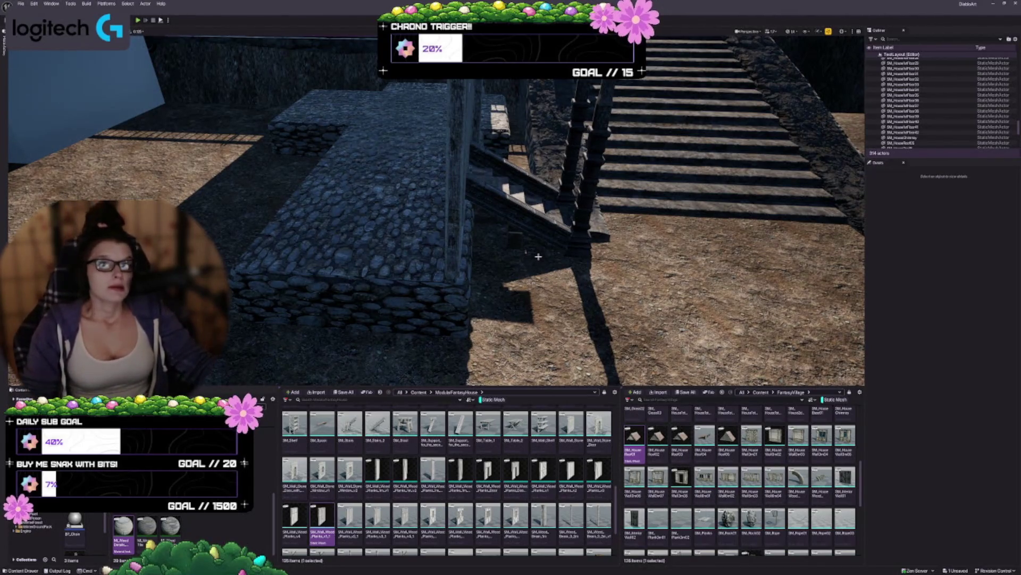
{"action": "scroll", "coordinate": [715, 437], "scroll_direction": "up", "scroll_amount": 3}
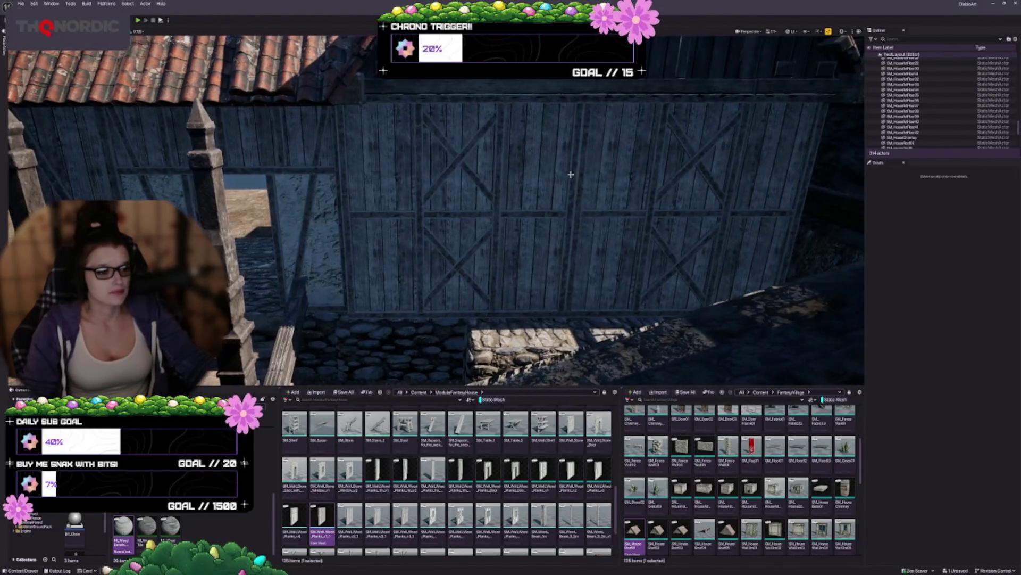
{"action": "left_click", "coordinate": [563, 257]}
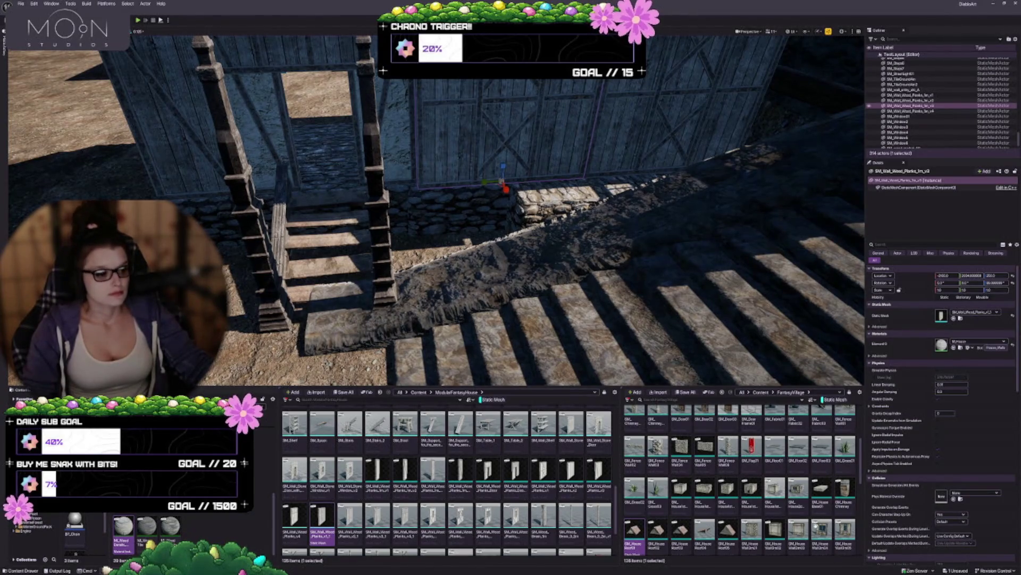
{"action": "scroll", "coordinate": [732, 503], "scroll_direction": "down", "scroll_amount": 3}
{"action": "scroll", "coordinate": [731, 503], "scroll_direction": "up", "scroll_amount": 2}
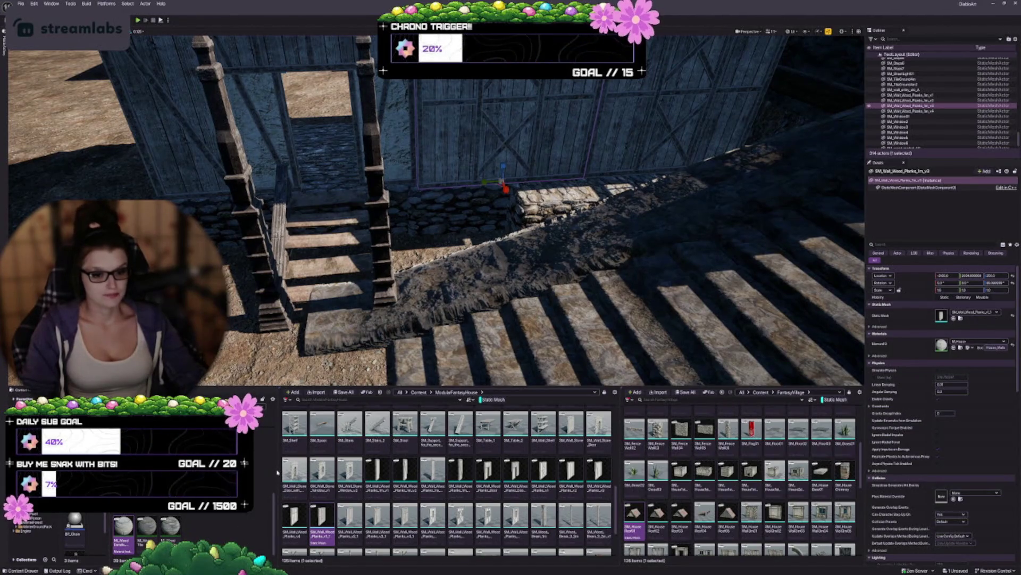
{"action": "left_click", "coordinate": [31, 524]}
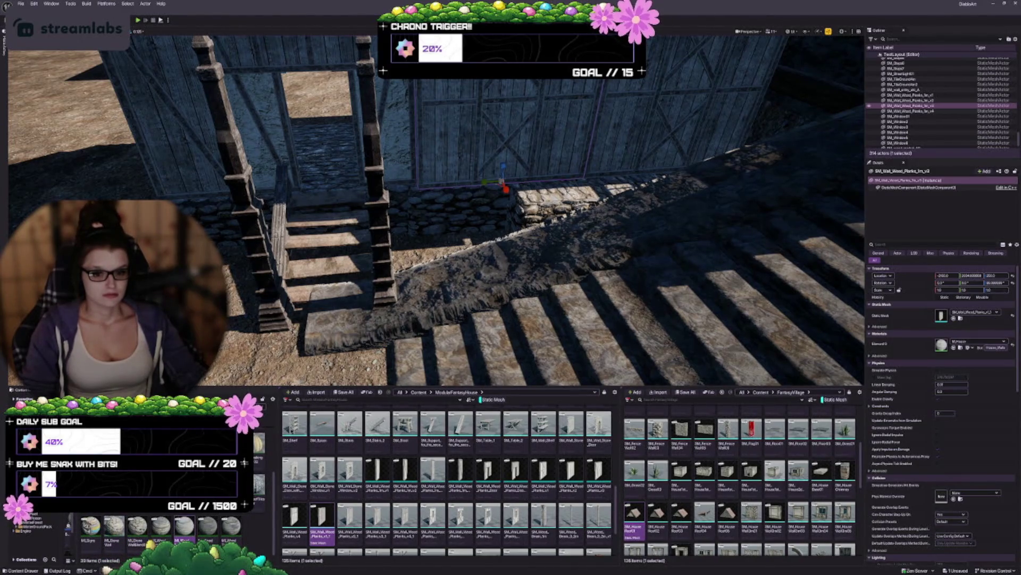
Open the Castle stair and wall folder in the left Content Browser and widen it
{"action": "left_click", "coordinate": [27, 511]}
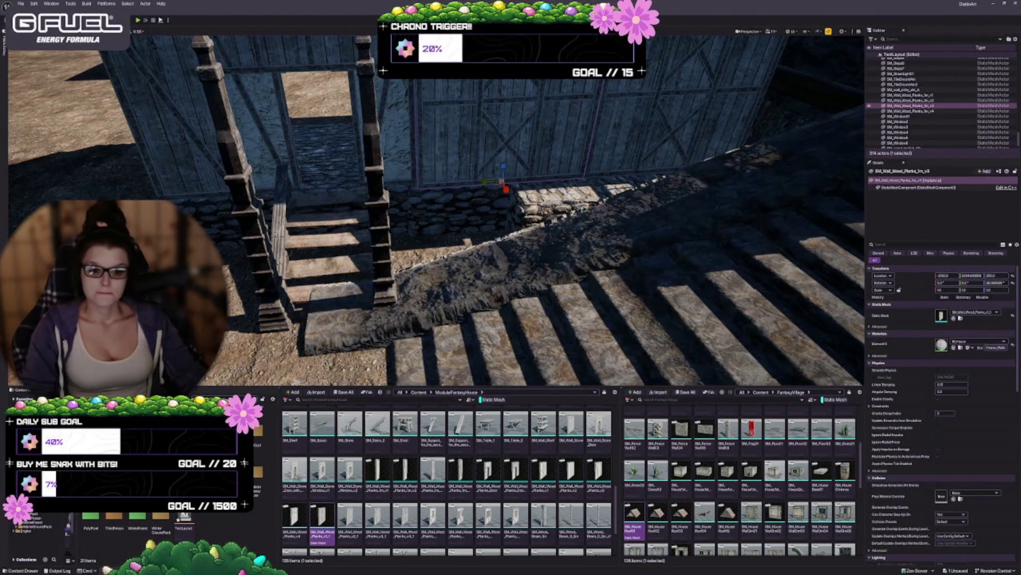
{"action": "left_click", "coordinate": [69, 526]}
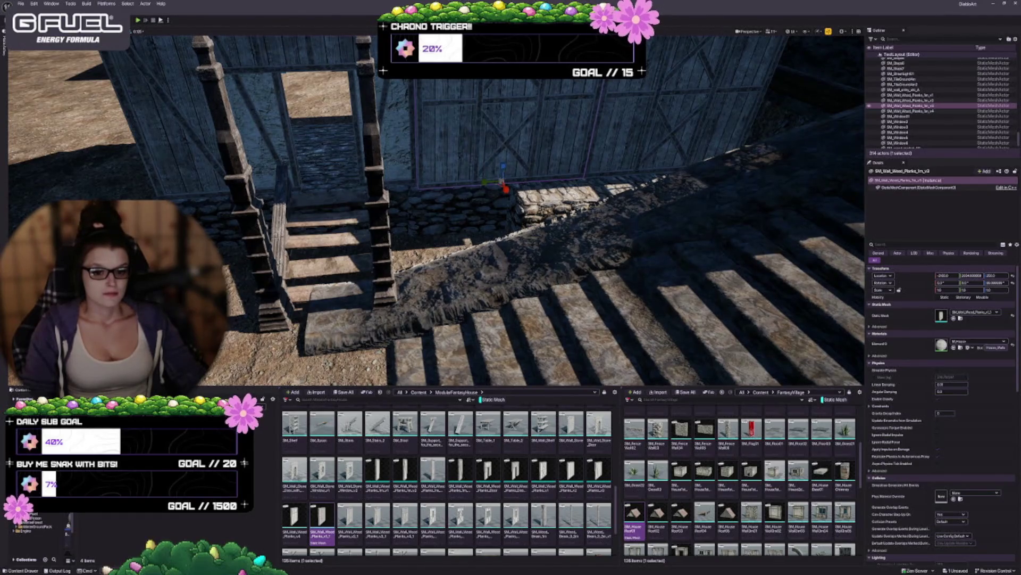
{"action": "left_click", "coordinate": [32, 517]}
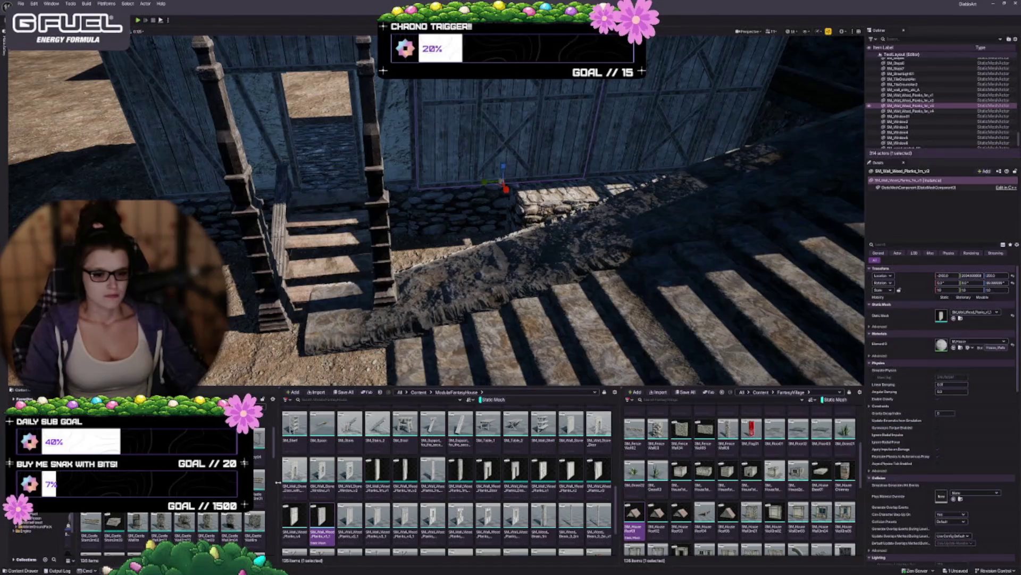
{"action": "left_click_drag", "start_coordinate": [278, 482], "coordinate": [287, 484]}
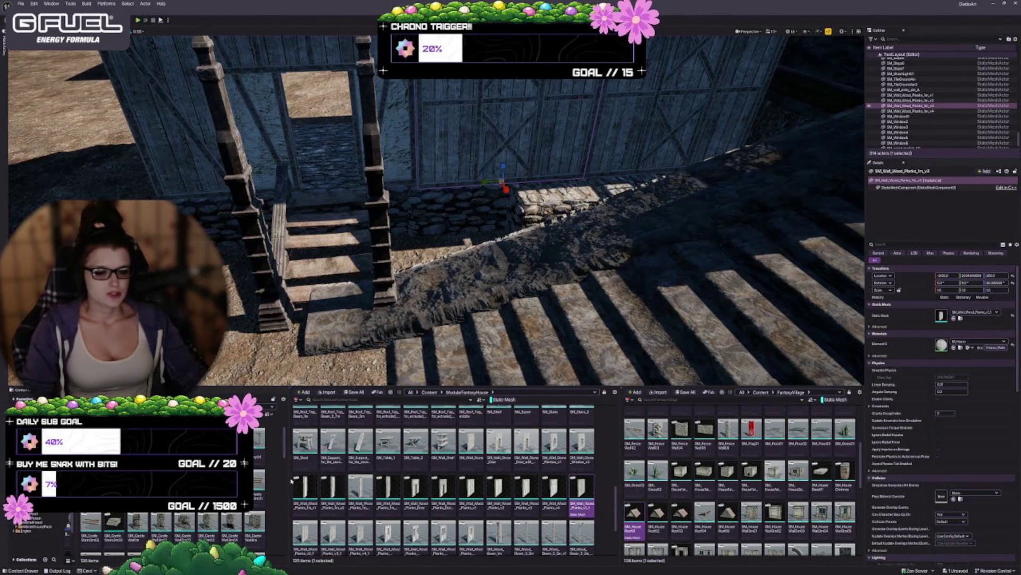
{"action": "left_click_drag", "start_coordinate": [289, 481], "coordinate": [297, 482]}
{"action": "scroll", "coordinate": [181, 532], "scroll_direction": "down", "scroll_amount": 8}
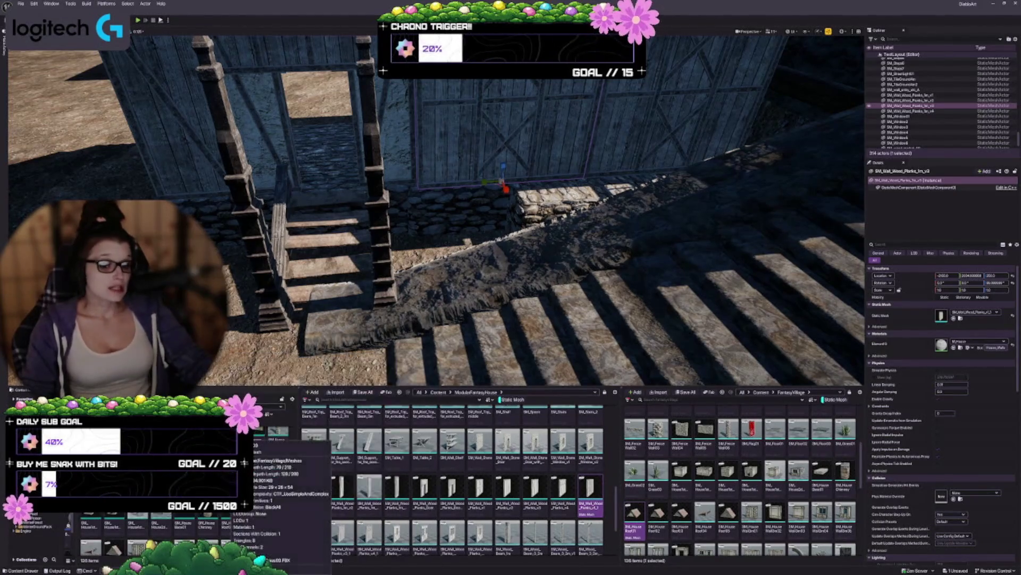
{"action": "scroll", "coordinate": [455, 461], "scroll_direction": "down", "scroll_amount": 2}
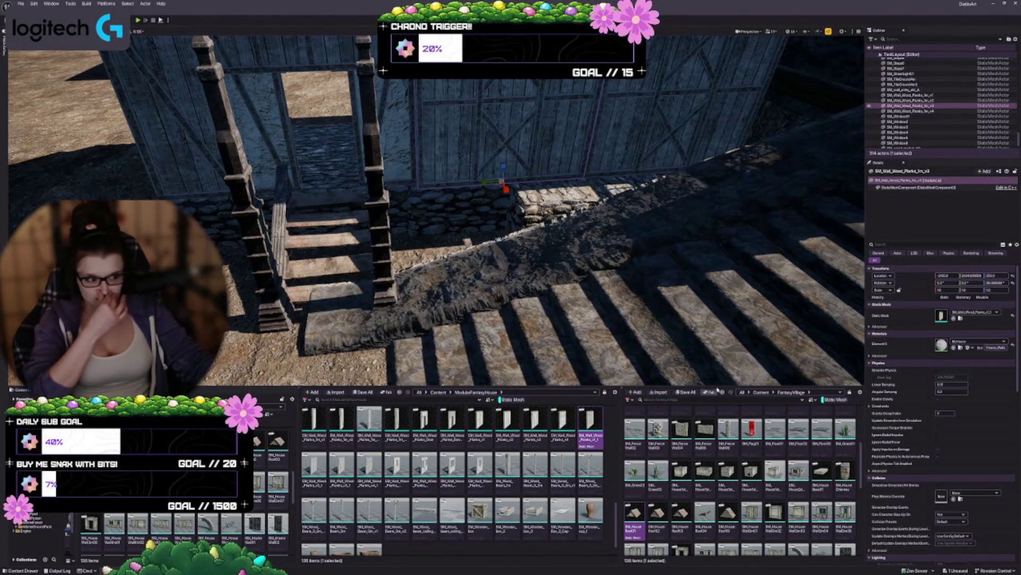
Filter the right browser's Content folder to Static Mesh and search 'bal'
{"action": "left_click", "coordinate": [796, 392]}
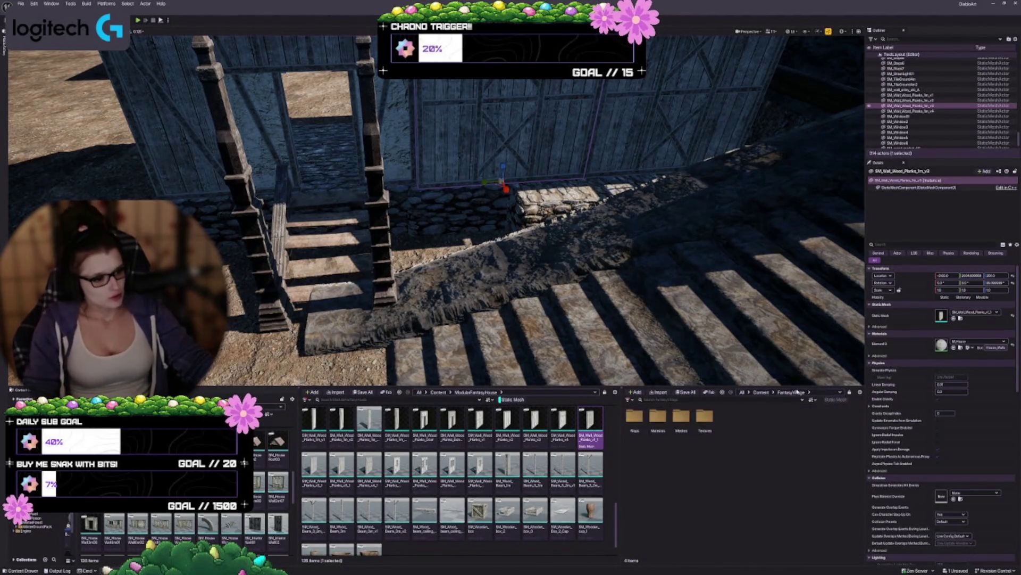
{"action": "left_click", "coordinate": [762, 392]}
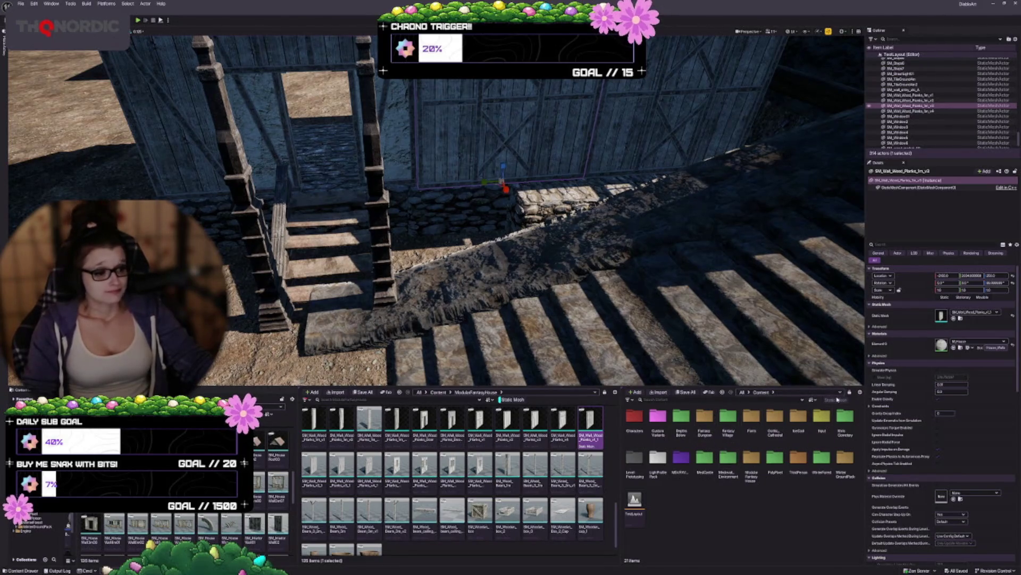
{"action": "left_click", "coordinate": [838, 400]}
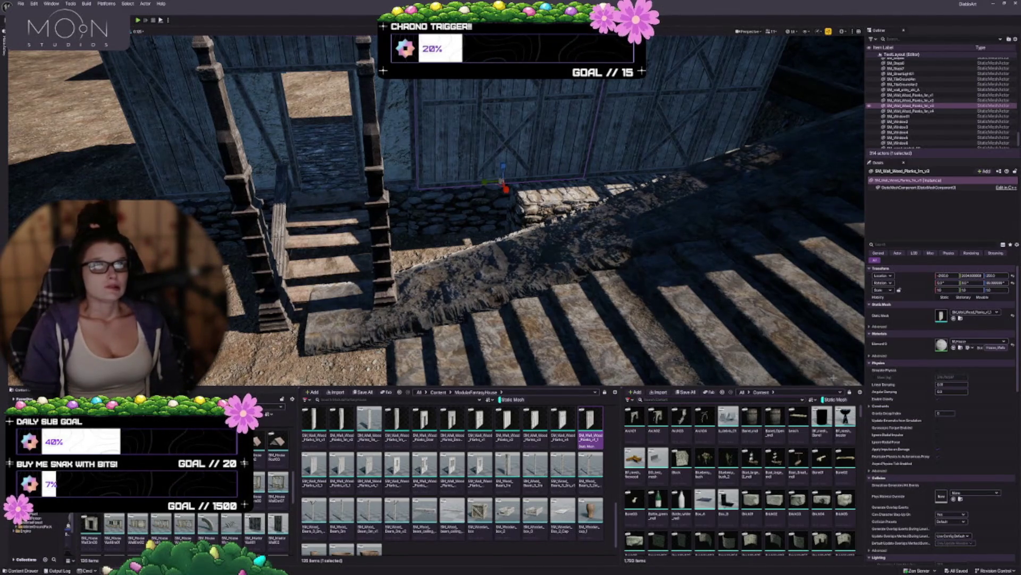
{"action": "type", "text": "bal"}
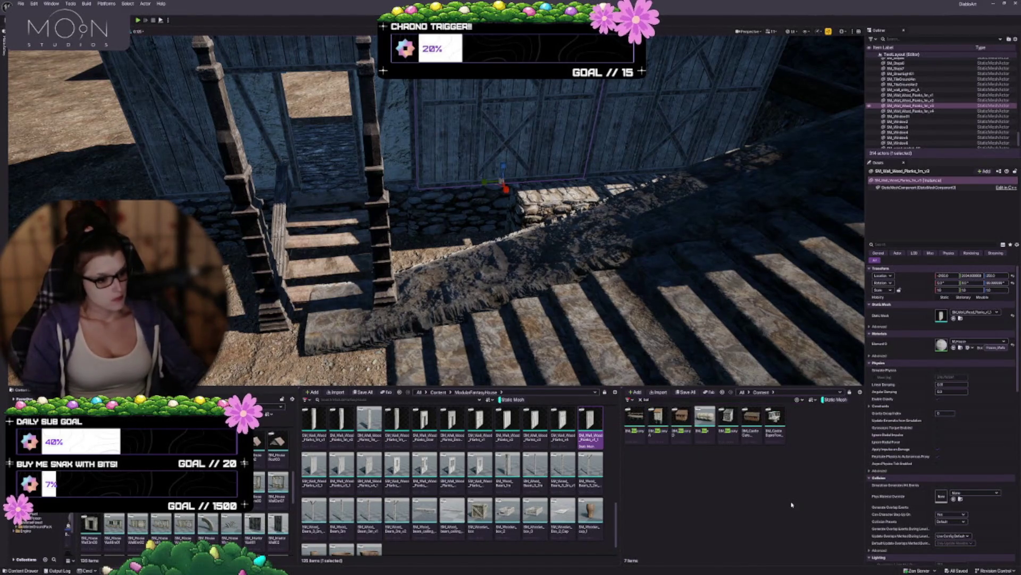
{"action": "left_click_drag", "start_coordinate": [657, 309], "coordinate": [657, 266]}
Duplicate the wood-plank wall and set the copy's Static Mesh to SM_Balcony
{"action": "left_click_drag", "start_coordinate": [463, 250], "coordinate": [463, 265]}
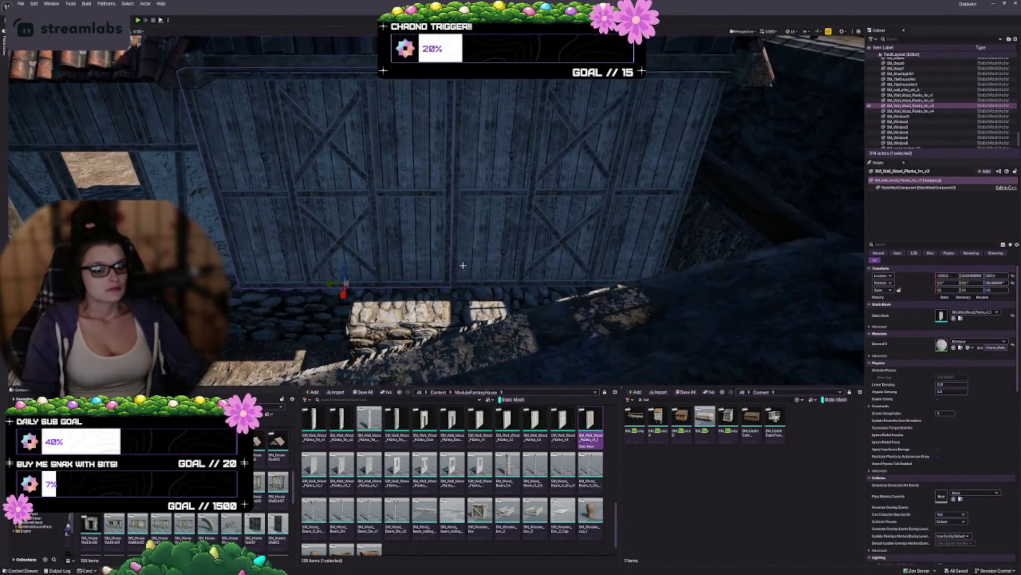
{"action": "left_click_drag", "start_coordinate": [341, 288], "coordinate": [464, 330]}
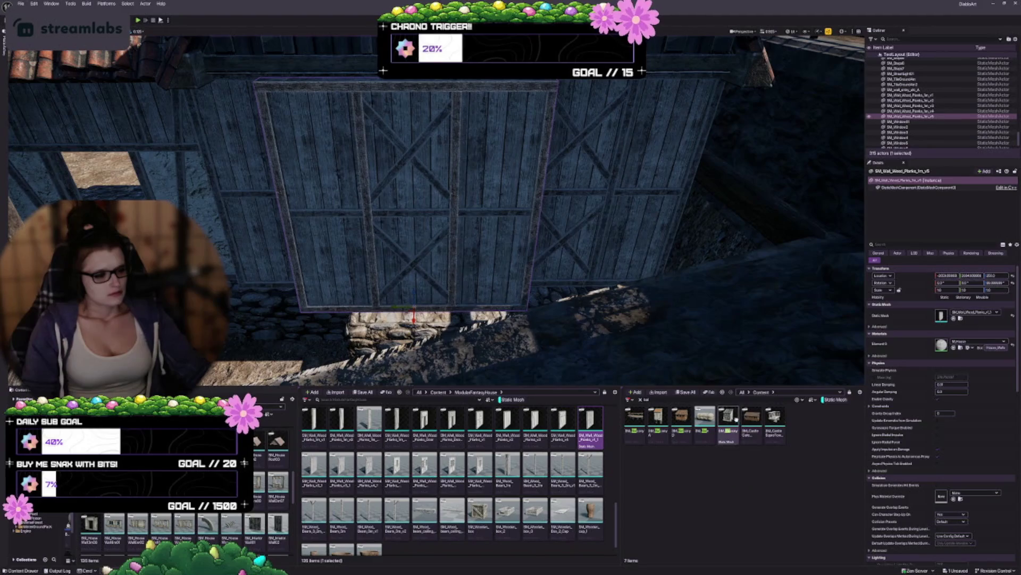
{"action": "left_click_drag", "start_coordinate": [728, 421], "coordinate": [973, 315]}
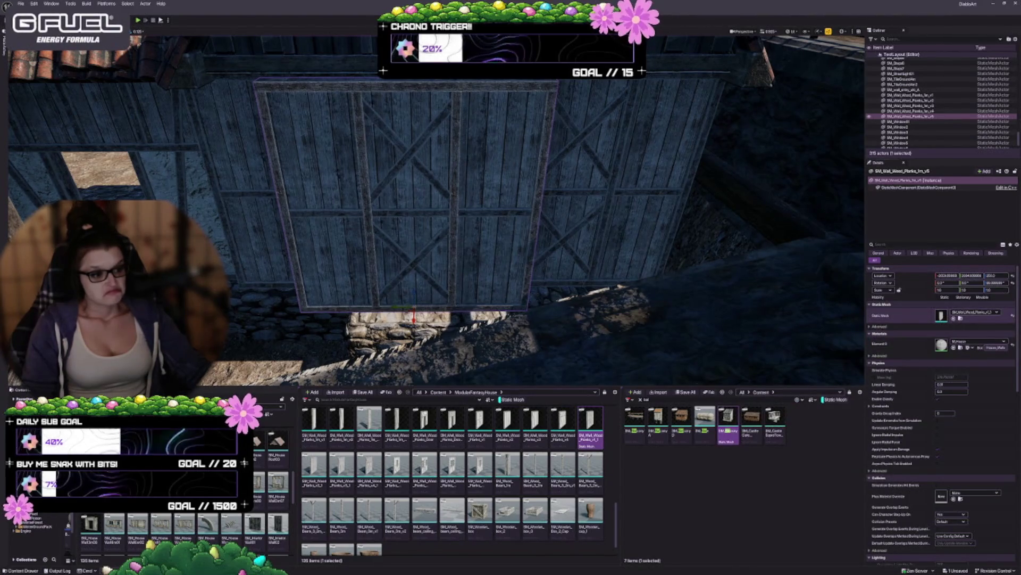
{"action": "mouse_move", "coordinate": [385, 193]}
{"action": "left_mouse_down"}
{"action": "mouse_move", "coordinate": [478, 251]}
{"action": "mouse_move", "coordinate": [557, 261]}
{"action": "left_mouse_up"}
{"action": "left_click_drag", "start_coordinate": [480, 298], "coordinate": [515, 303]}
{"action": "mouse_move", "coordinate": [459, 224]}
{"action": "left_mouse_down"}
{"action": "mouse_move", "coordinate": [478, 173]}
{"action": "mouse_move", "coordinate": [510, 193]}
{"action": "left_mouse_up"}
{"action": "key", "text": "e"}
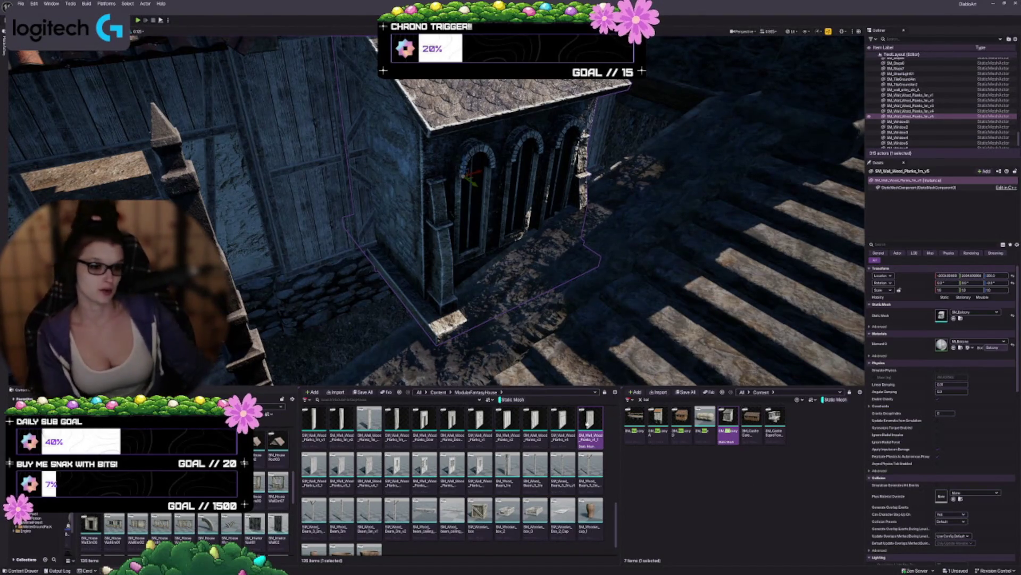
Move the balcony out into the yard and delete the stray door frame
{"action": "scroll", "coordinate": [448, 290], "scroll_direction": "down", "scroll_amount": 5}
{"action": "left_click_drag", "start_coordinate": [449, 290], "coordinate": [448, 362]}
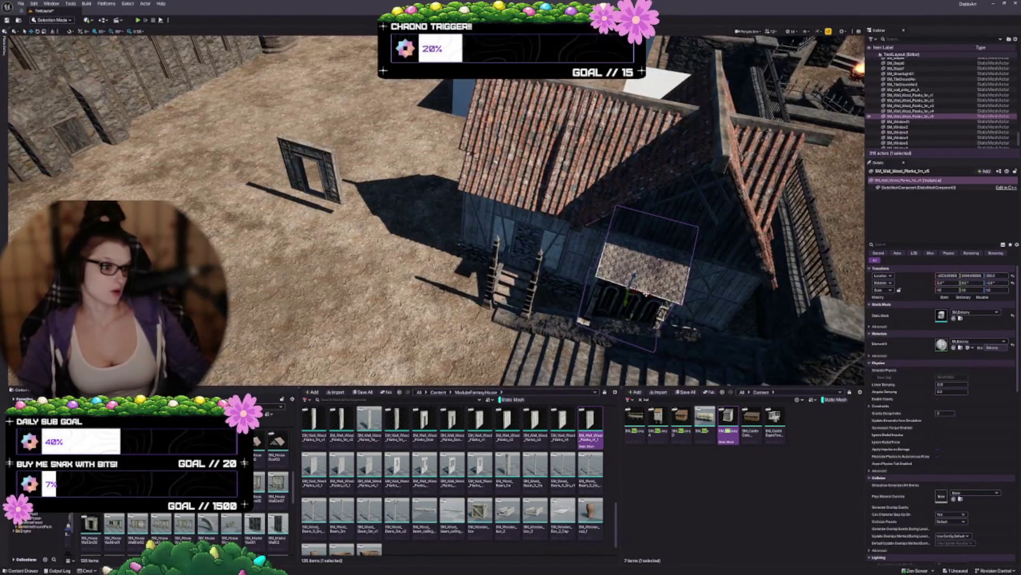
{"action": "mouse_move", "coordinate": [635, 296]}
{"action": "left_mouse_down"}
{"action": "mouse_move", "coordinate": [441, 250]}
{"action": "mouse_move", "coordinate": [184, 143]}
{"action": "mouse_move", "coordinate": [186, 127]}
{"action": "left_mouse_up"}
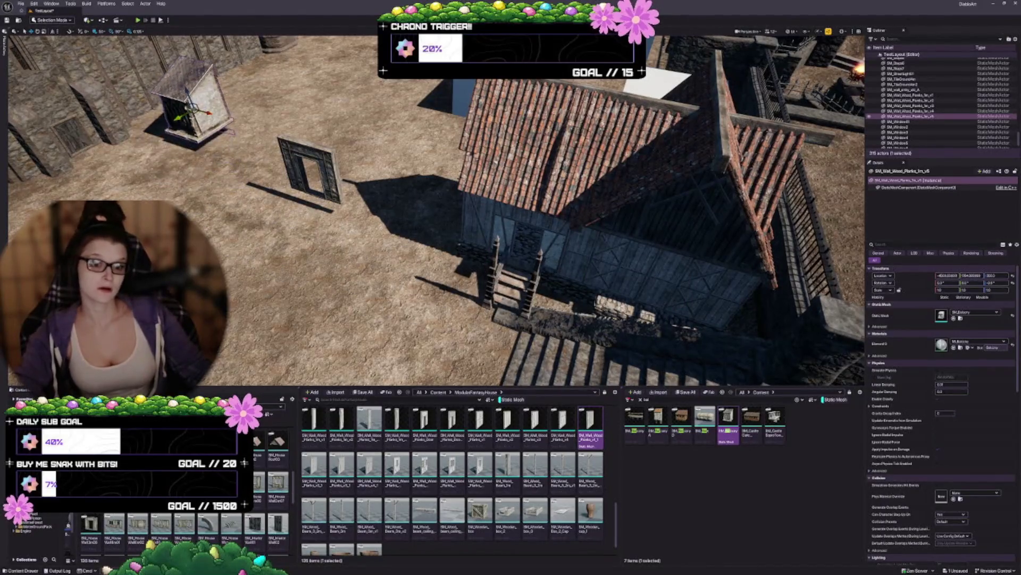
{"action": "key", "text": "Escape"}
{"action": "left_click", "coordinate": [328, 159]}
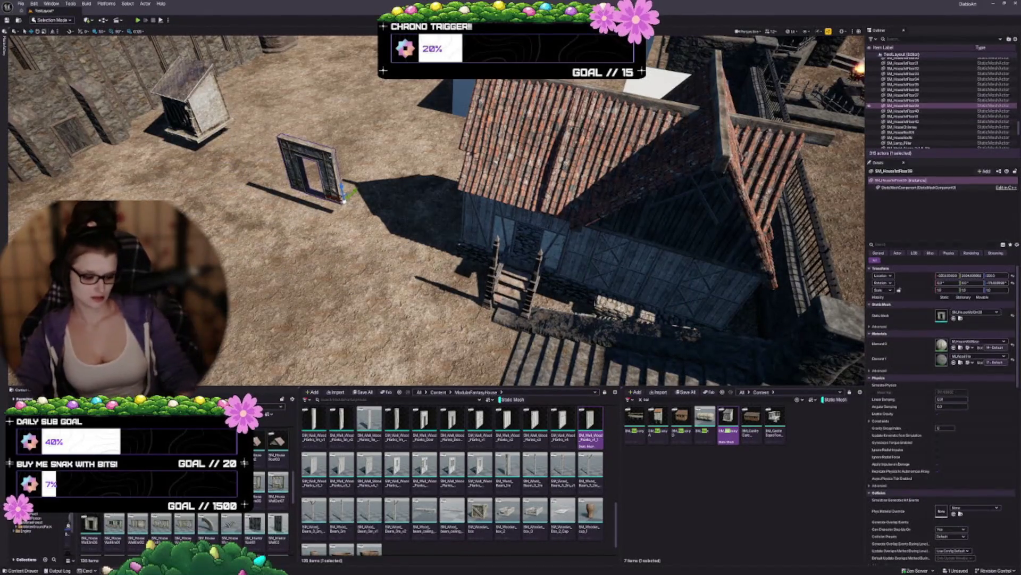
{"action": "key", "text": "Delete"}
Try castle terrace pieces on the plank wall, delete them, and search 'window'
{"action": "scroll", "coordinate": [436, 210], "scroll_direction": "up", "scroll_amount": 5}
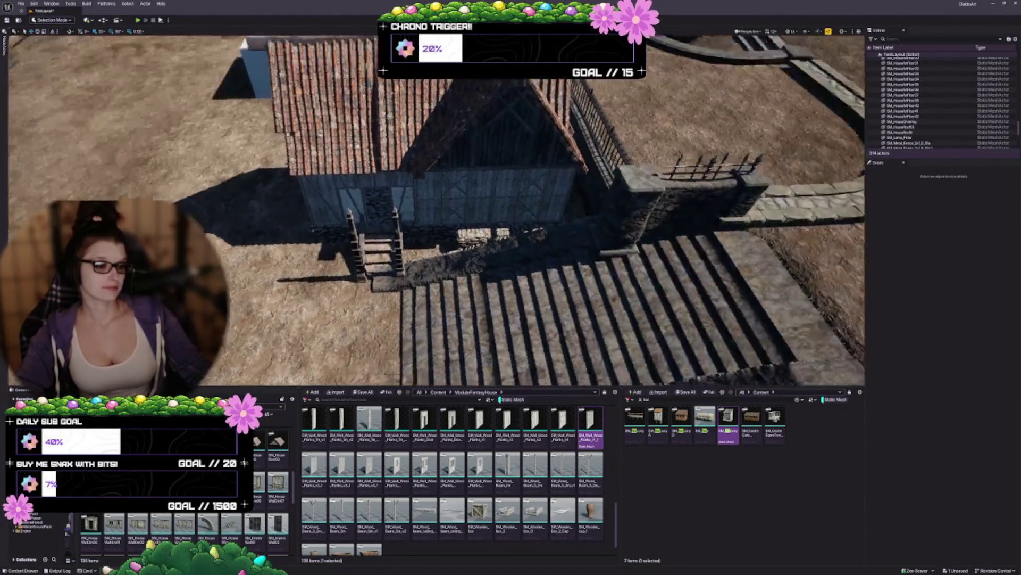
{"action": "scroll", "coordinate": [437, 210], "scroll_direction": "up", "scroll_amount": 8}
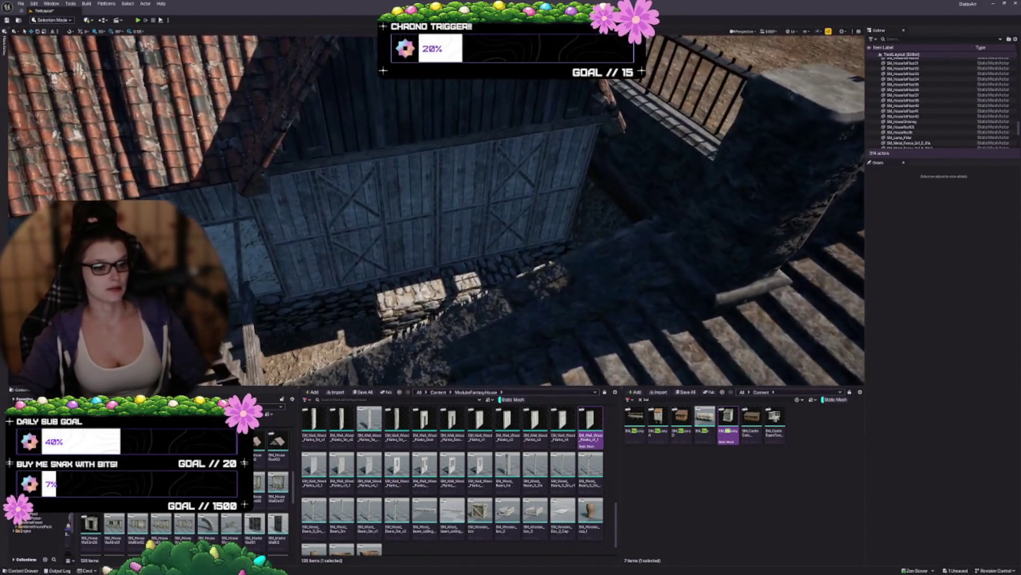
{"action": "scroll", "coordinate": [436, 210], "scroll_direction": "up", "scroll_amount": 2}
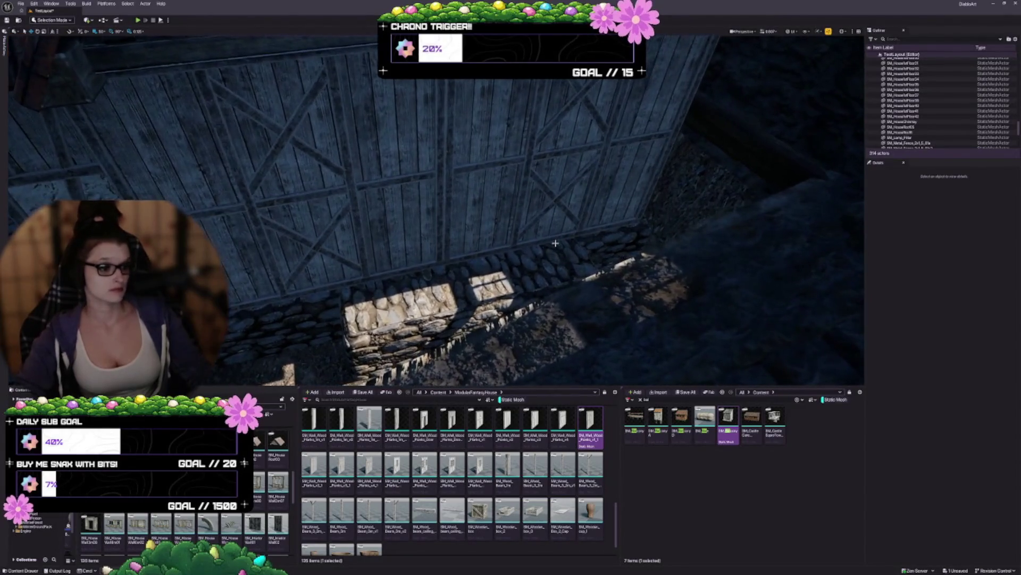
{"action": "scroll", "coordinate": [436, 210], "scroll_direction": "up", "scroll_amount": 2}
{"action": "mouse_move", "coordinate": [769, 423]}
{"action": "left_mouse_down"}
{"action": "mouse_move", "coordinate": [365, 244]}
{"action": "mouse_move", "coordinate": [353, 187]}
{"action": "mouse_move", "coordinate": [371, 189]}
{"action": "left_mouse_up"}
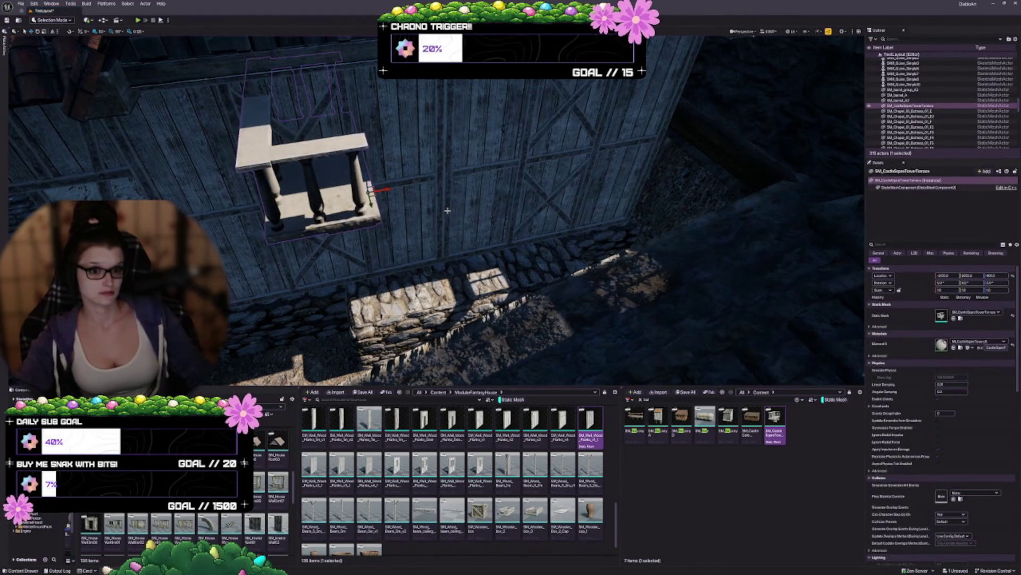
{"action": "key", "text": "Delete"}
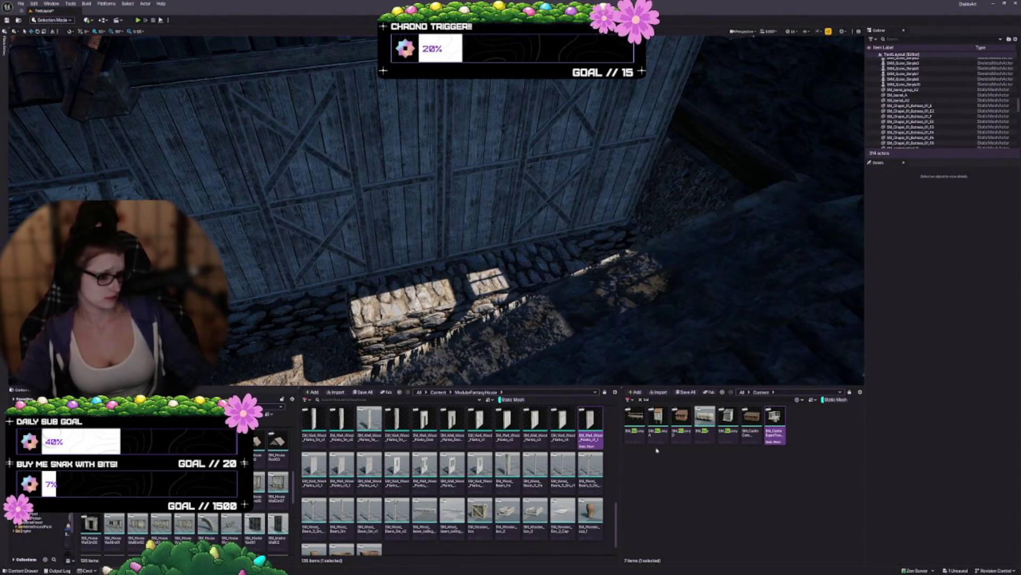
{"action": "left_click_drag", "start_coordinate": [662, 434], "coordinate": [382, 170]}
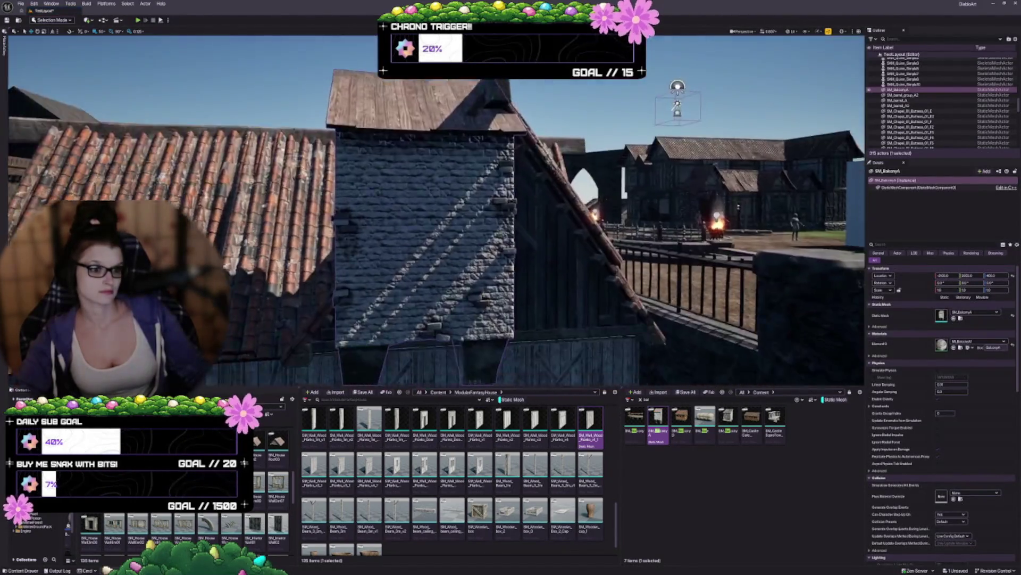
{"action": "left_click_drag", "start_coordinate": [447, 244], "coordinate": [447, 244]}
{"action": "key", "text": "Delete"}
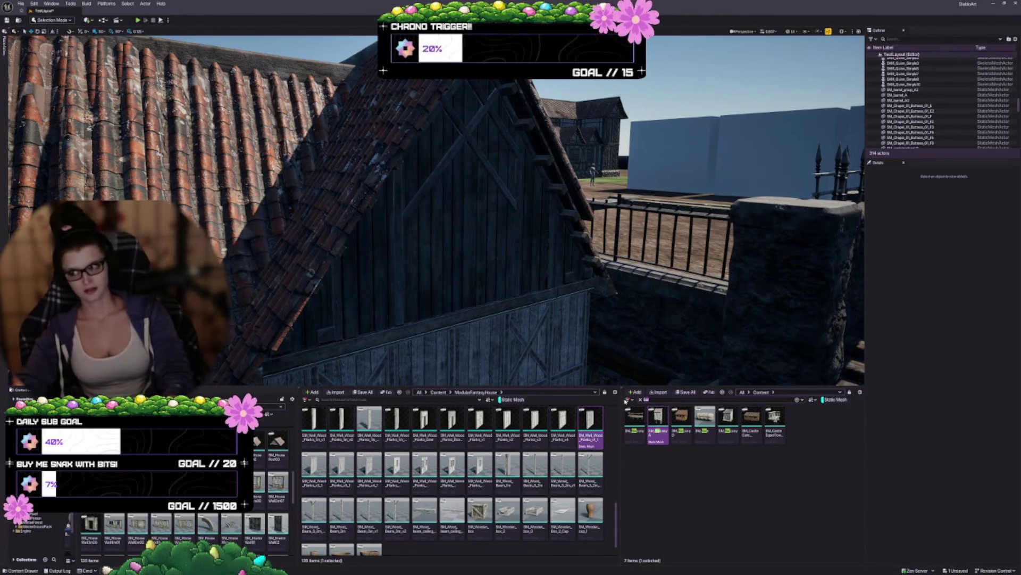
{"action": "type", "text": "window"}
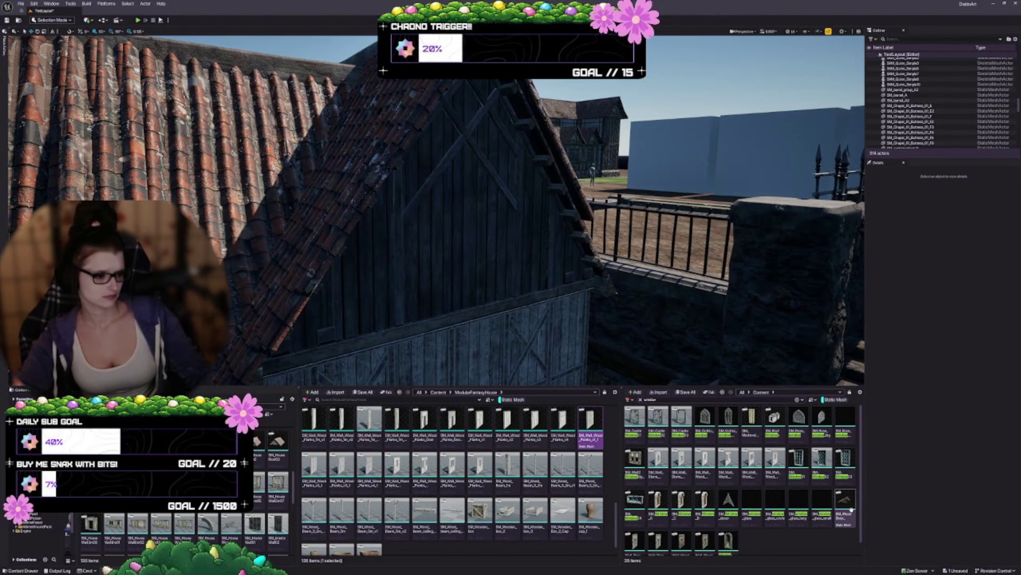
Replace the 'window' search with 'wall' and browse the matching wall meshes
{"action": "mouse_move", "coordinate": [849, 505]}
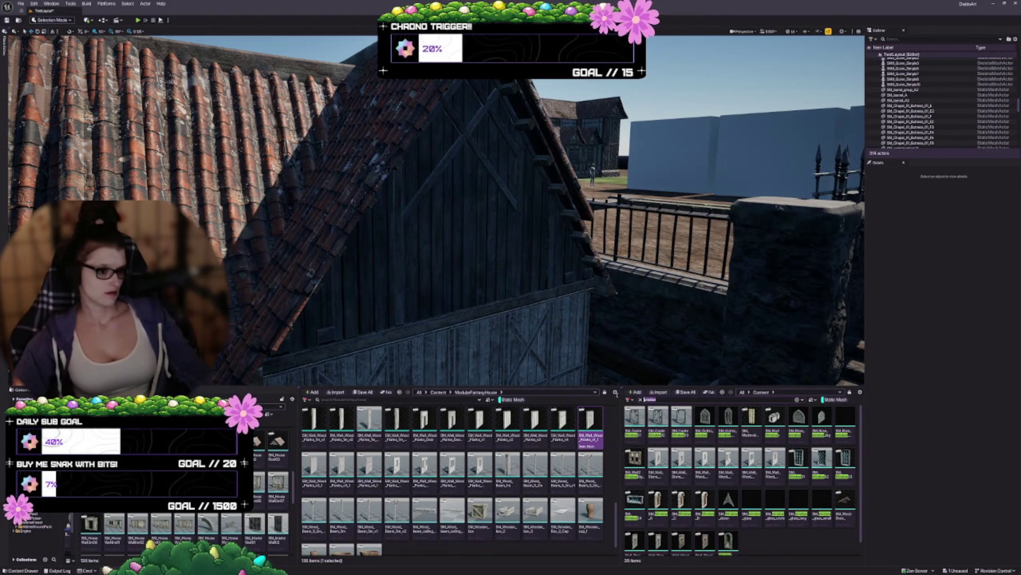
{"action": "key", "text": "Escape"}
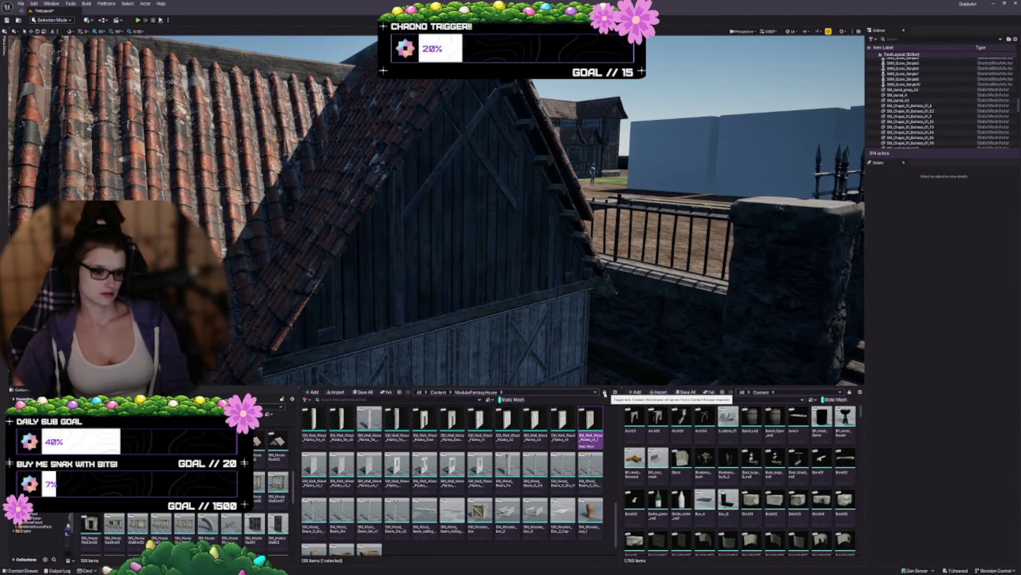
{"action": "type", "text": "wall"}
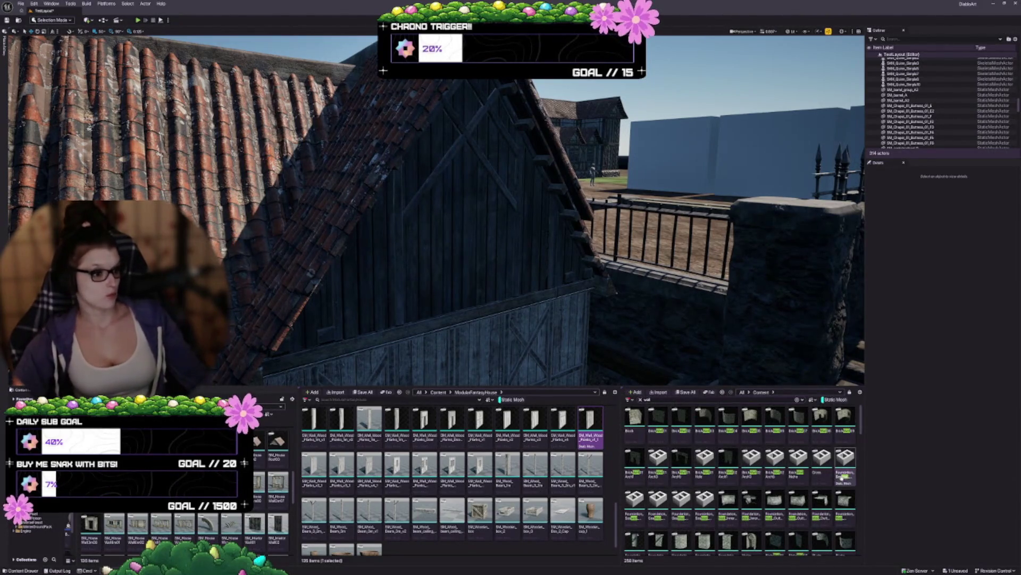
{"action": "scroll", "coordinate": [749, 465], "scroll_direction": "down", "scroll_amount": 3}
{"action": "scroll", "coordinate": [748, 464], "scroll_direction": "down", "scroll_amount": 3}
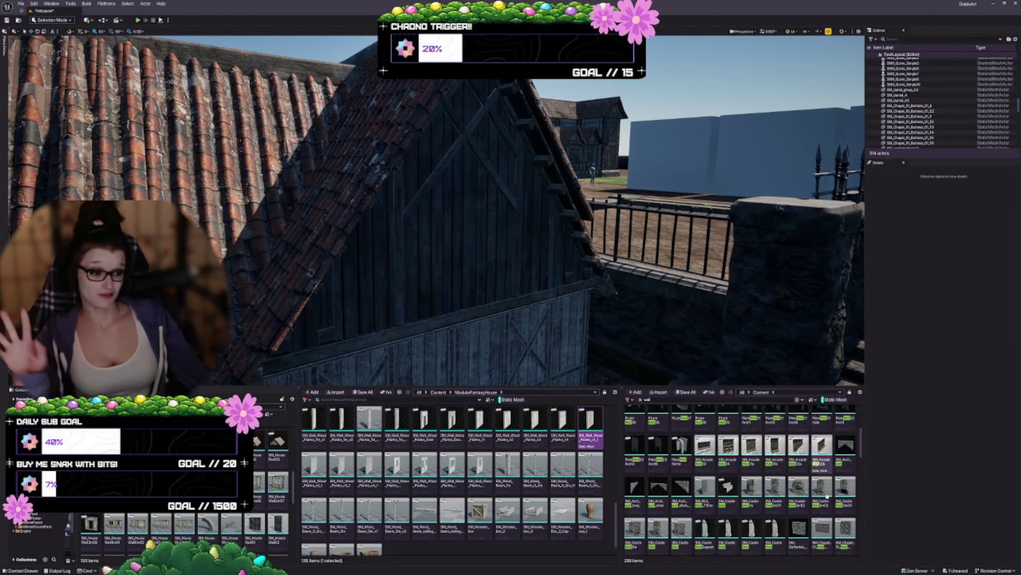
{"action": "scroll", "coordinate": [774, 489], "scroll_direction": "down", "scroll_amount": 2}
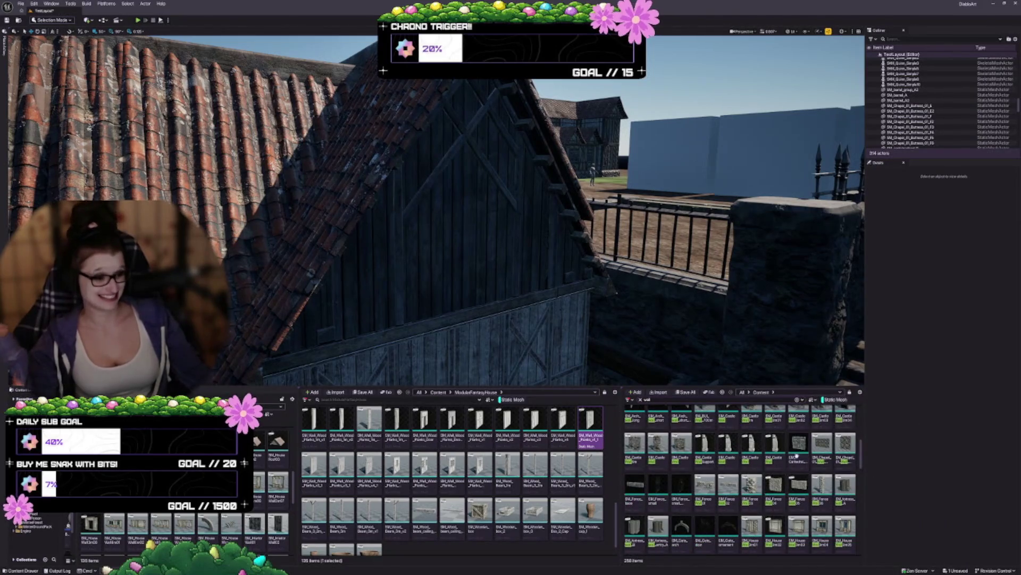
{"action": "scroll", "coordinate": [750, 452], "scroll_direction": "down", "scroll_amount": 2}
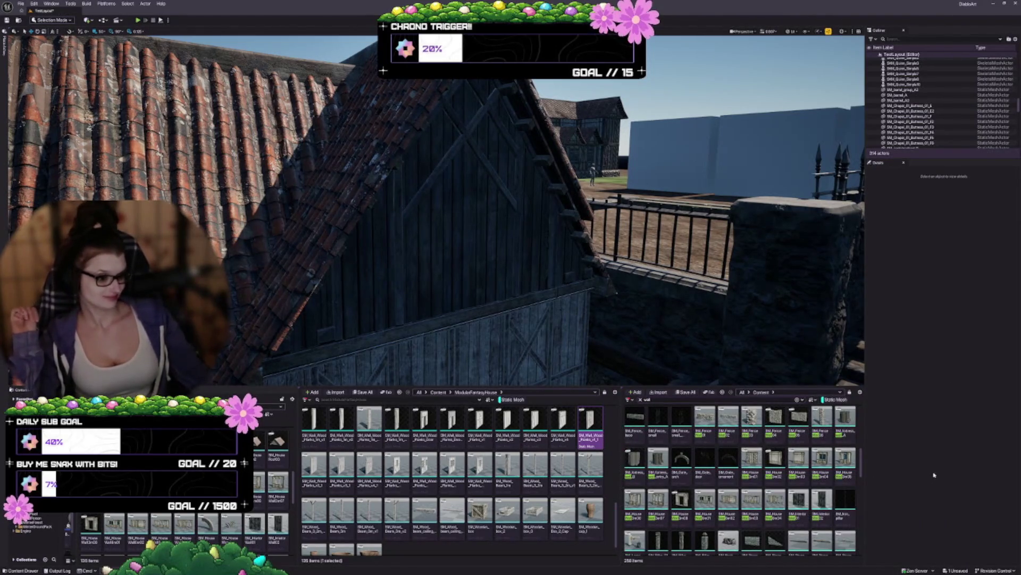
{"action": "scroll", "coordinate": [724, 467], "scroll_direction": "down", "scroll_amount": 2}
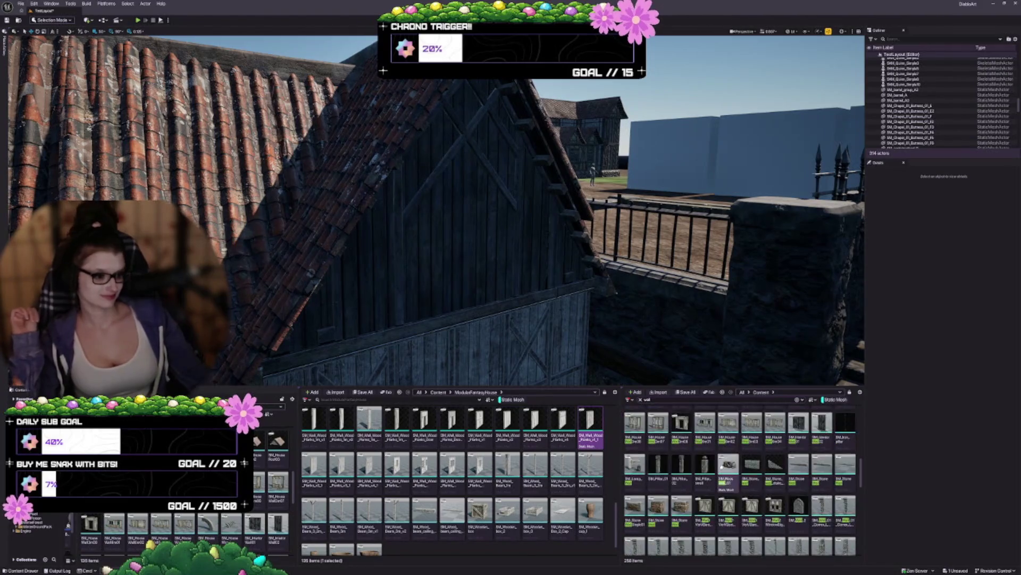
{"action": "scroll", "coordinate": [701, 478], "scroll_direction": "down", "scroll_amount": 5}
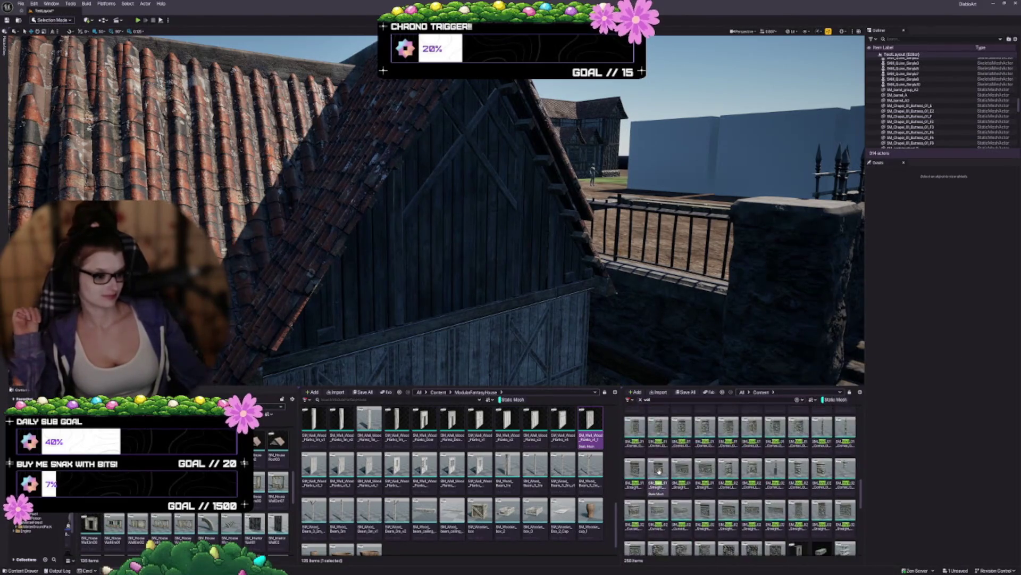
{"action": "scroll", "coordinate": [704, 436], "scroll_direction": "down", "scroll_amount": 2}
{"action": "scroll", "coordinate": [742, 479], "scroll_direction": "down", "scroll_amount": 5}
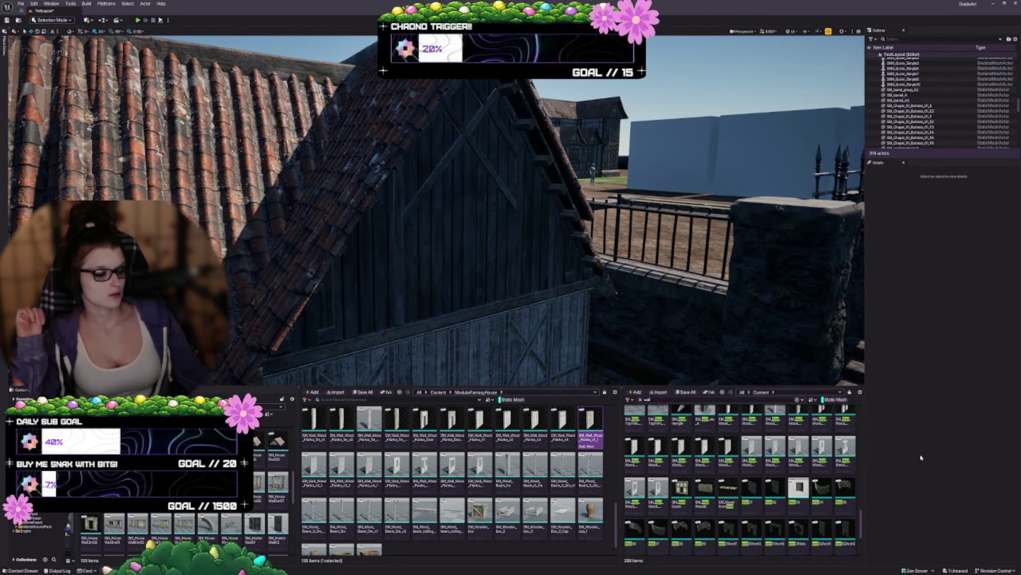
{"action": "scroll", "coordinate": [788, 457], "scroll_direction": "down", "scroll_amount": 5}
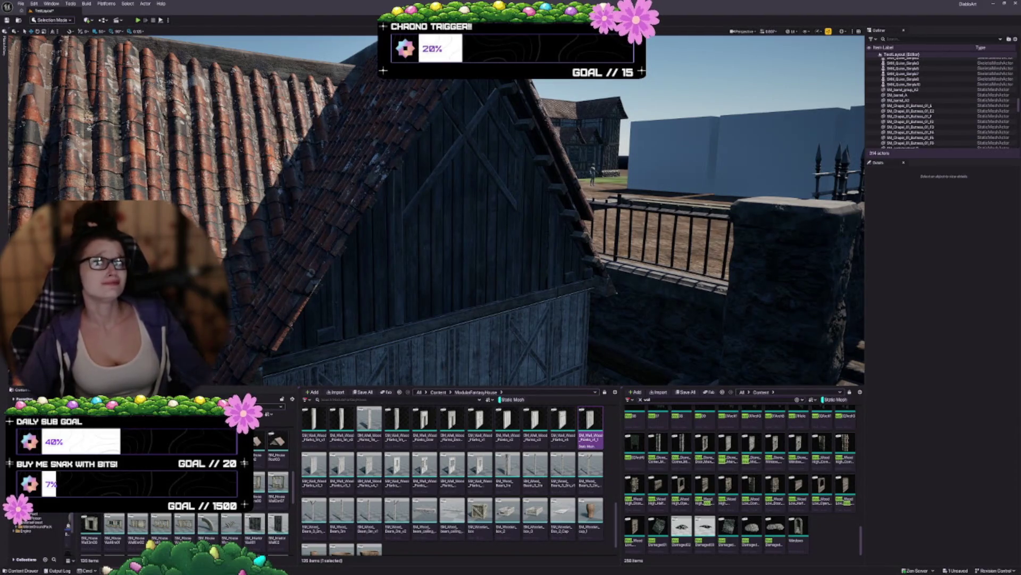
Fly the viewport down to the house's lower wooden plank wall
{"action": "mouse_move", "coordinate": [380, 302]}
{"action": "left_mouse_down"}
{"action": "mouse_move", "coordinate": [380, 197]}
{"action": "mouse_move", "coordinate": [381, 354]}
{"action": "left_mouse_up"}
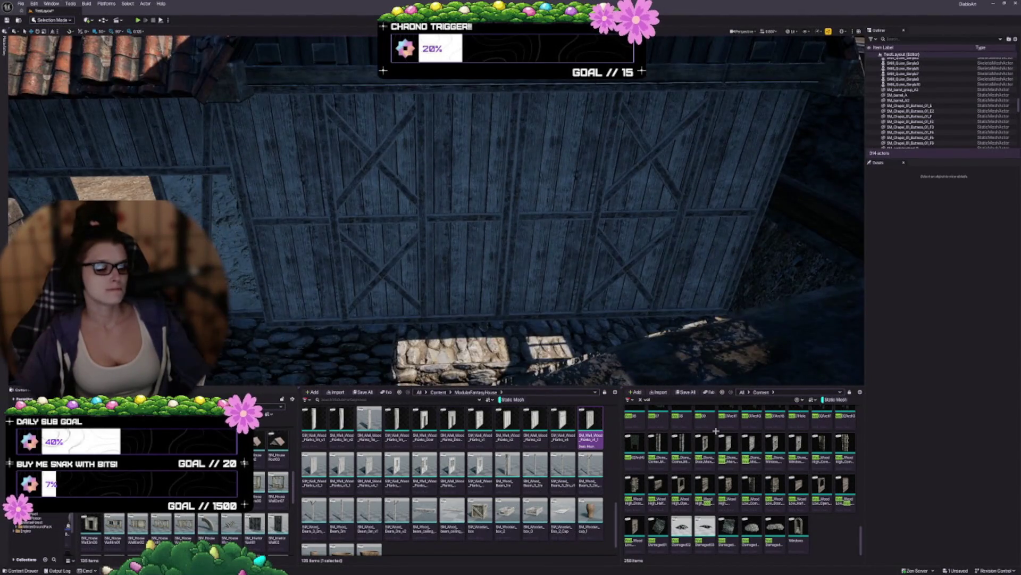
{"action": "scroll", "coordinate": [729, 447], "scroll_direction": "up", "scroll_amount": 1}
{"action": "scroll", "coordinate": [731, 448], "scroll_direction": "down", "scroll_amount": 1}
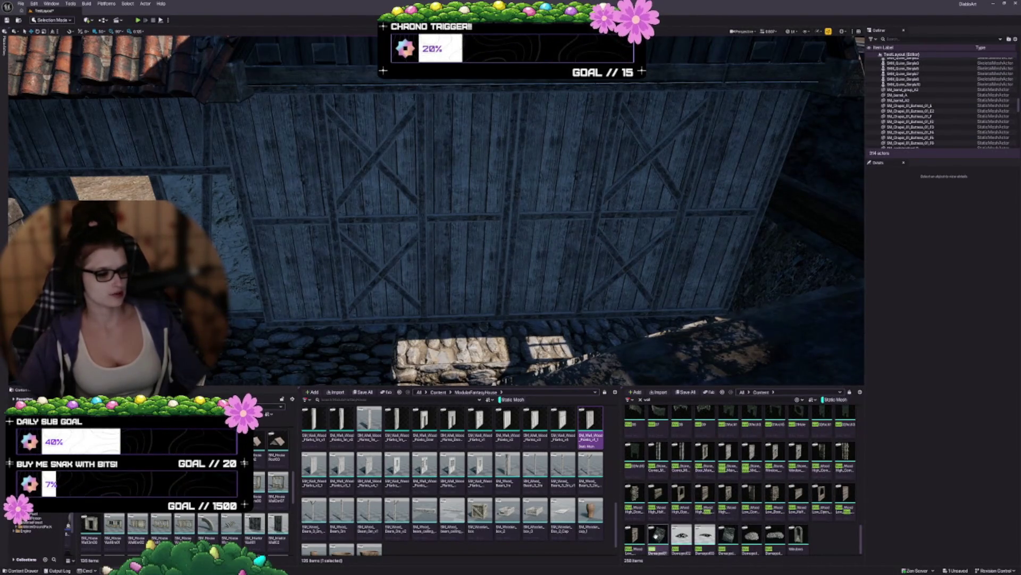
Place a wall asset over the braced door, then delete it and the X-braced door wall
{"action": "left_click", "coordinate": [846, 497]}
{"action": "mouse_move", "coordinate": [714, 361]}
{"action": "left_mouse_down"}
{"action": "mouse_move", "coordinate": [577, 283]}
{"action": "mouse_move", "coordinate": [483, 319]}
{"action": "left_mouse_up"}
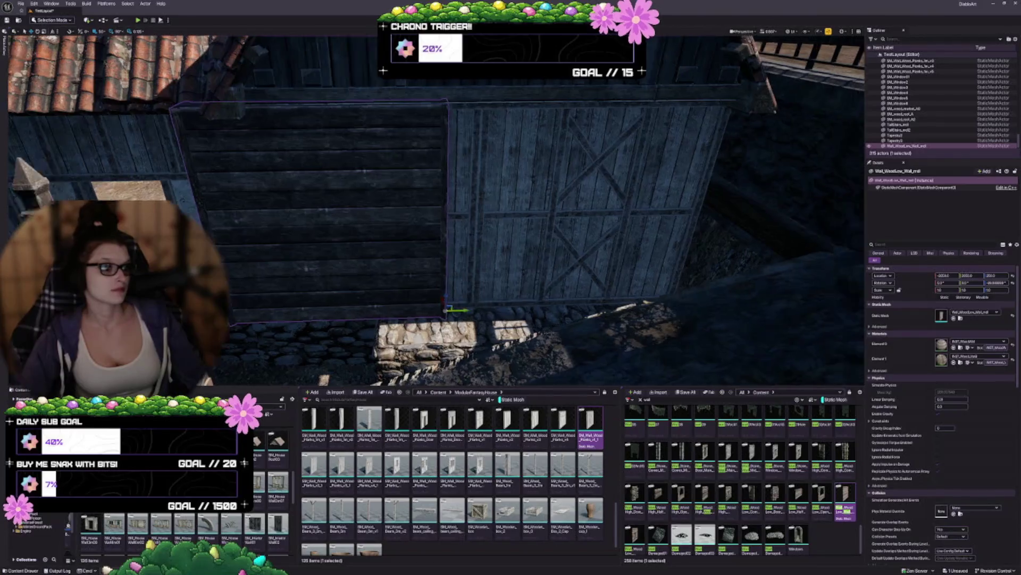
{"action": "key", "text": "d"}
{"action": "mouse_move", "coordinate": [303, 305]}
{"action": "left_mouse_down"}
{"action": "mouse_move", "coordinate": [531, 285]}
{"action": "mouse_move", "coordinate": [401, 275]}
{"action": "mouse_move", "coordinate": [423, 338]}
{"action": "left_mouse_up"}
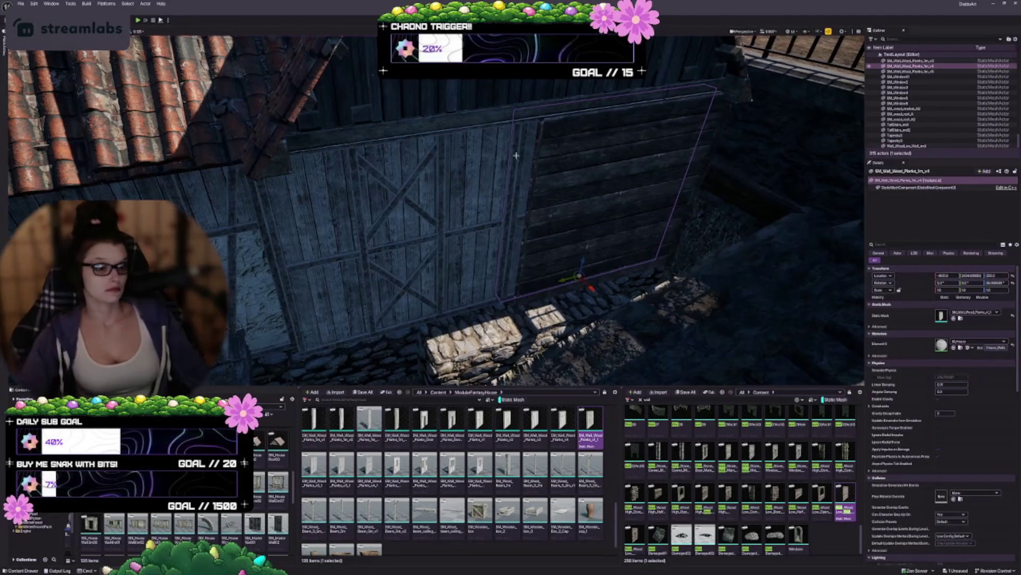
{"action": "key", "text": "Delete"}
{"action": "left_click", "coordinate": [465, 290]}
{"action": "key", "text": "Delete"}
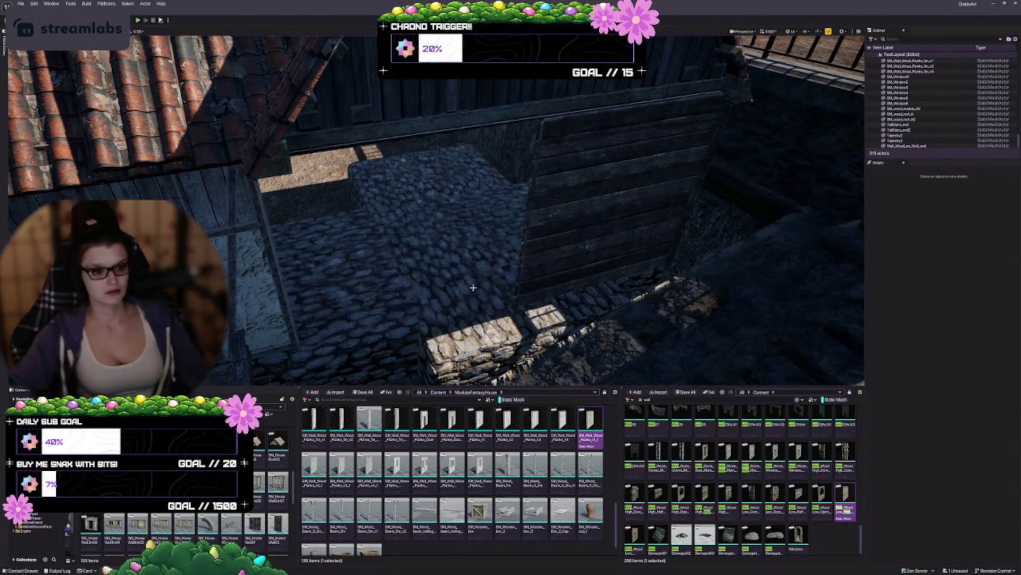
{"action": "mouse_move", "coordinate": [465, 289]}
{"action": "left_mouse_down"}
{"action": "mouse_move", "coordinate": [486, 253]}
{"action": "mouse_move", "coordinate": [471, 251]}
{"action": "mouse_move", "coordinate": [465, 277]}
{"action": "left_mouse_up"}
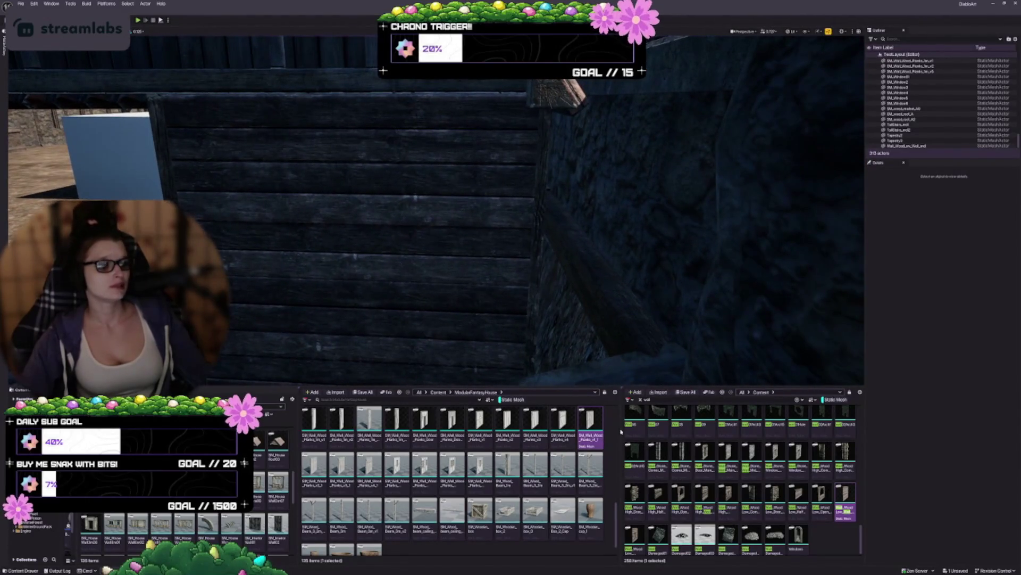
Place a copy of the plank wall just to the left of the original
{"action": "left_click", "coordinate": [451, 241]}
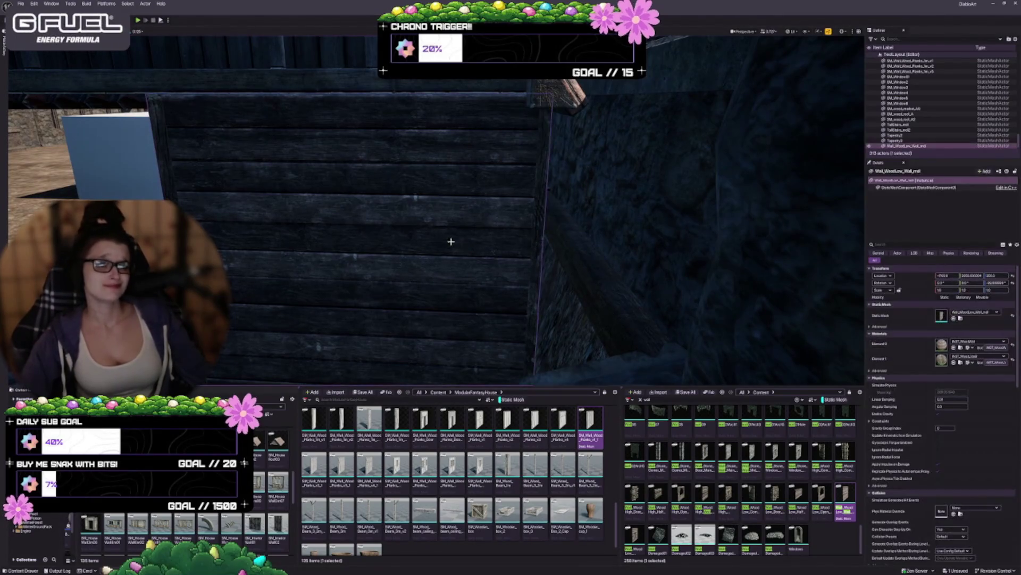
{"action": "key", "text": "f"}
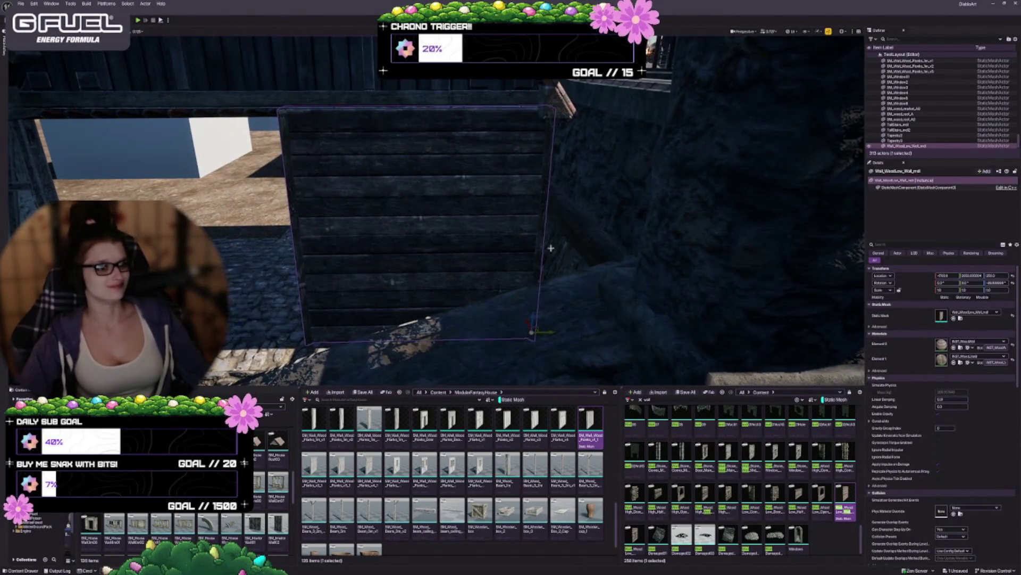
{"action": "left_click_drag", "start_coordinate": [436, 213], "coordinate": [402, 215]}
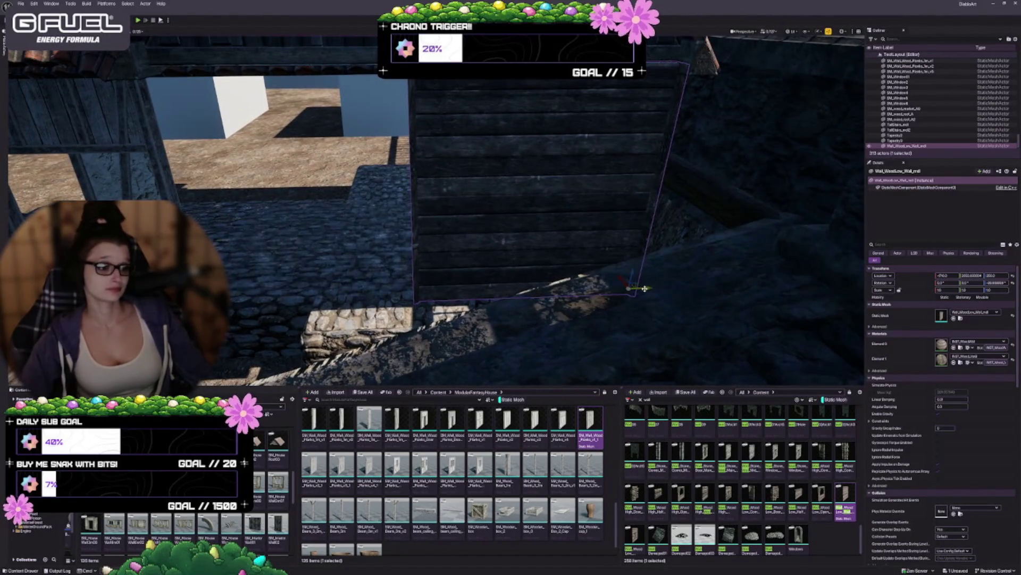
{"action": "mouse_move", "coordinate": [644, 289]}
{"action": "left_mouse_down"}
{"action": "mouse_move", "coordinate": [383, 271]}
{"action": "mouse_move", "coordinate": [423, 269]}
{"action": "left_mouse_up"}
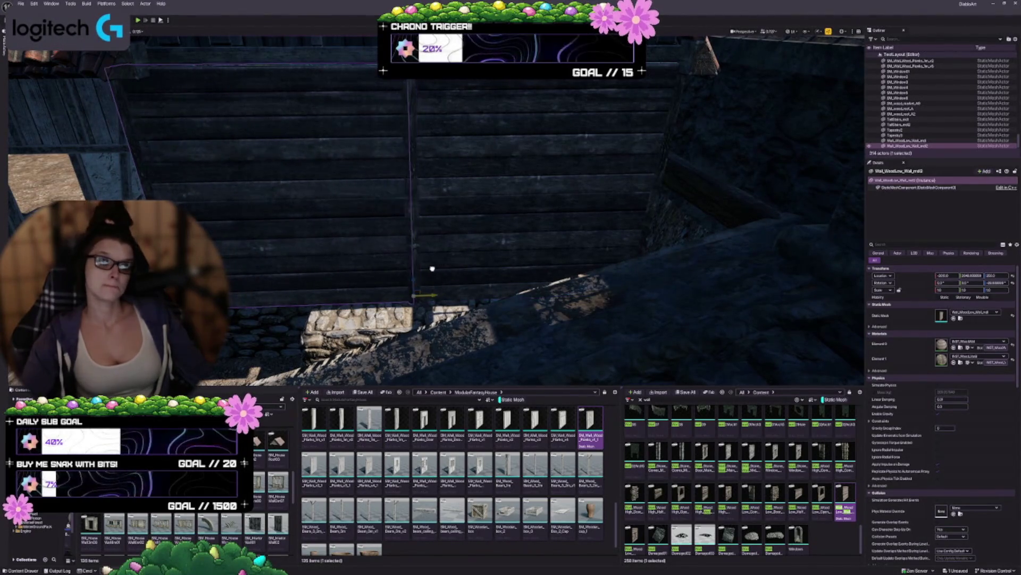
{"action": "key", "text": "Escape"}
{"action": "mouse_move", "coordinate": [533, 286]}
{"action": "left_mouse_down"}
{"action": "mouse_move", "coordinate": [526, 268]}
{"action": "mouse_move", "coordinate": [532, 287]}
{"action": "mouse_move", "coordinate": [399, 216]}
{"action": "left_mouse_up"}
Nudge both plank wall panels sideways along X so they line up, then deselect
{"action": "left_click", "coordinate": [524, 212]}
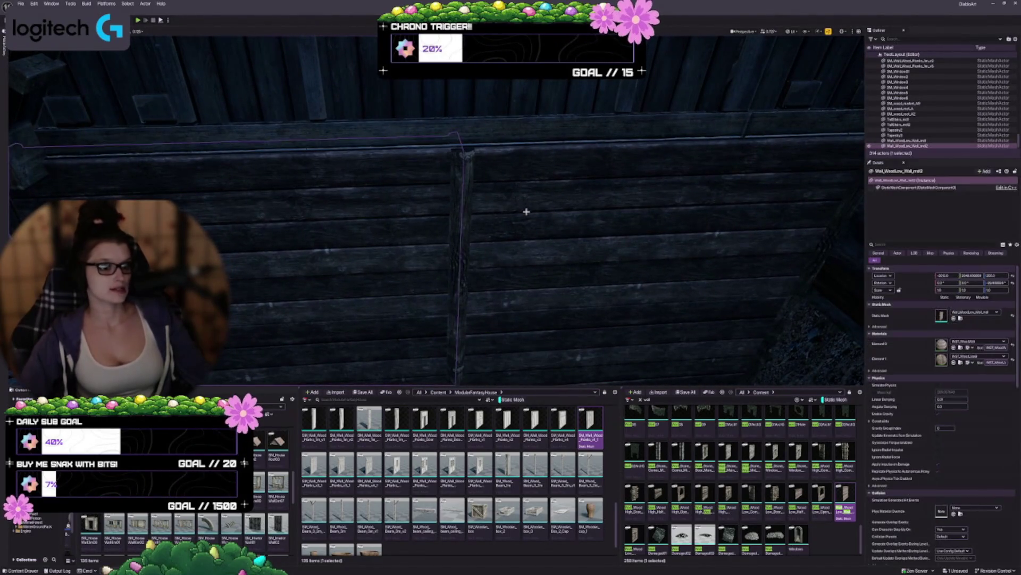
{"action": "mouse_move", "coordinate": [542, 288]}
{"action": "left_mouse_down"}
{"action": "mouse_move", "coordinate": [527, 317]}
{"action": "mouse_move", "coordinate": [543, 287]}
{"action": "mouse_move", "coordinate": [482, 274]}
{"action": "left_mouse_up"}
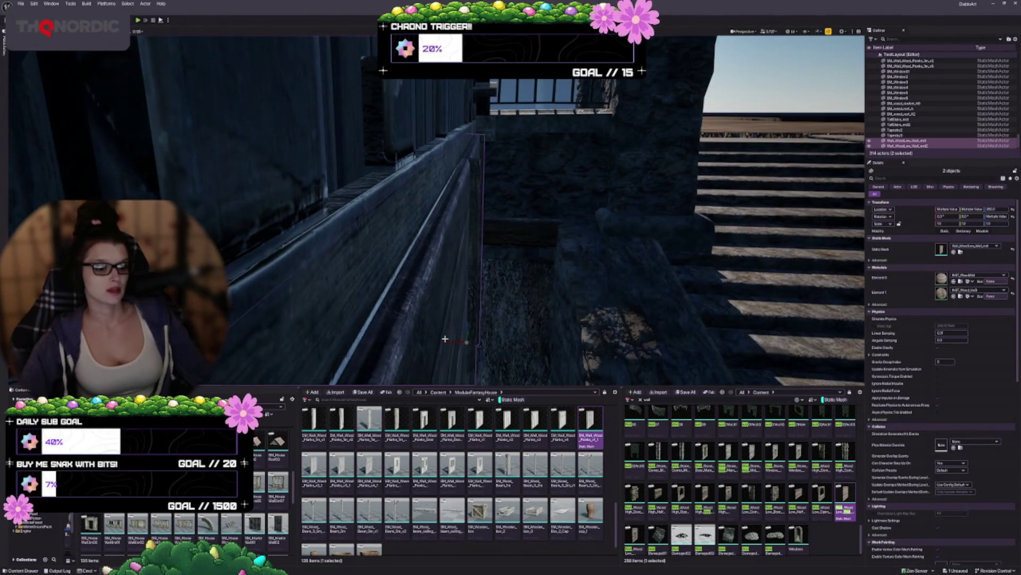
{"action": "mouse_move", "coordinate": [506, 323]}
{"action": "left_mouse_down"}
{"action": "mouse_move", "coordinate": [463, 311]}
{"action": "mouse_move", "coordinate": [457, 345]}
{"action": "mouse_move", "coordinate": [502, 250]}
{"action": "left_mouse_up"}
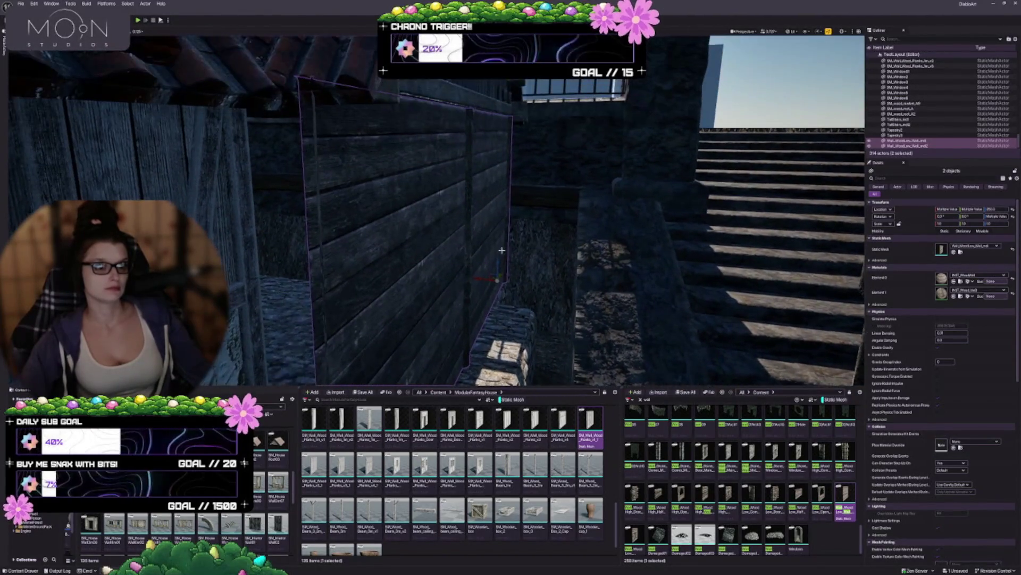
{"action": "left_click_drag", "start_coordinate": [474, 278], "coordinate": [455, 265]}
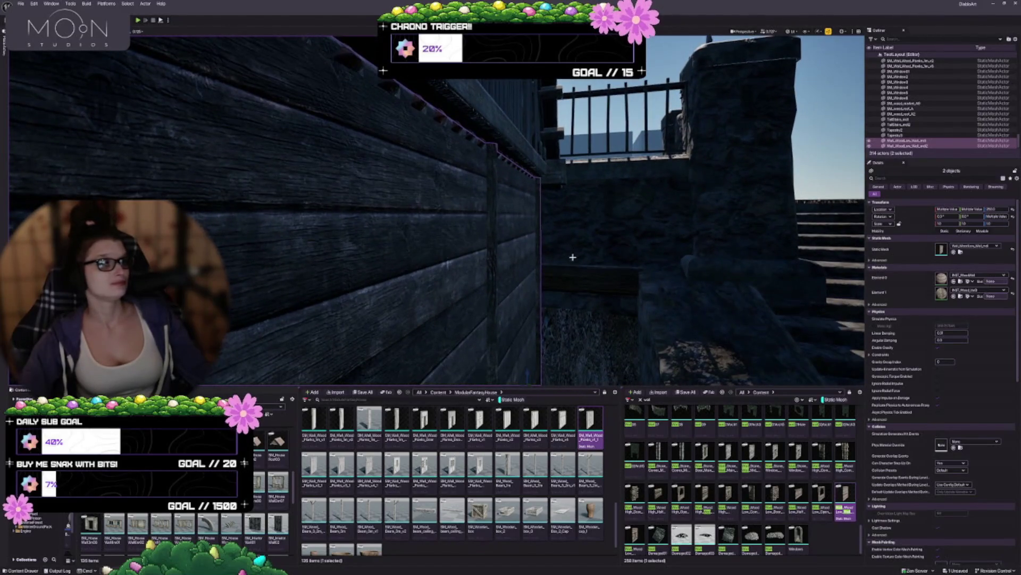
{"action": "left_click_drag", "start_coordinate": [573, 257], "coordinate": [570, 242]}
{"action": "mouse_move", "coordinate": [476, 316]}
{"action": "left_mouse_down"}
{"action": "mouse_move", "coordinate": [458, 279]}
{"action": "mouse_move", "coordinate": [538, 301]}
{"action": "left_mouse_up"}
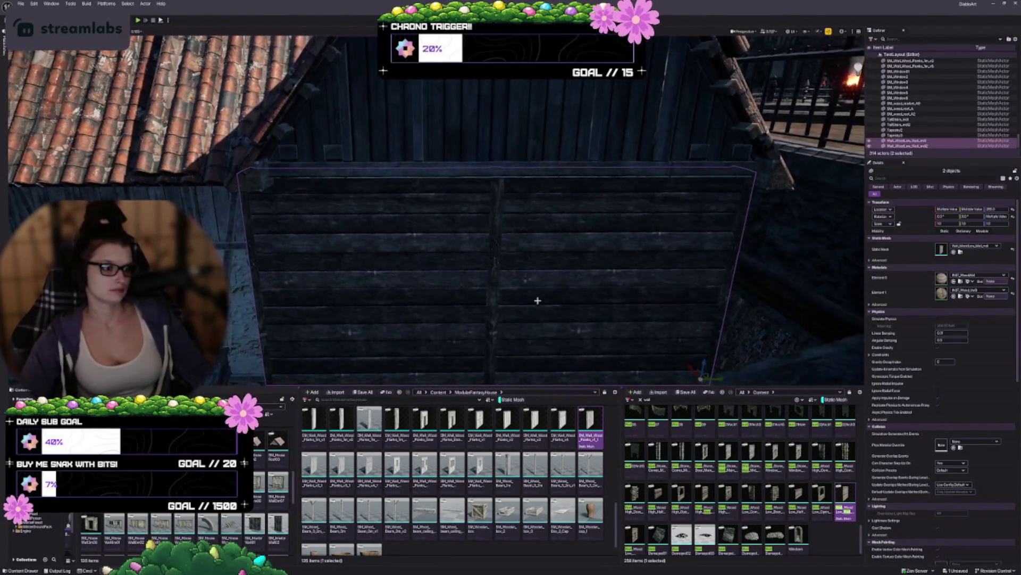
{"action": "left_click_drag", "start_coordinate": [672, 322], "coordinate": [692, 308]}
{"action": "key", "text": "Escape"}
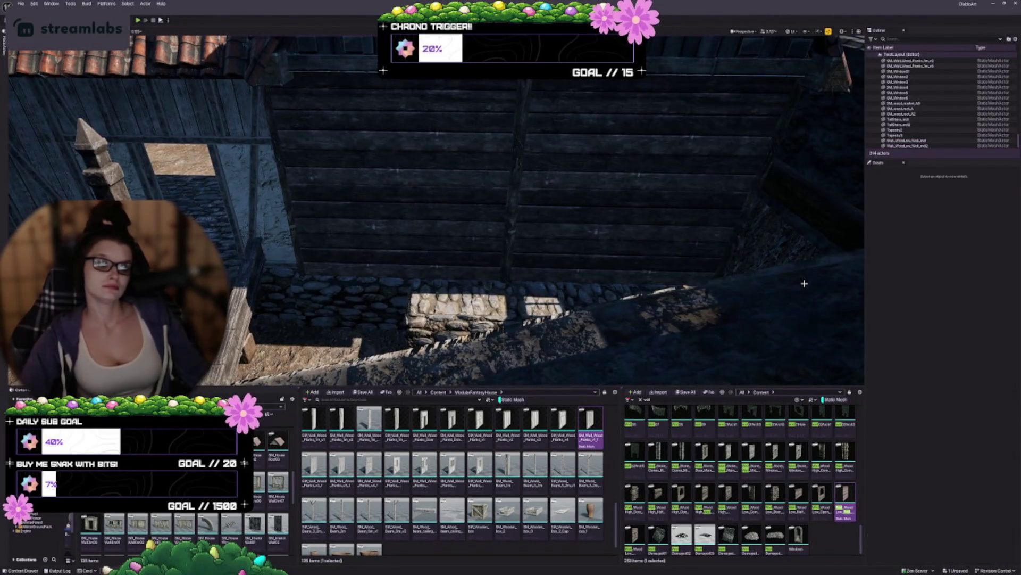
{"action": "left_click_drag", "start_coordinate": [515, 236], "coordinate": [513, 239]}
{"action": "left_click", "coordinate": [503, 200]}
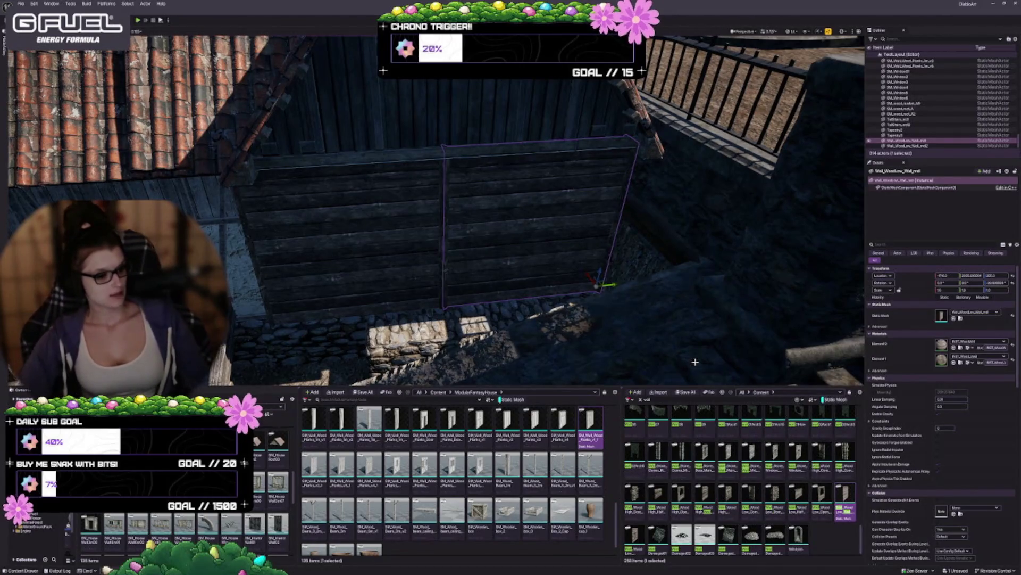
Try a window wall mesh on the right panel, undo, then apply a darker plank wall mesh
{"action": "left_click", "coordinate": [634, 534]}
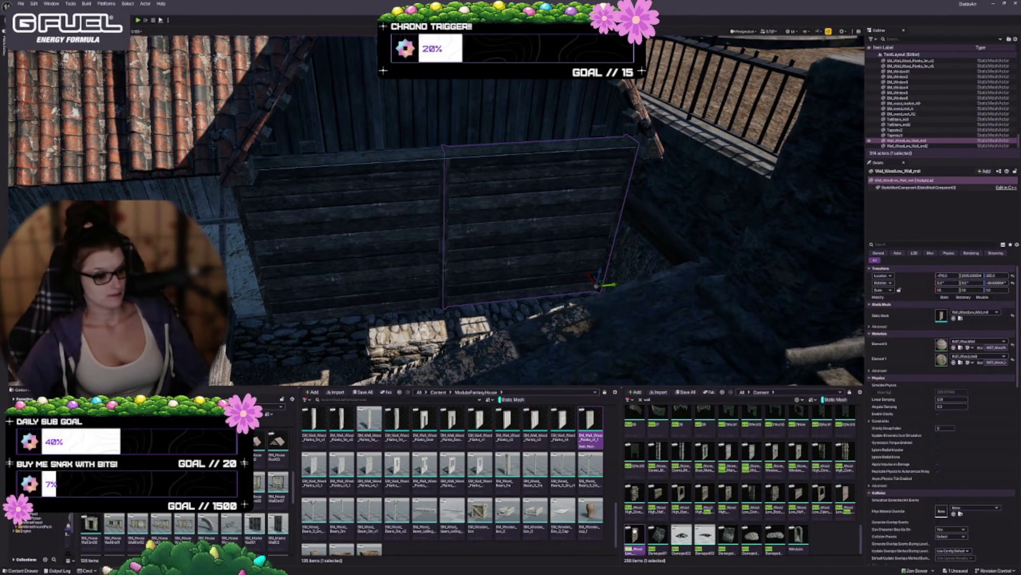
{"action": "left_click", "coordinate": [954, 319]}
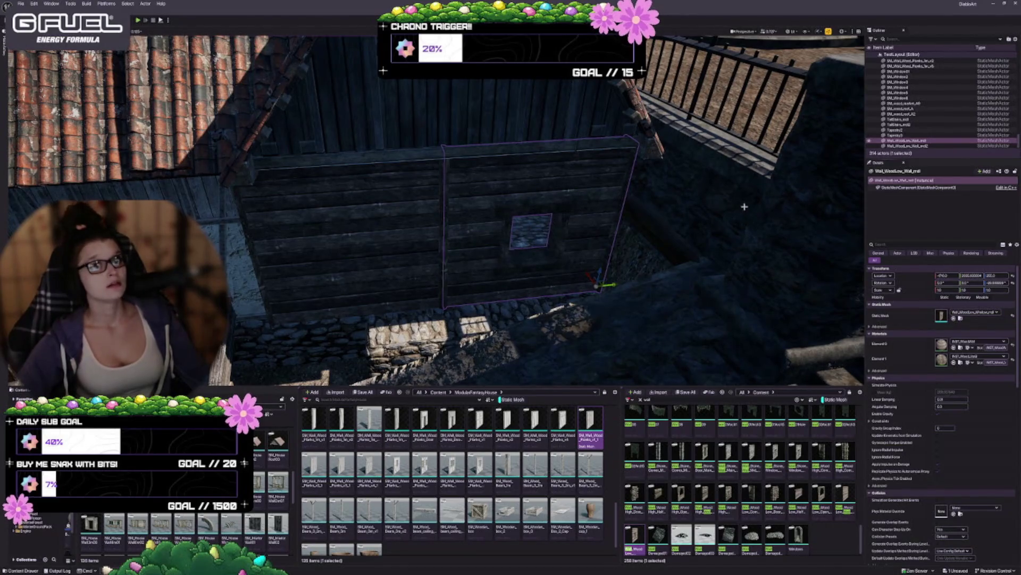
{"action": "key", "text": "ctrl+z"}
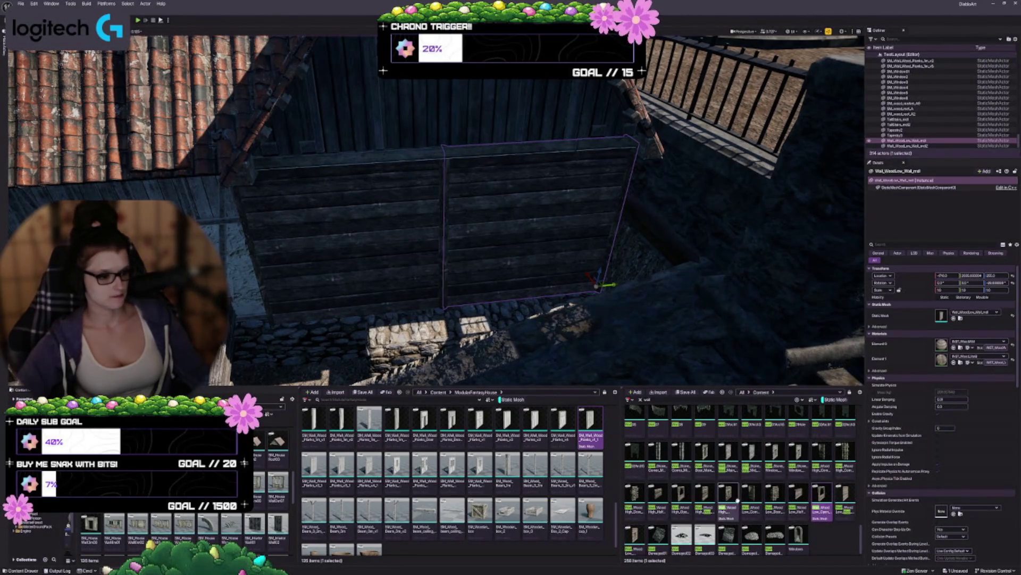
{"action": "left_click_drag", "start_coordinate": [704, 495], "coordinate": [507, 262]}
{"action": "mouse_move", "coordinate": [636, 266]}
{"action": "left_mouse_down"}
{"action": "mouse_move", "coordinate": [607, 282]}
{"action": "mouse_move", "coordinate": [585, 260]}
{"action": "mouse_move", "coordinate": [551, 261]}
{"action": "left_mouse_up"}
Assign the darker plank mesh to the left wall panel, comparing it with undo and redo
{"action": "left_click", "coordinate": [346, 234]}
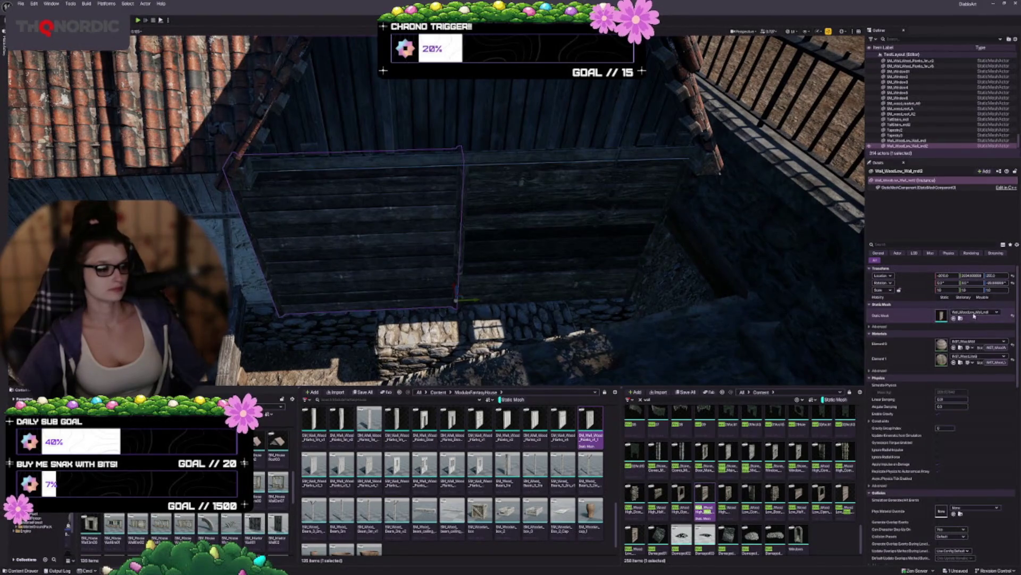
{"action": "left_click", "coordinate": [956, 318]}
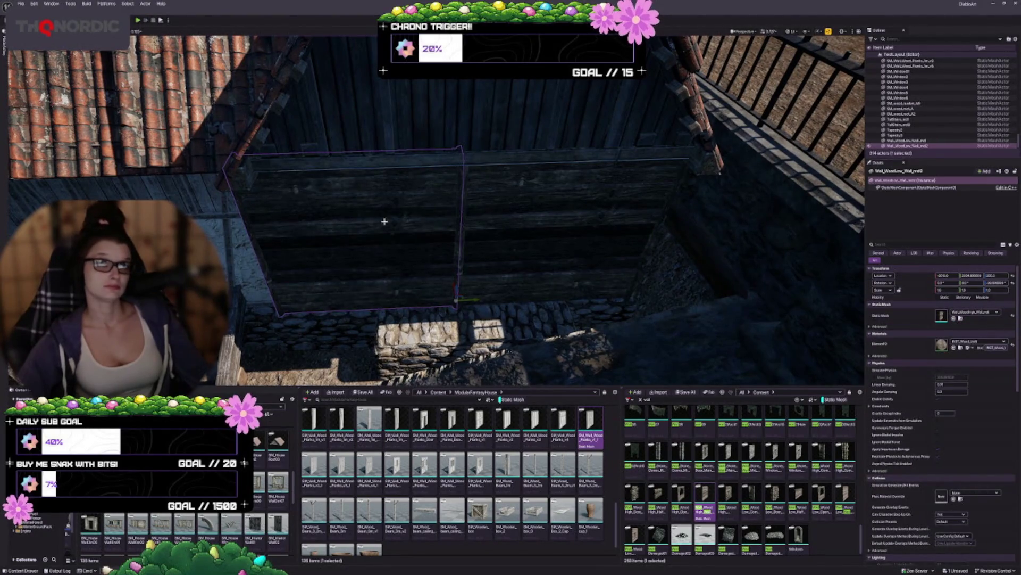
{"action": "left_click_drag", "start_coordinate": [538, 330], "coordinate": [537, 319]}
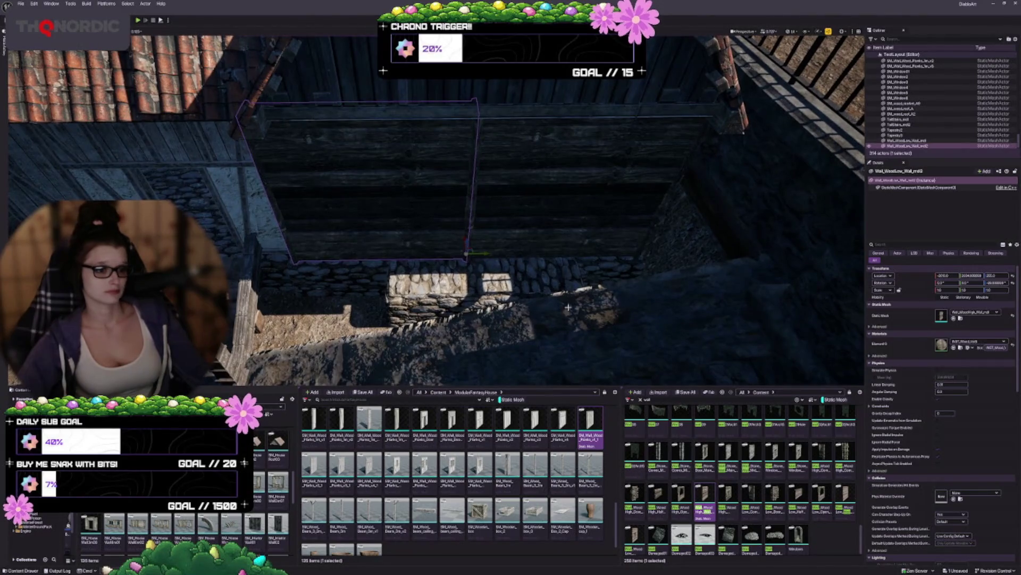
{"action": "key", "text": "ctrl+z"}
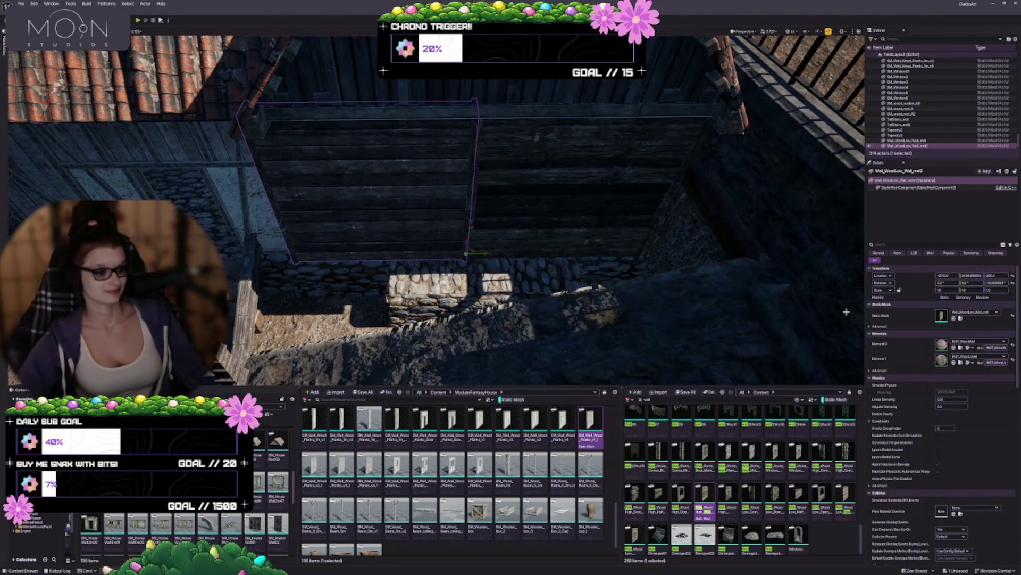
{"action": "key", "text": "ctrl+y"}
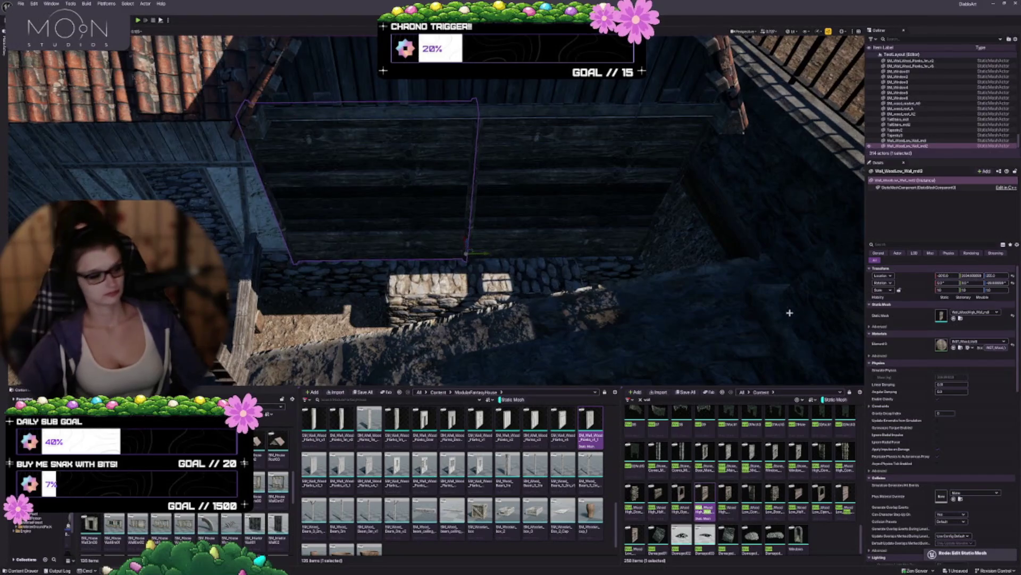
{"action": "left_click_drag", "start_coordinate": [589, 301], "coordinate": [480, 244]}
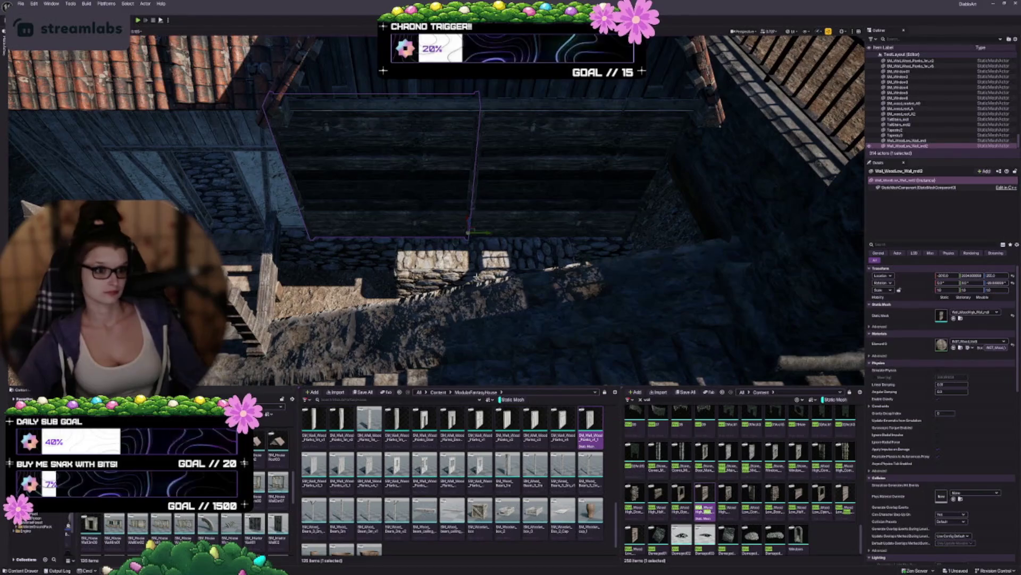
{"action": "key", "text": "Escape"}
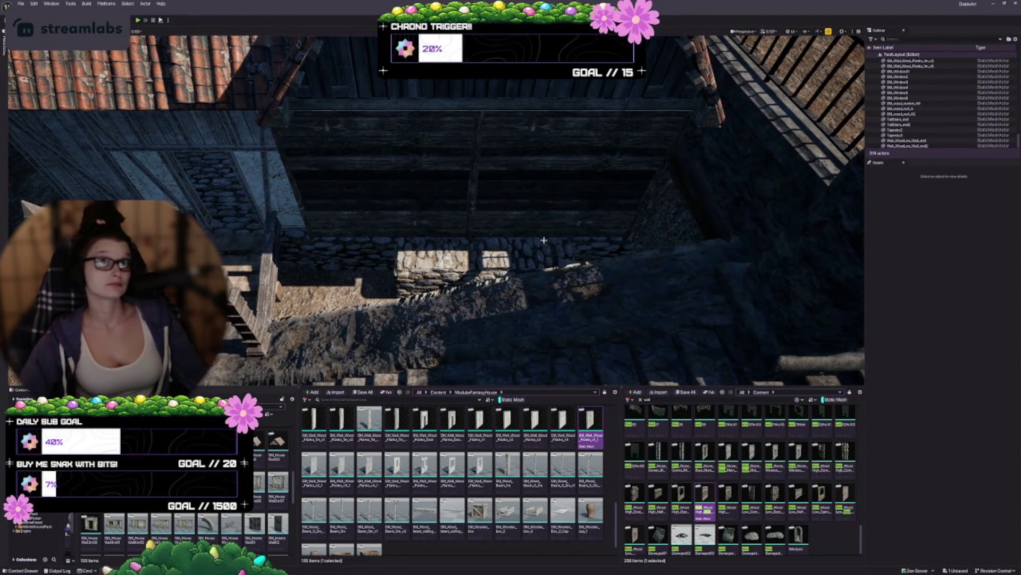
{"action": "scroll", "coordinate": [692, 473], "scroll_direction": "up", "scroll_amount": 3}
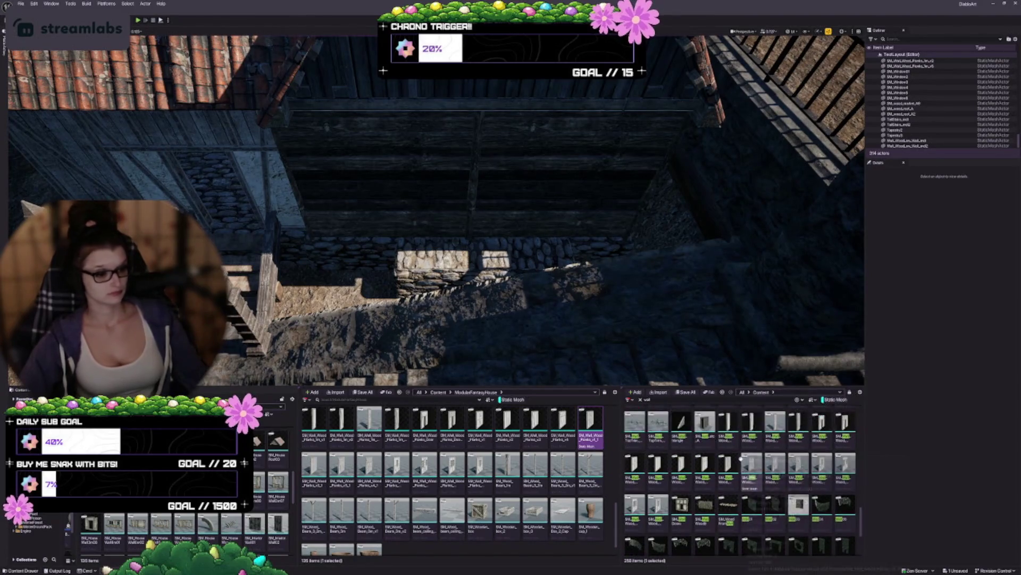
{"action": "scroll", "coordinate": [729, 461], "scroll_direction": "up", "scroll_amount": 2}
{"action": "scroll", "coordinate": [715, 460], "scroll_direction": "down", "scroll_amount": 3}
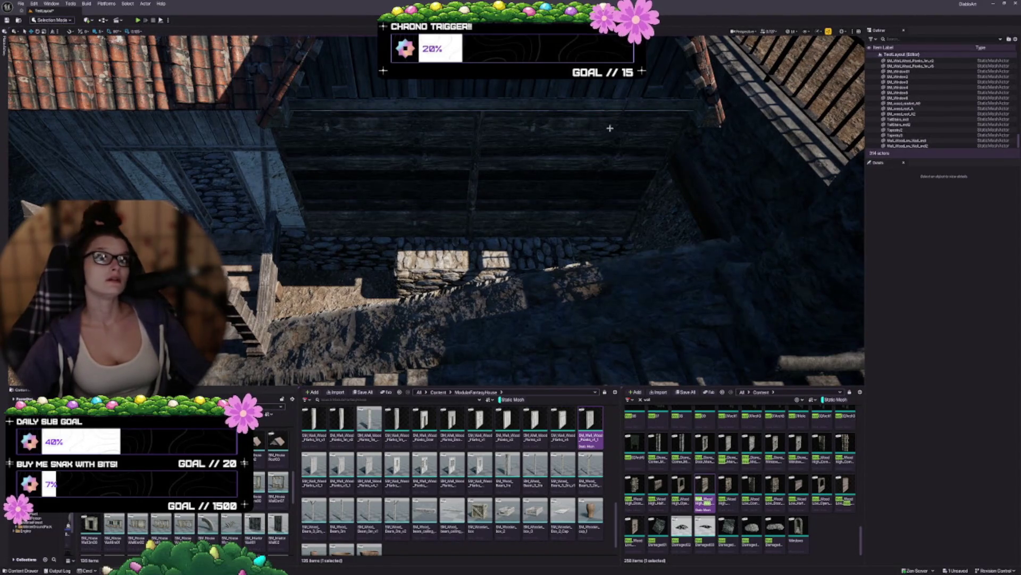
{"action": "left_click_drag", "start_coordinate": [560, 275], "coordinate": [379, 154]}
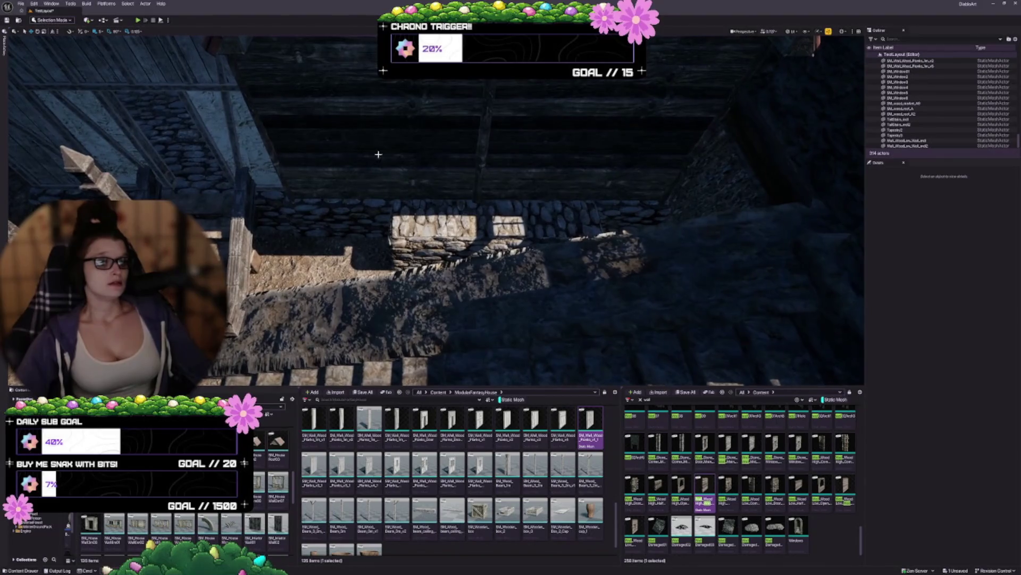
Drag a house floor box mesh from the Content Browser onto the plank walkway
{"action": "left_click", "coordinate": [430, 154]}
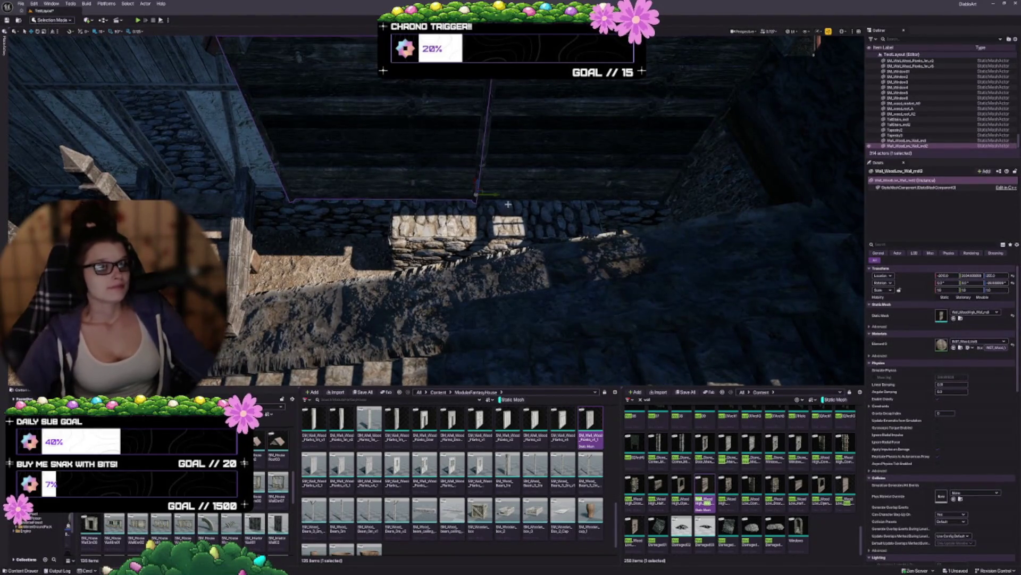
{"action": "scroll", "coordinate": [426, 213], "scroll_direction": "down", "scroll_amount": 3}
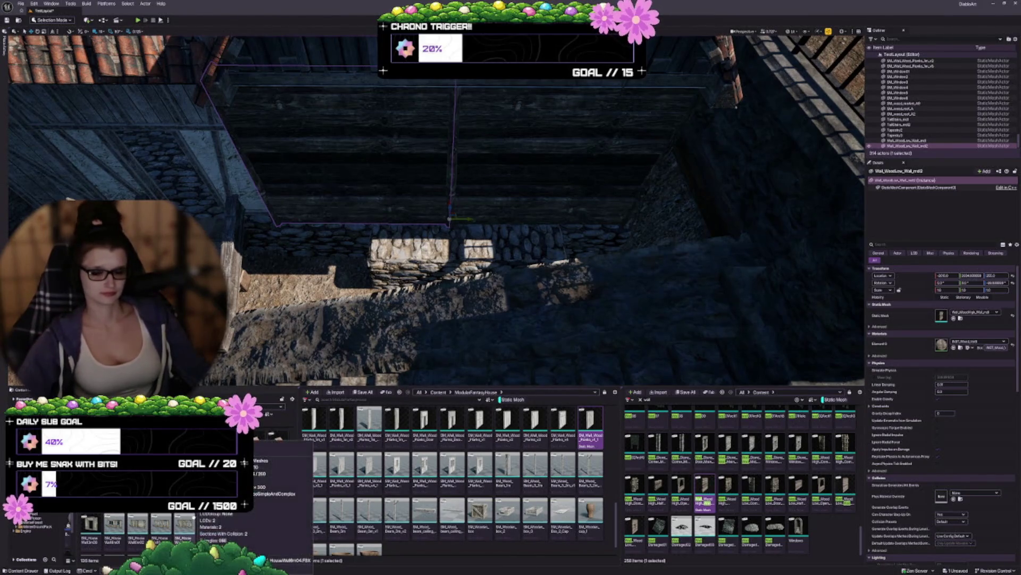
{"action": "scroll", "coordinate": [186, 505], "scroll_direction": "up", "scroll_amount": 2}
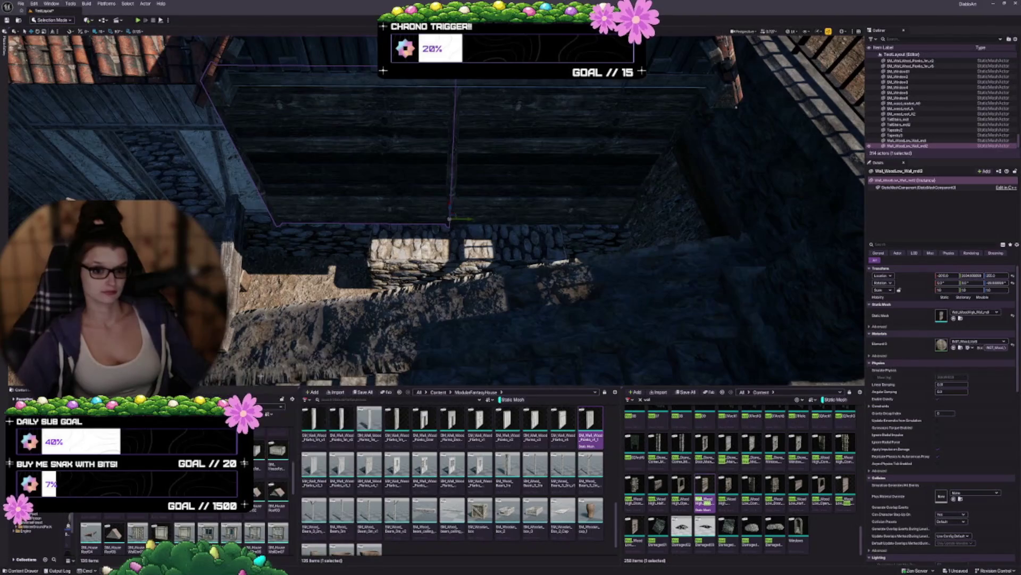
{"action": "left_click_drag", "start_coordinate": [269, 460], "coordinate": [452, 233]}
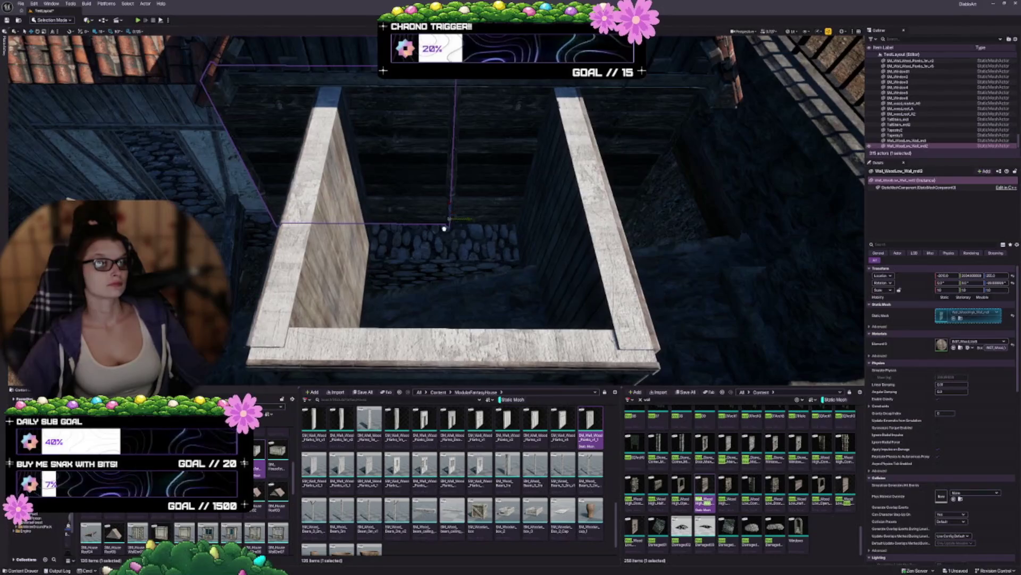
{"action": "scroll", "coordinate": [452, 232], "scroll_direction": "down", "scroll_amount": 6}
Turn the new box 180° around vertical and tip it 90° upright
{"action": "key", "text": "e"}
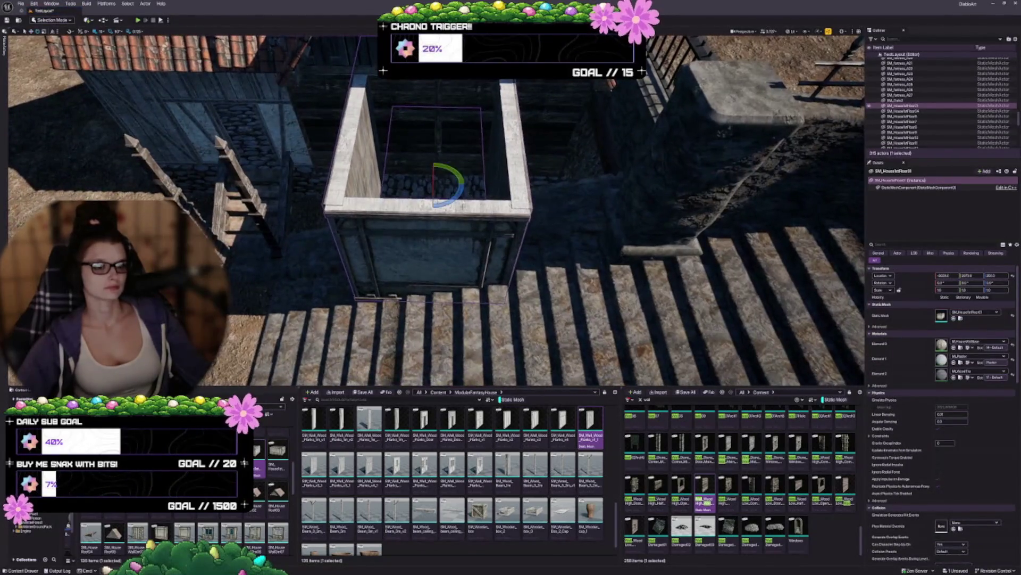
{"action": "left_click_drag", "start_coordinate": [454, 197], "coordinate": [505, 199]}
{"action": "key", "text": "w"}
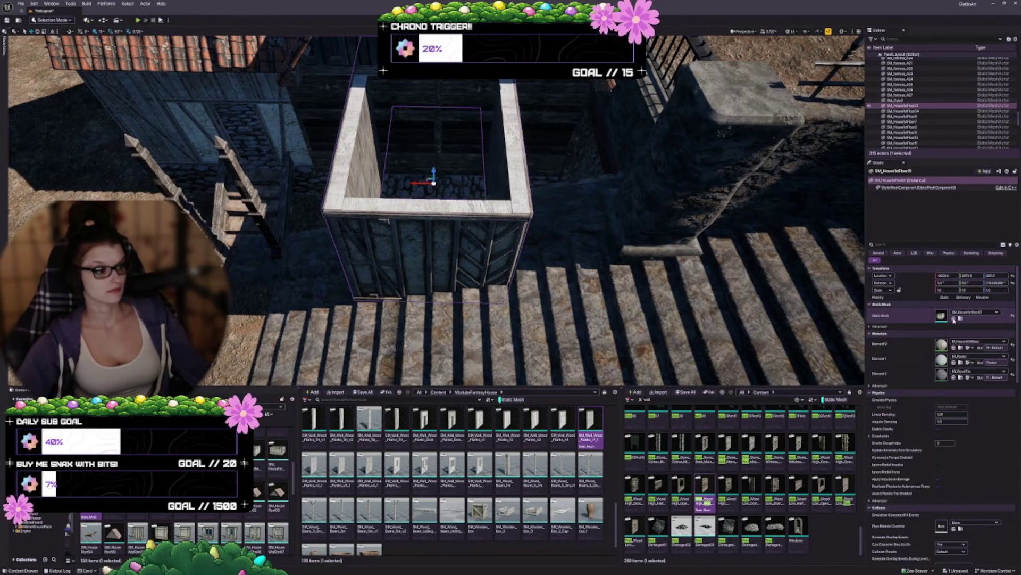
{"action": "key", "text": "e"}
{"action": "left_click_drag", "start_coordinate": [463, 194], "coordinate": [425, 223]}
{"action": "key", "text": "w"}
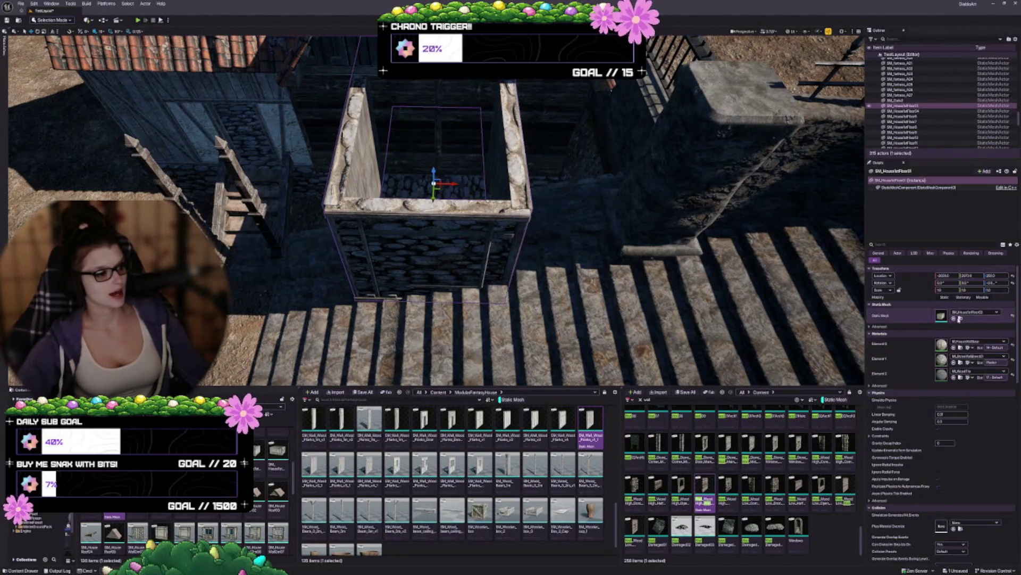
Try the doorway variant of the box with its timber-braced side facing out
{"action": "left_click", "coordinate": [960, 318]}
{"action": "key", "text": "e"}
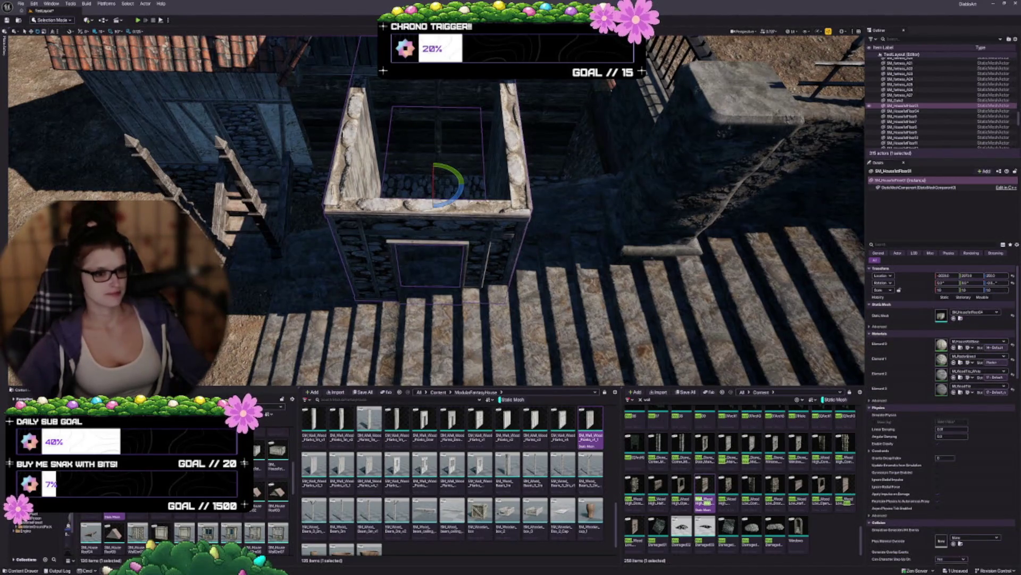
{"action": "left_click_drag", "start_coordinate": [450, 200], "coordinate": [423, 202]}
{"action": "key", "text": "w"}
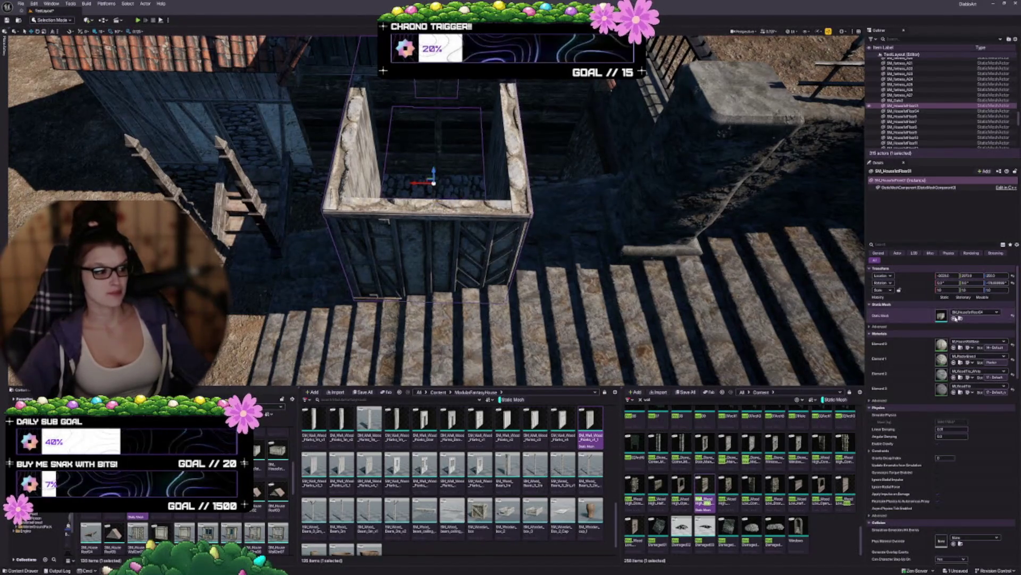
Swap to a plank-walled variant and turn its plain panel side toward the walkway
{"action": "left_click", "coordinate": [956, 317]}
{"action": "key", "text": "e"}
{"action": "left_click_drag", "start_coordinate": [404, 184], "coordinate": [437, 186]}
{"action": "key", "text": "w"}
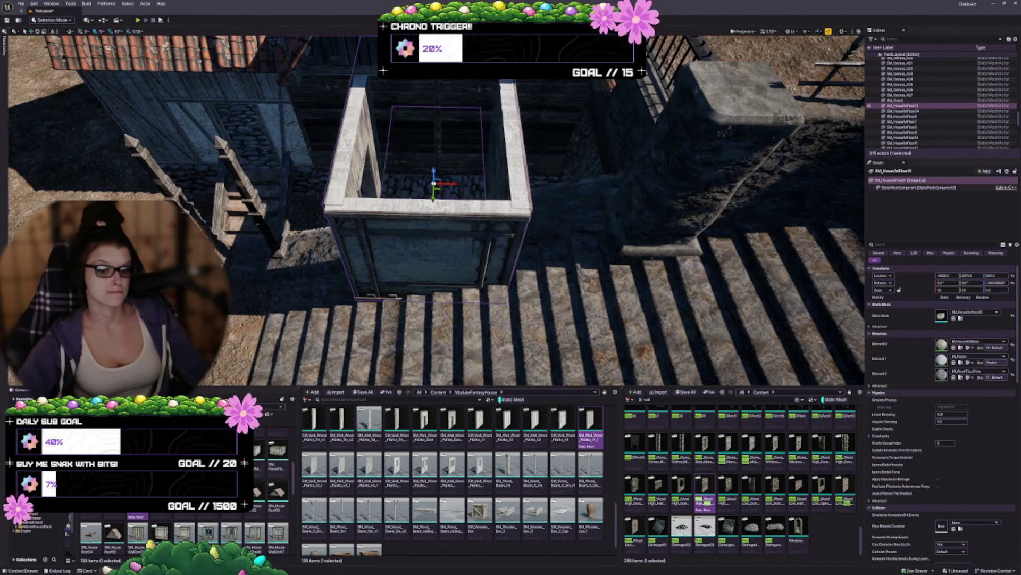
{"action": "scroll", "coordinate": [271, 542], "scroll_direction": "down", "scroll_amount": 2}
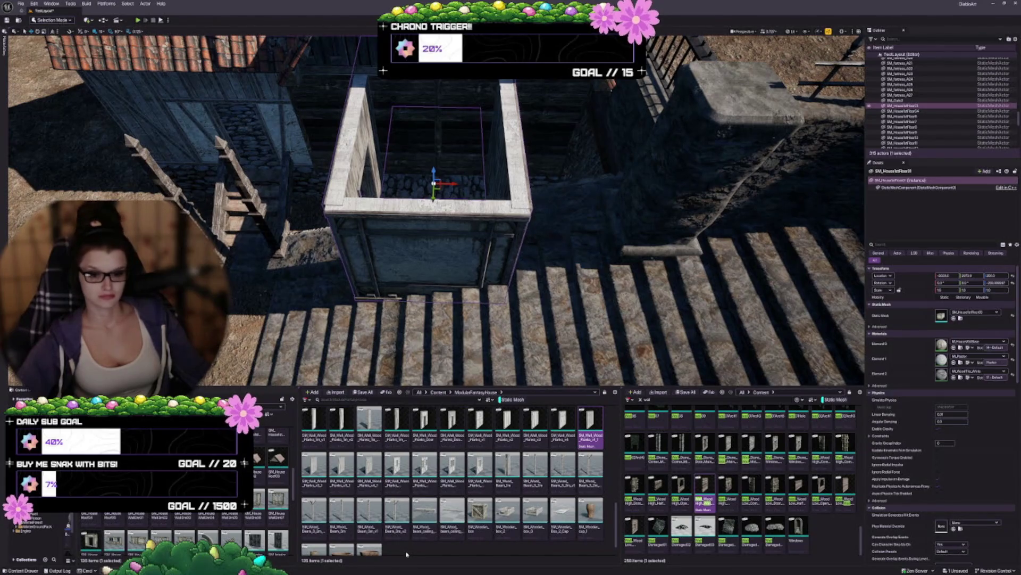
{"action": "scroll", "coordinate": [240, 527], "scroll_direction": "down", "scroll_amount": 2}
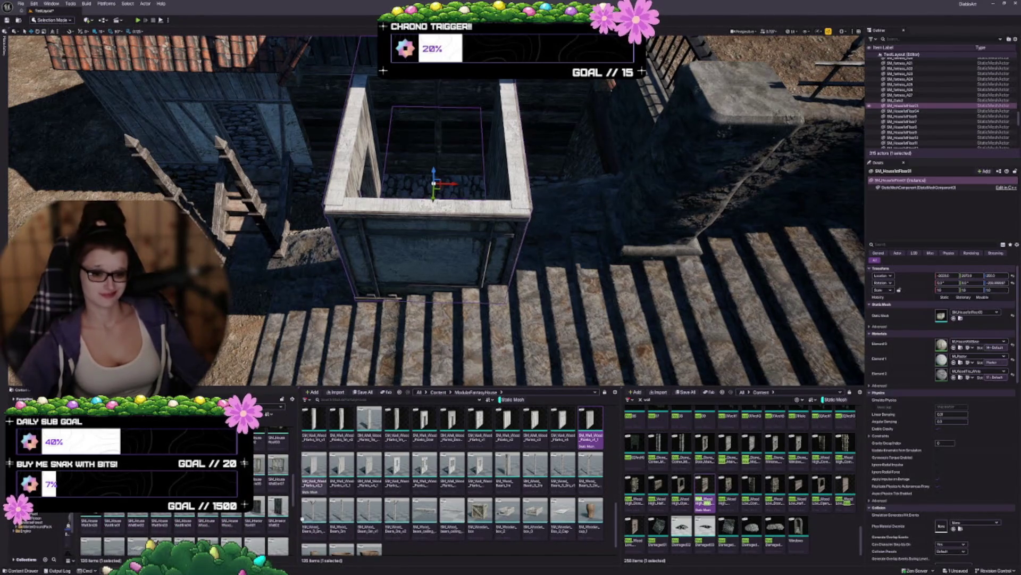
{"action": "mouse_move", "coordinate": [507, 284]}
{"action": "left_mouse_down"}
{"action": "mouse_move", "coordinate": [440, 250]}
{"action": "mouse_move", "coordinate": [425, 266]}
{"action": "left_mouse_up"}
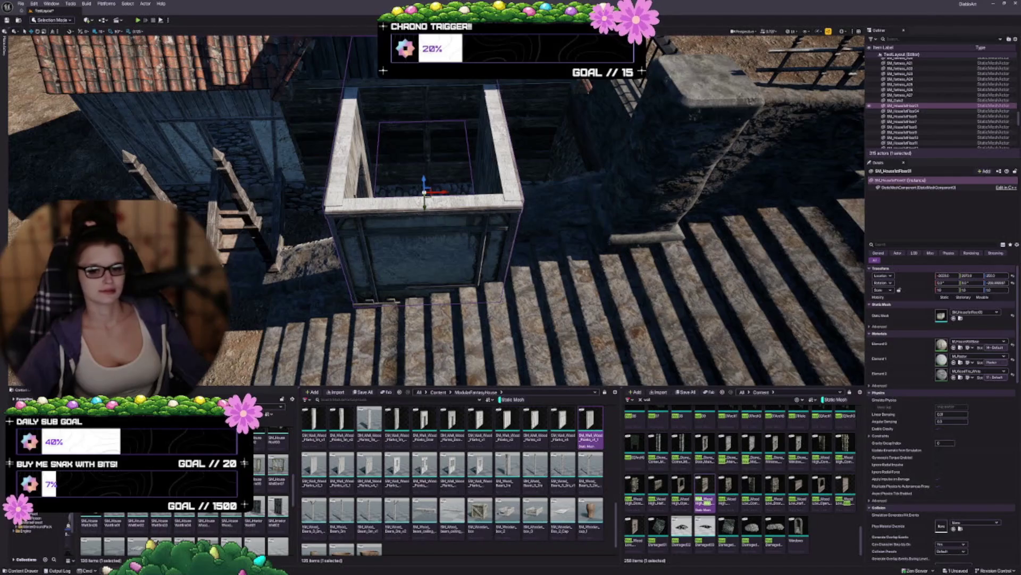
Try M_Wood_Tile_White on the box's Element 1, then undo it
{"action": "left_click", "coordinate": [29, 524]}
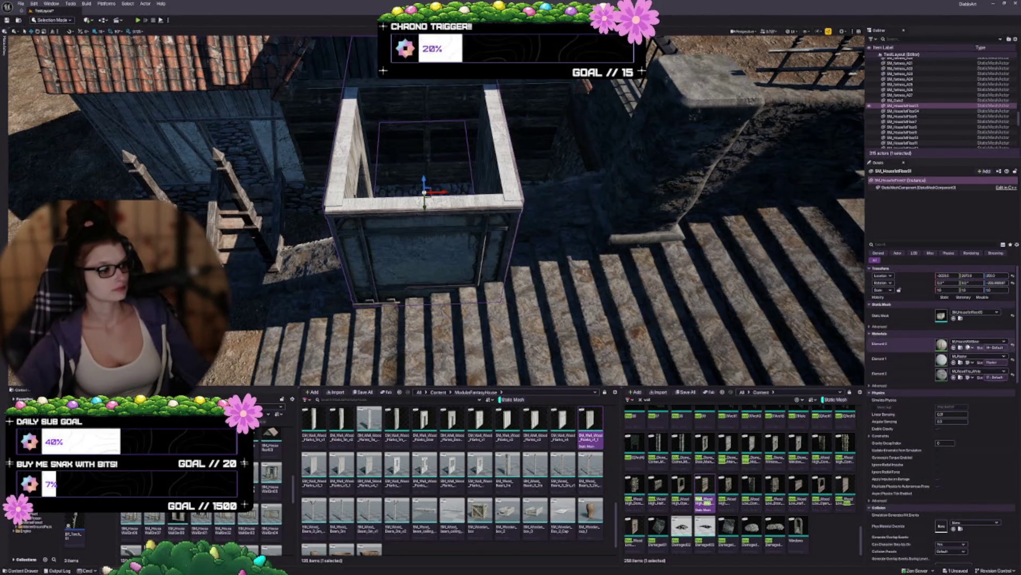
{"action": "left_click", "coordinate": [960, 347]}
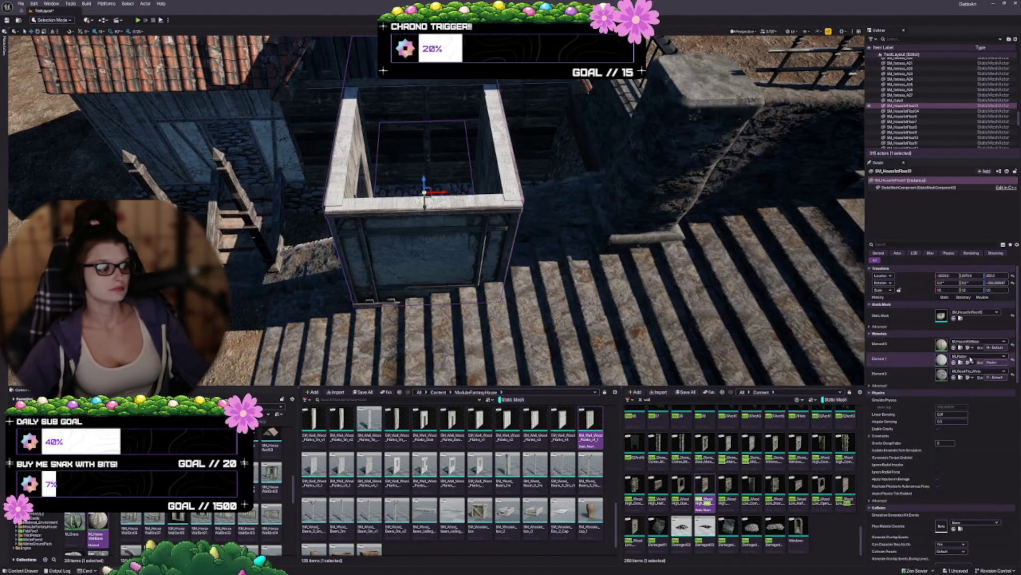
{"action": "left_click", "coordinate": [961, 378]}
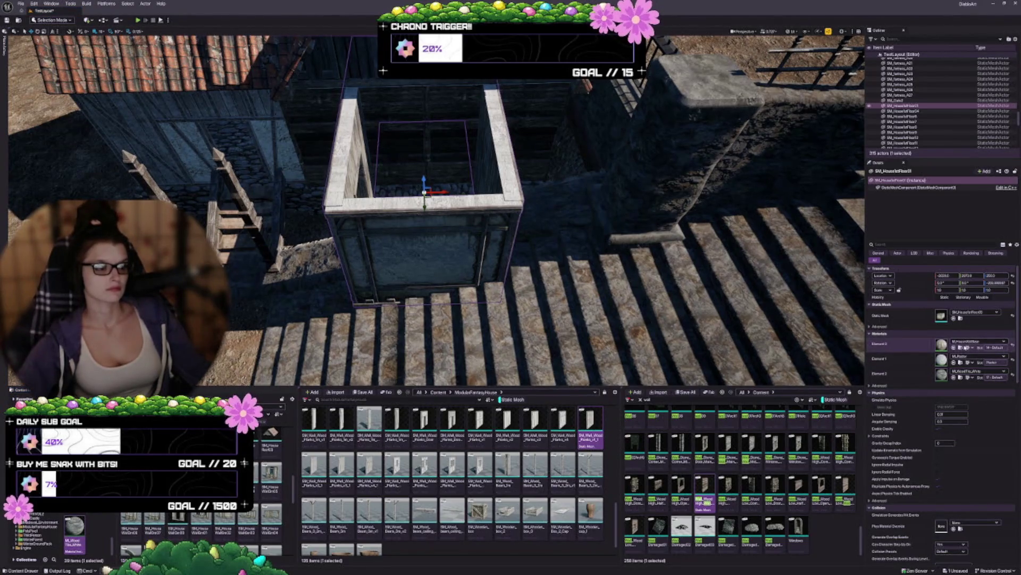
{"action": "left_click", "coordinate": [955, 362]}
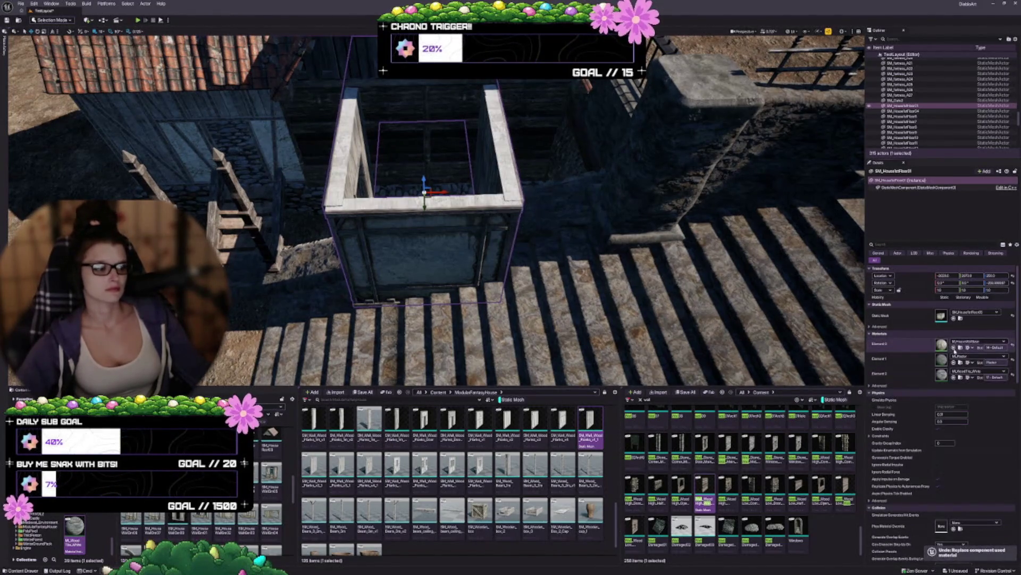
{"action": "key", "text": "ctrl+z"}
{"action": "scroll", "coordinate": [431, 210], "scroll_direction": "up", "scroll_amount": 5}
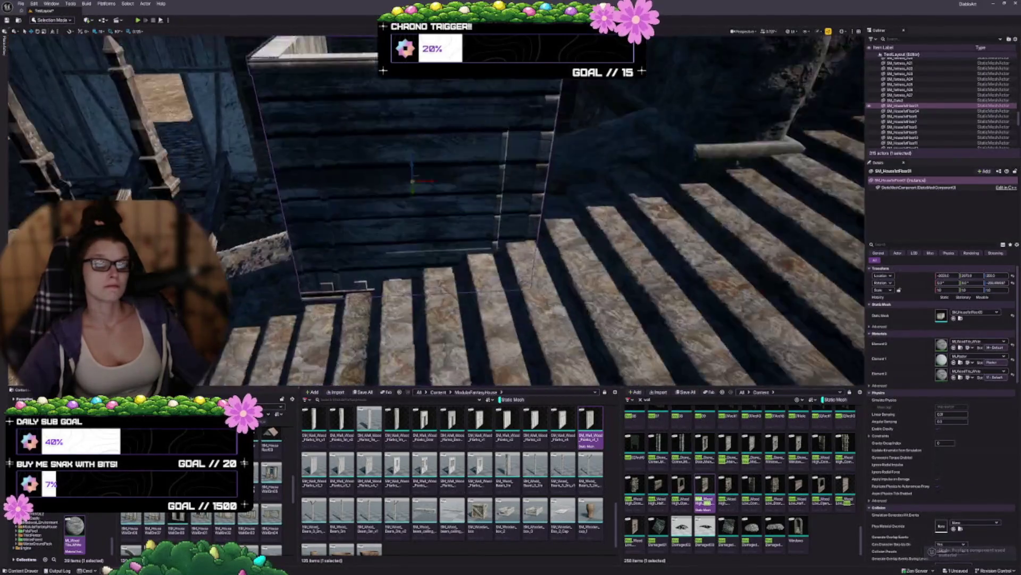
Frame the box and undo the dark wood material, restoring its grey-blue wall panels
{"action": "scroll", "coordinate": [600, 321], "scroll_direction": "down", "scroll_amount": 3}
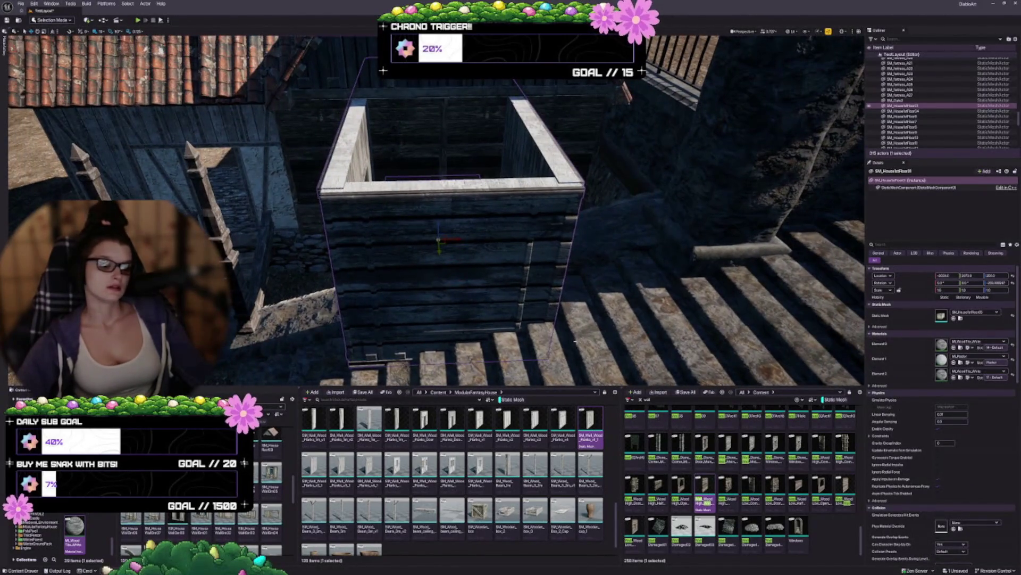
{"action": "left_click_drag", "start_coordinate": [600, 322], "coordinate": [614, 300]}
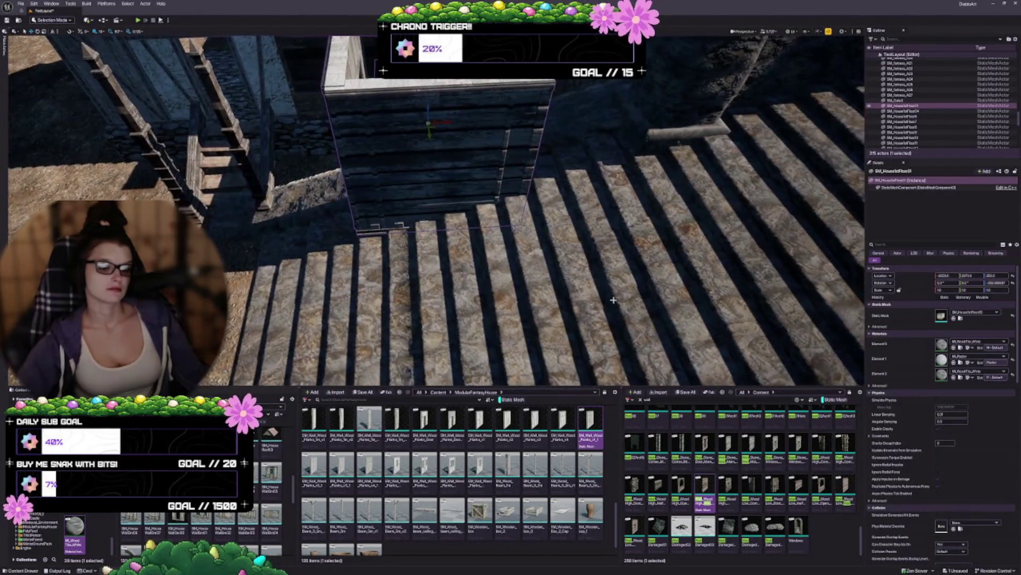
{"action": "scroll", "coordinate": [370, 519], "scroll_direction": "up", "scroll_amount": 2}
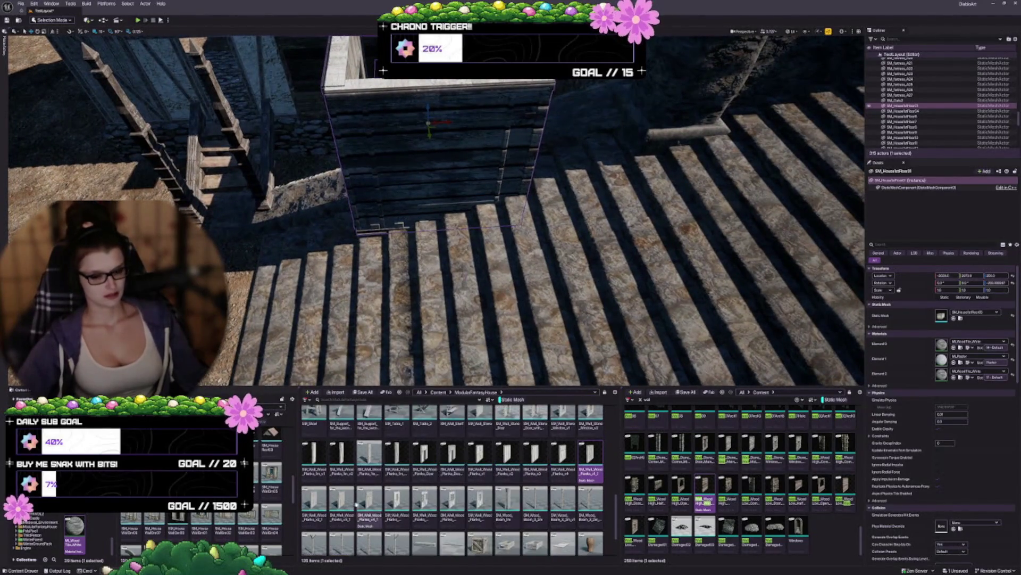
{"action": "key", "text": "f"}
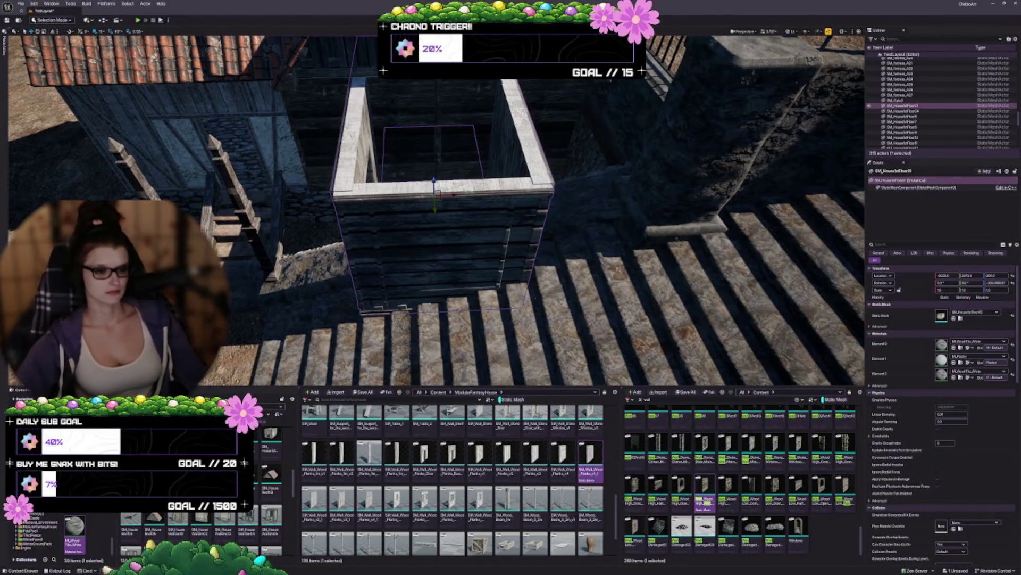
{"action": "key", "text": "ctrl+z"}
{"action": "scroll", "coordinate": [168, 532], "scroll_direction": "up", "scroll_amount": 2}
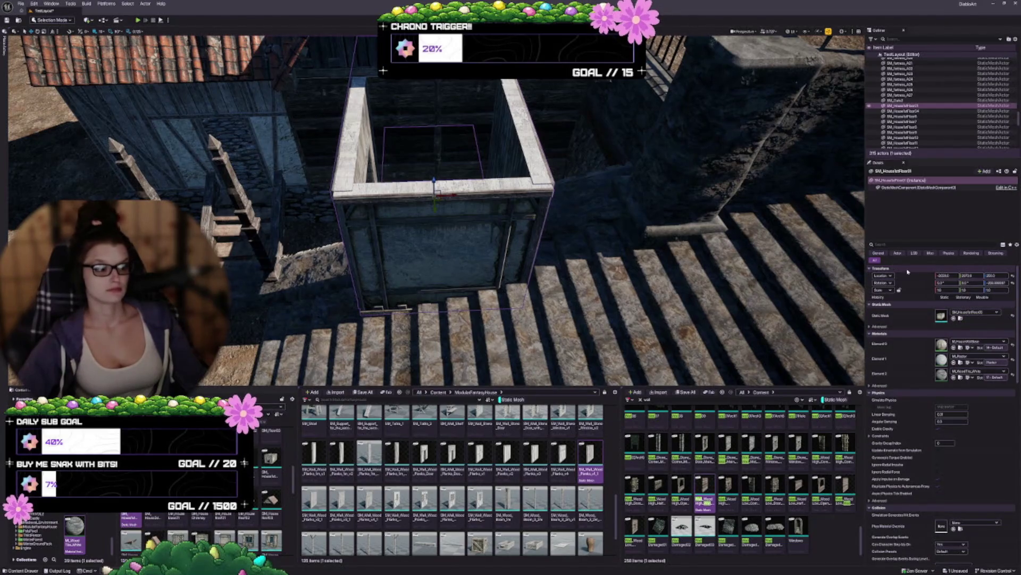
Swap the box's Static Mesh to the stone-walled box with a doorway
{"action": "left_click", "coordinate": [154, 519]}
{"action": "left_click", "coordinate": [953, 318]}
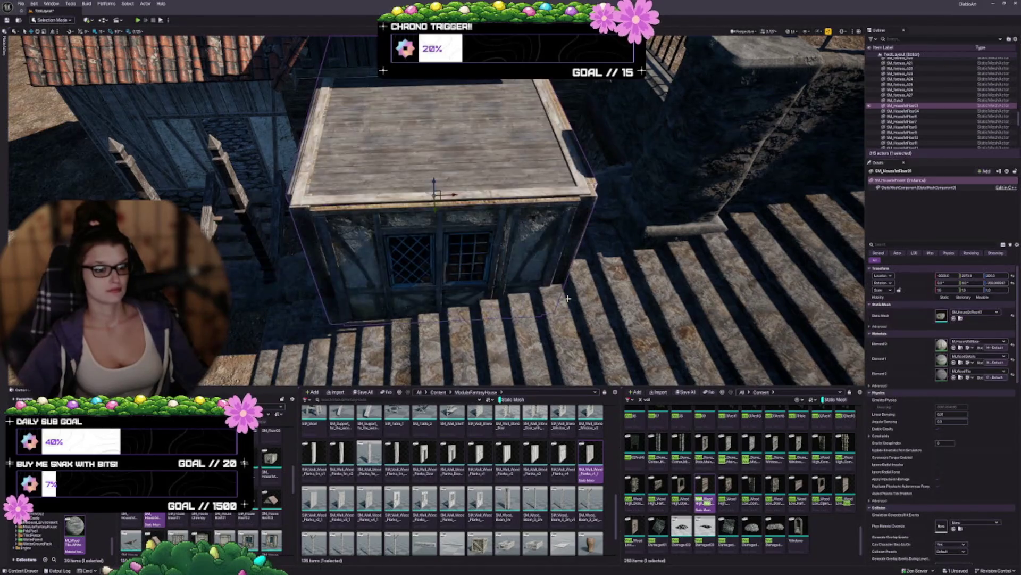
{"action": "left_click", "coordinate": [955, 319]}
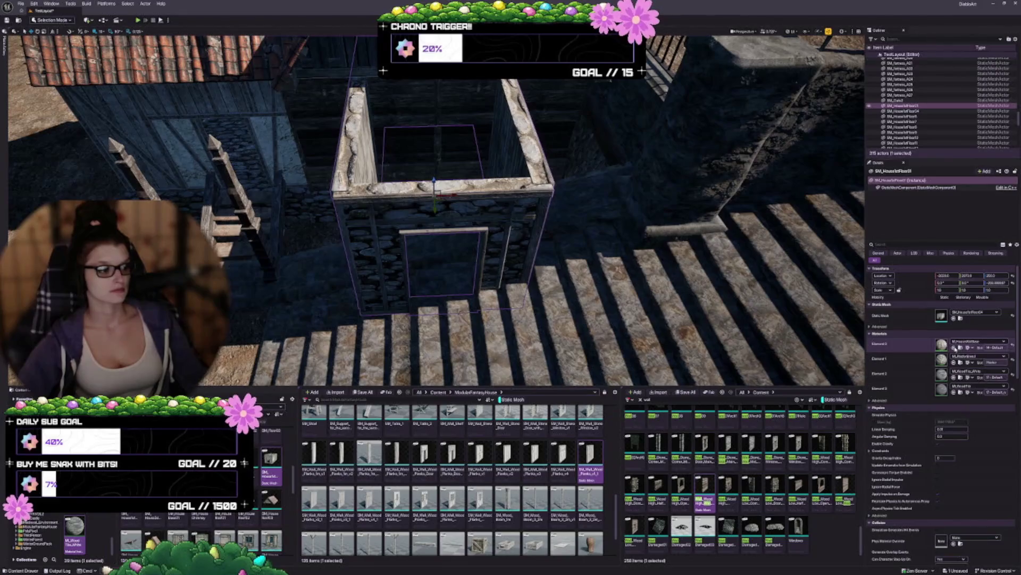
Set Element 1 to the dark wood plank material, after undoing a trial on Element 0
{"action": "left_click", "coordinate": [953, 347]}
{"action": "key", "text": "ctrl+z"}
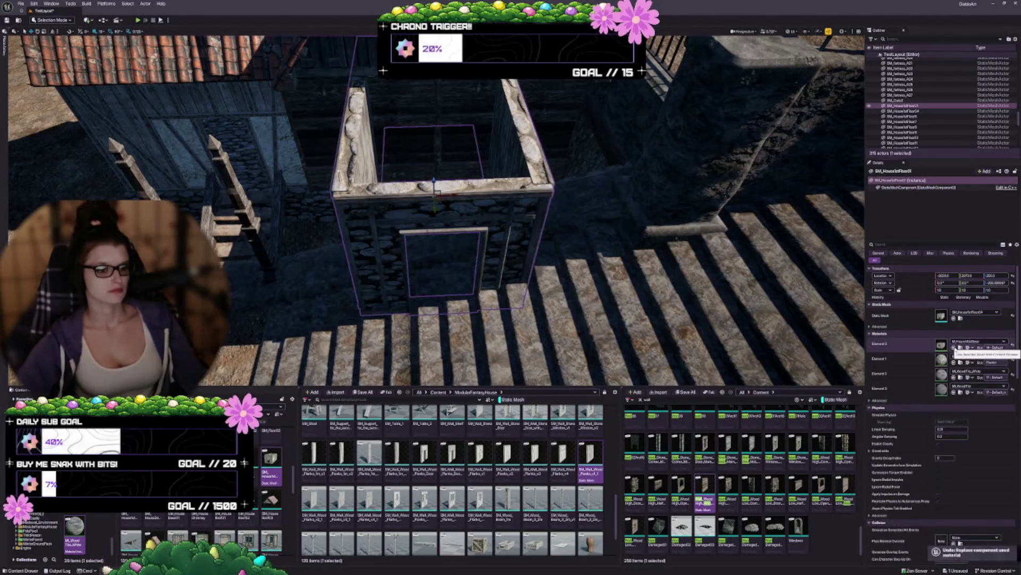
{"action": "left_click", "coordinate": [954, 362]}
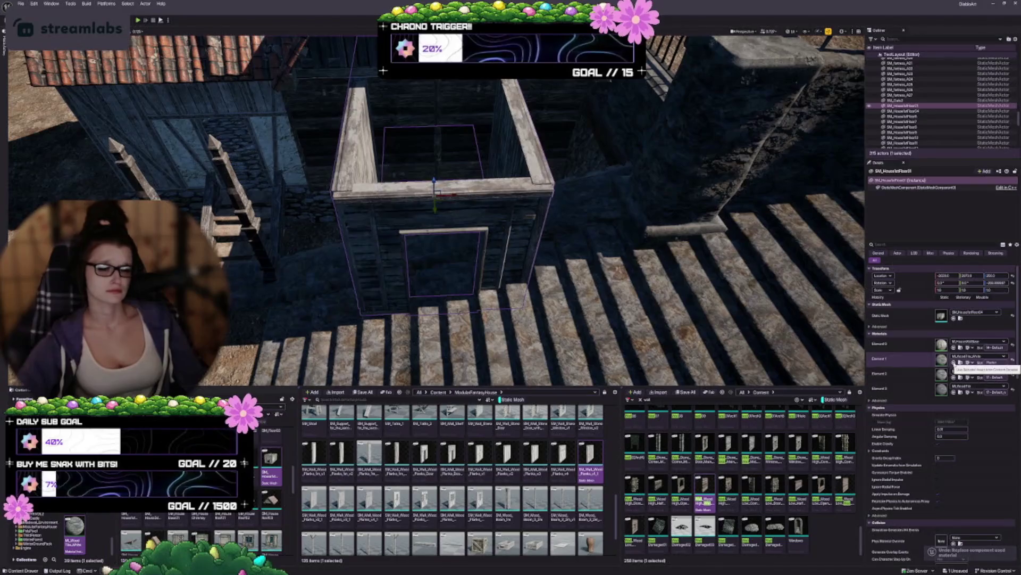
{"action": "key", "text": "f"}
{"action": "left_click_drag", "start_coordinate": [478, 213], "coordinate": [455, 295]}
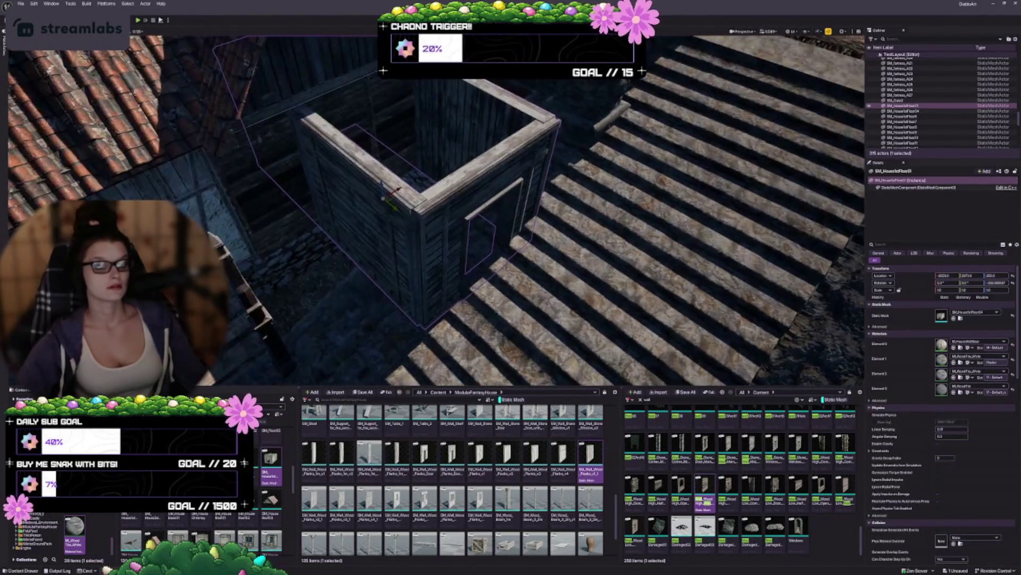
{"action": "mouse_move", "coordinate": [395, 207]}
{"action": "left_mouse_down"}
{"action": "mouse_move", "coordinate": [327, 158]}
{"action": "mouse_move", "coordinate": [320, 197]}
{"action": "mouse_move", "coordinate": [320, 163]}
{"action": "left_mouse_up"}
{"action": "scroll", "coordinate": [328, 158], "scroll_direction": "up", "scroll_amount": 5}
Move the neighbouring house floor piece to the left
{"action": "left_click_drag", "start_coordinate": [320, 341], "coordinate": [320, 356]}
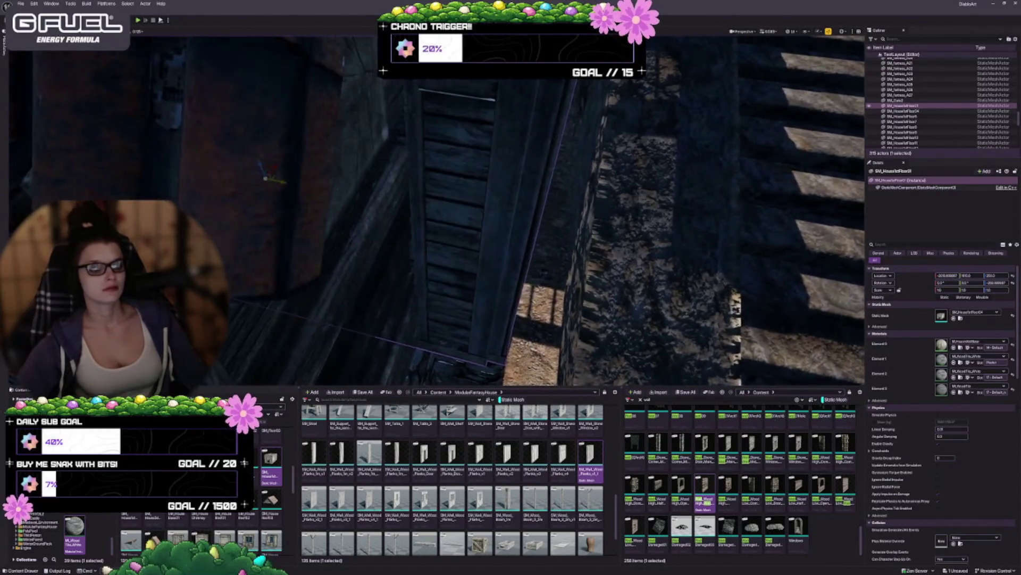
{"action": "left_click", "coordinate": [423, 319]}
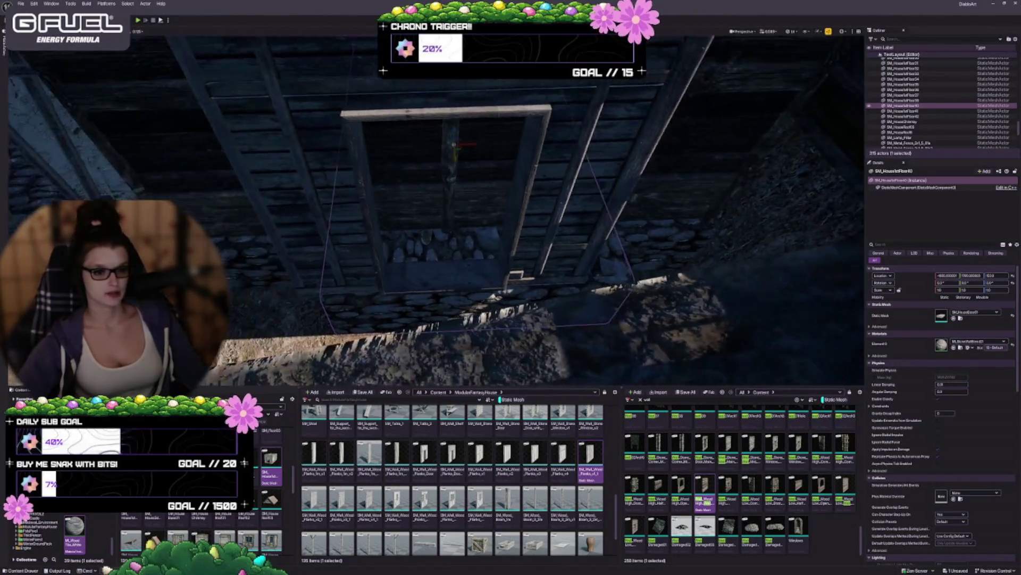
{"action": "mouse_move", "coordinate": [493, 137]}
{"action": "left_mouse_down"}
{"action": "mouse_move", "coordinate": [461, 141]}
{"action": "mouse_move", "coordinate": [471, 175]}
{"action": "mouse_move", "coordinate": [452, 186]}
{"action": "mouse_move", "coordinate": [515, 299]}
{"action": "mouse_move", "coordinate": [452, 223]}
{"action": "mouse_move", "coordinate": [446, 239]}
{"action": "left_mouse_up"}
{"action": "key", "text": "Escape"}
Replace the doorway wall with a diagonal-plank timber wall turned 180°
{"action": "left_click", "coordinate": [463, 250]}
{"action": "key", "text": "f"}
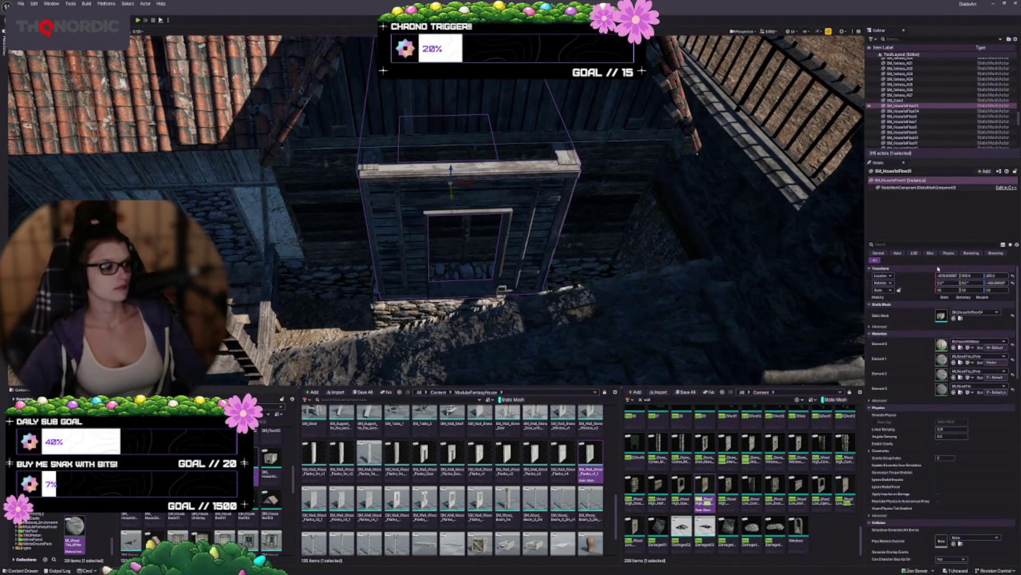
{"action": "left_click", "coordinate": [952, 318]}
{"action": "key", "text": "e"}
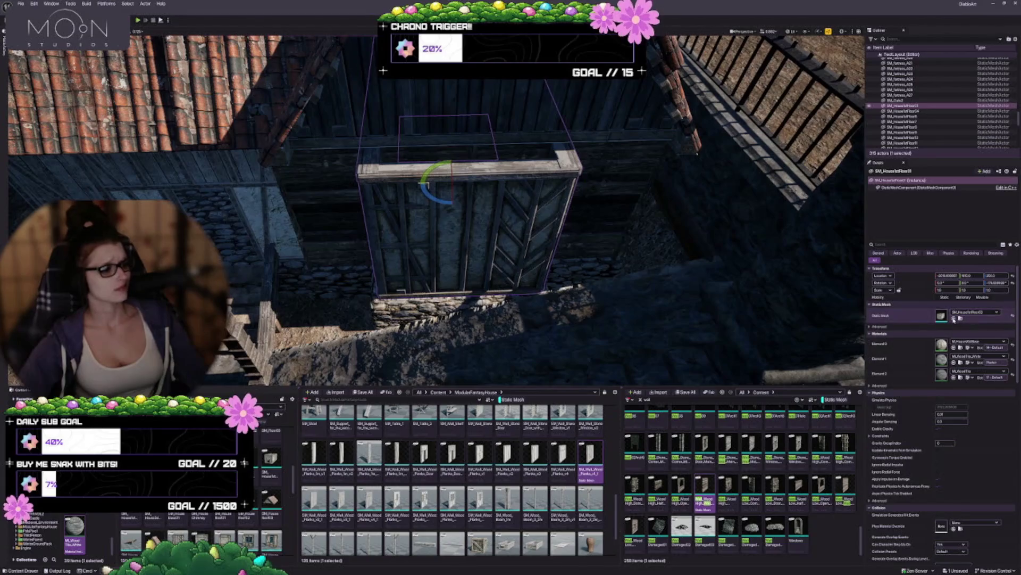
{"action": "left_click", "coordinate": [954, 318]}
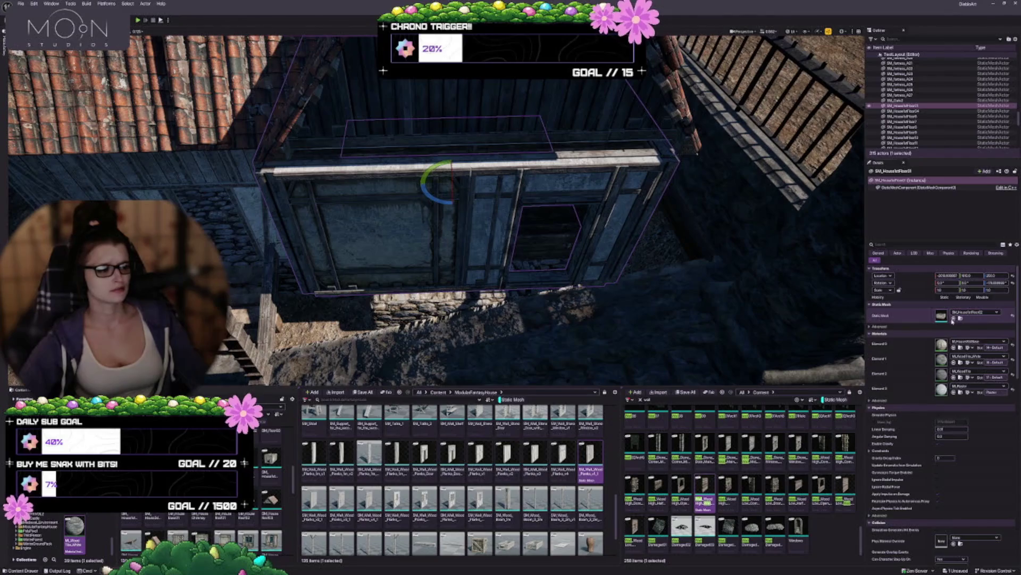
{"action": "left_click", "coordinate": [953, 319]}
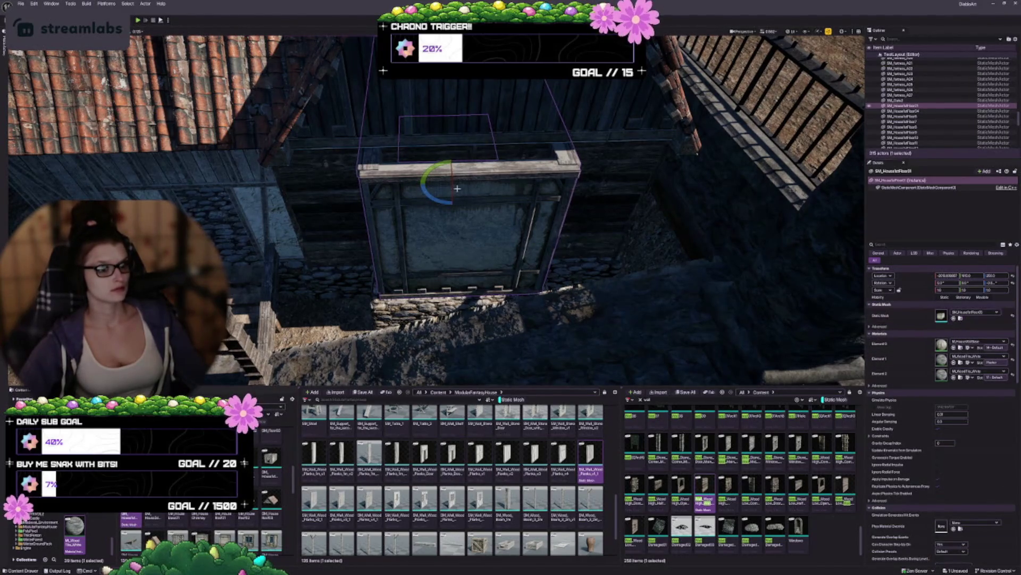
{"action": "left_click_drag", "start_coordinate": [436, 198], "coordinate": [424, 184]}
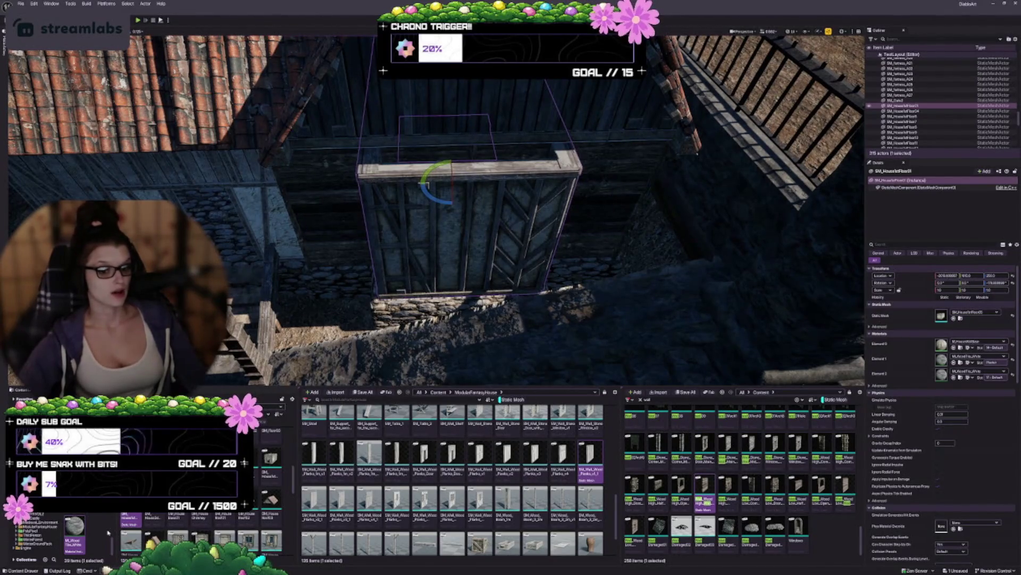
Duplicate a house floor box into the courtyard with Ctrl+D
{"action": "scroll", "coordinate": [175, 521], "scroll_direction": "down", "scroll_amount": 2}
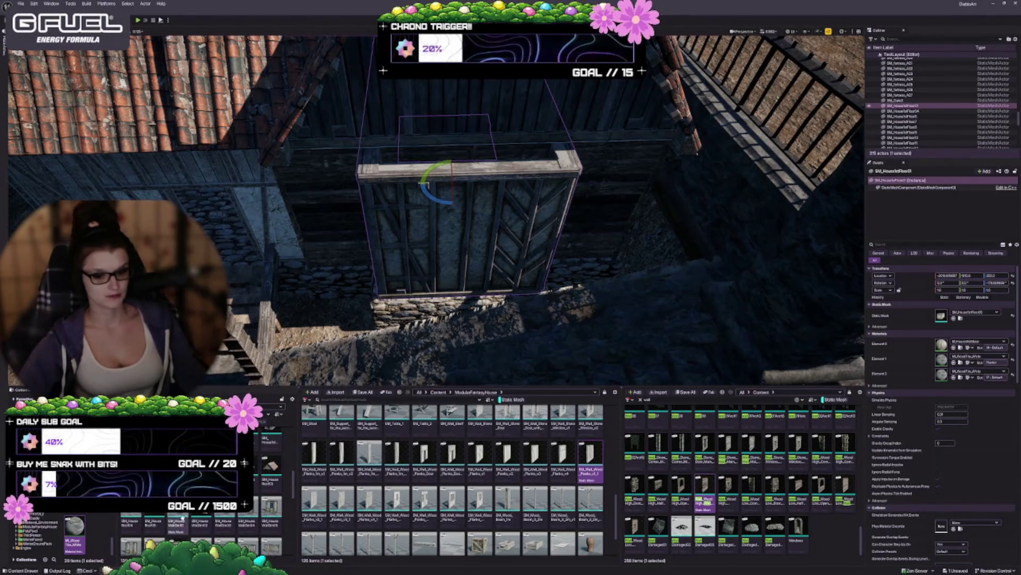
{"action": "scroll", "coordinate": [182, 517], "scroll_direction": "up", "scroll_amount": 2}
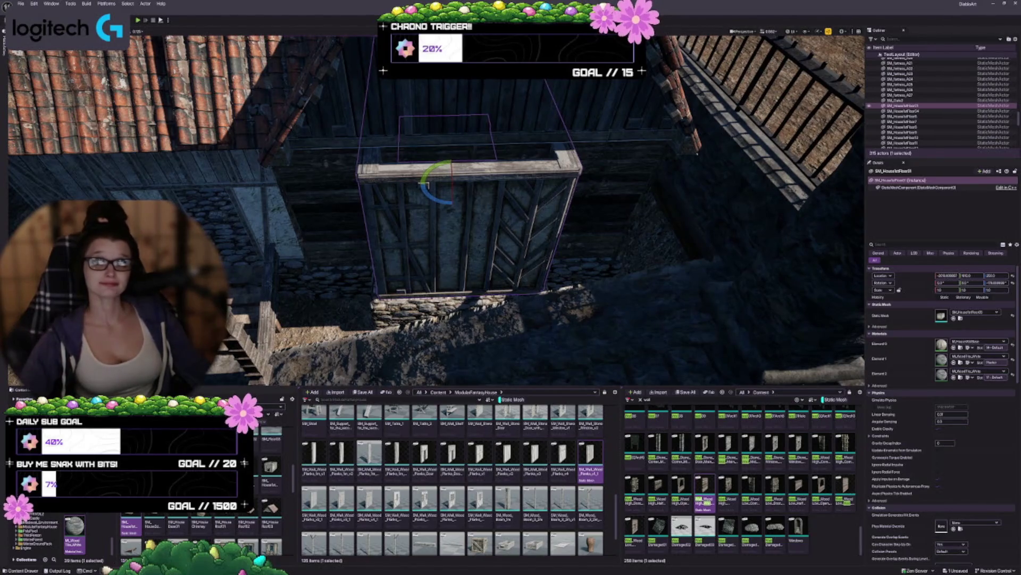
{"action": "left_click_drag", "start_coordinate": [401, 354], "coordinate": [338, 258]}
{"action": "key", "text": "ctrl+d"}
Place more house floor boxes, including a stone box, in a row across the courtyard
{"action": "left_click_drag", "start_coordinate": [585, 213], "coordinate": [537, 202]}
{"action": "left_click_drag", "start_coordinate": [286, 243], "coordinate": [330, 185]}
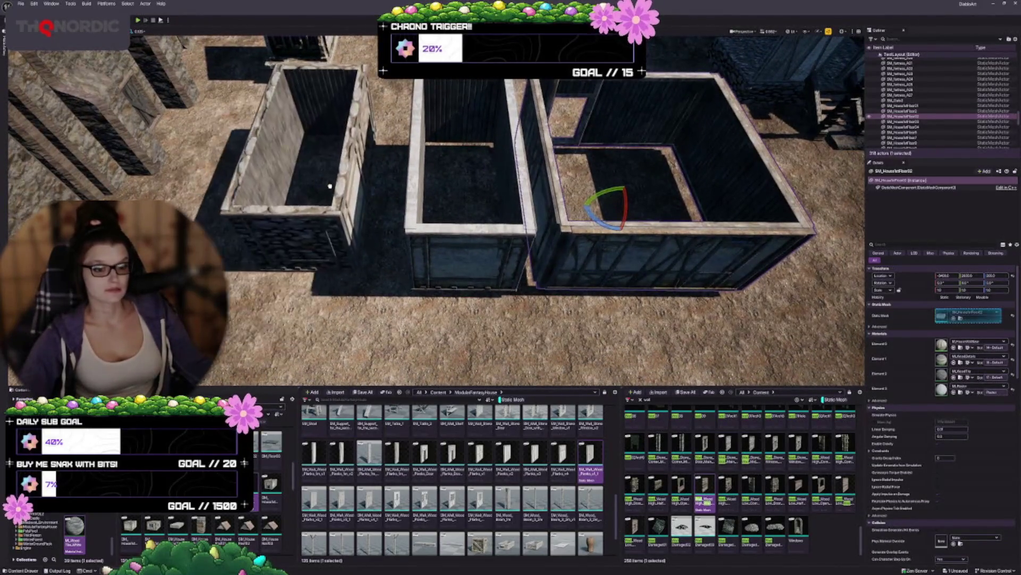
{"action": "left_click_drag", "start_coordinate": [382, 222], "coordinate": [426, 221]}
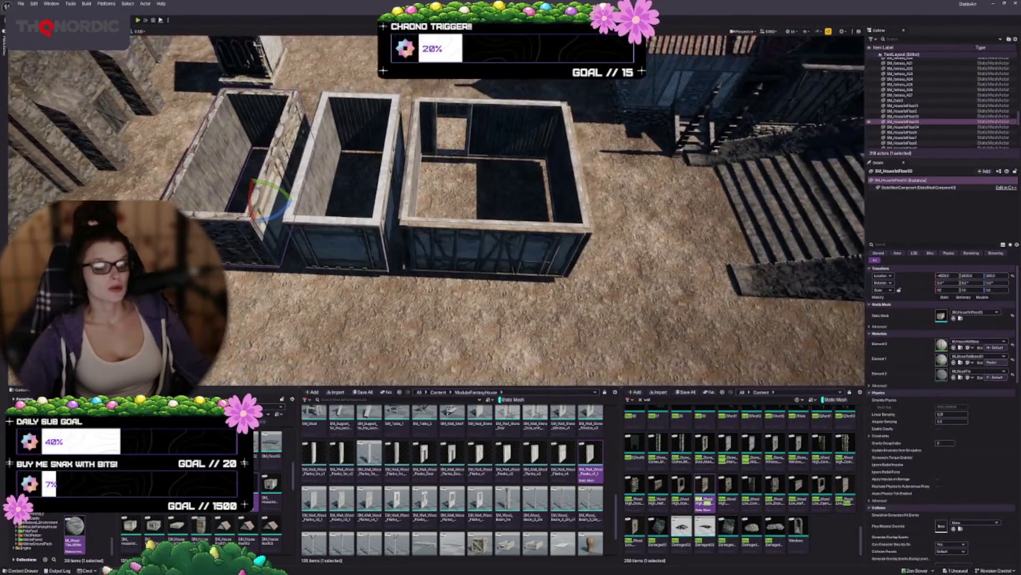
{"action": "mouse_move", "coordinate": [270, 484]}
{"action": "left_mouse_down"}
{"action": "mouse_move", "coordinate": [581, 233]}
{"action": "mouse_move", "coordinate": [628, 213]}
{"action": "left_mouse_up"}
{"action": "scroll", "coordinate": [268, 479], "scroll_direction": "down", "scroll_amount": 2}
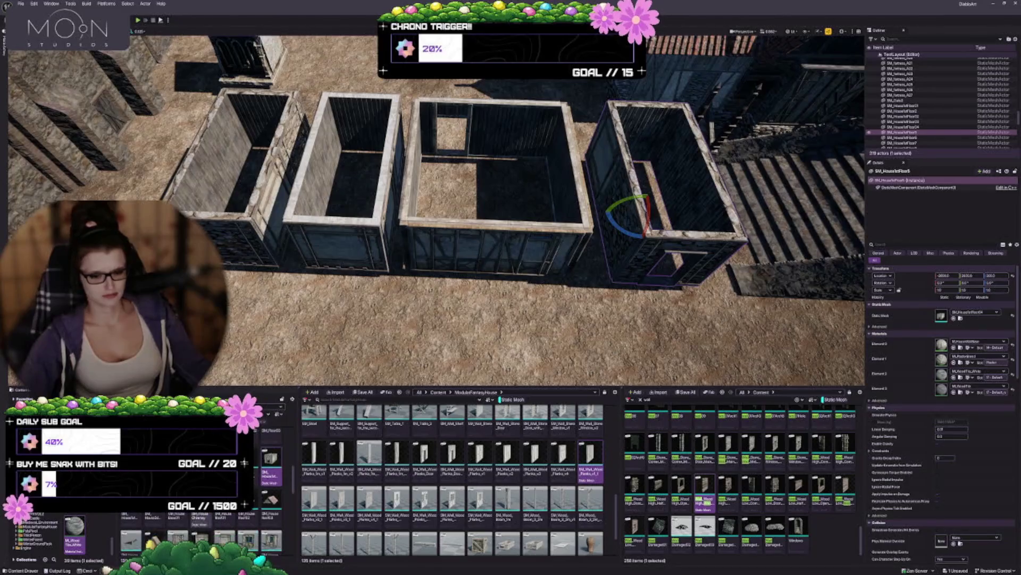
{"action": "left_click_drag", "start_coordinate": [628, 212], "coordinate": [628, 213]}
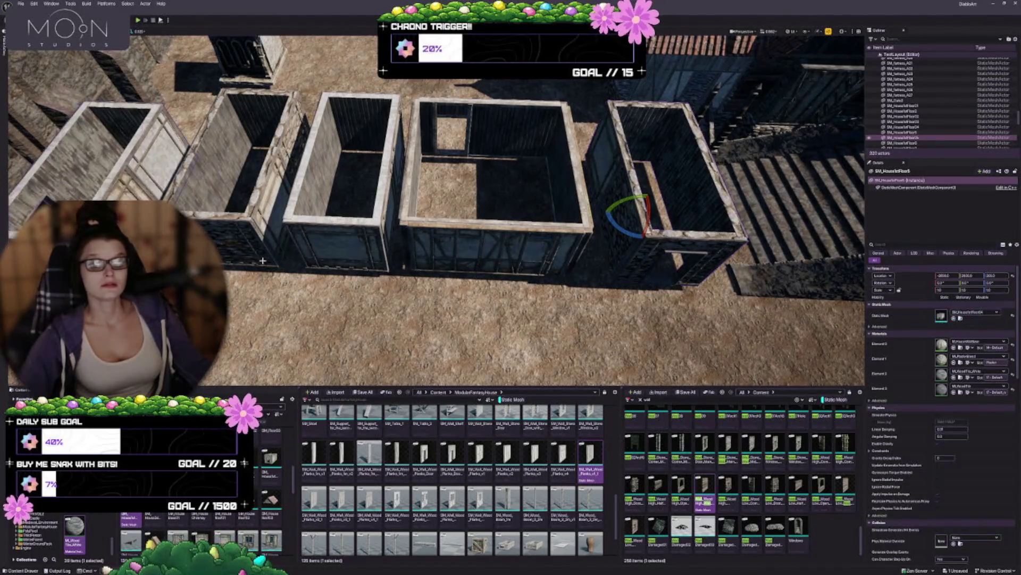
{"action": "key", "text": "d"}
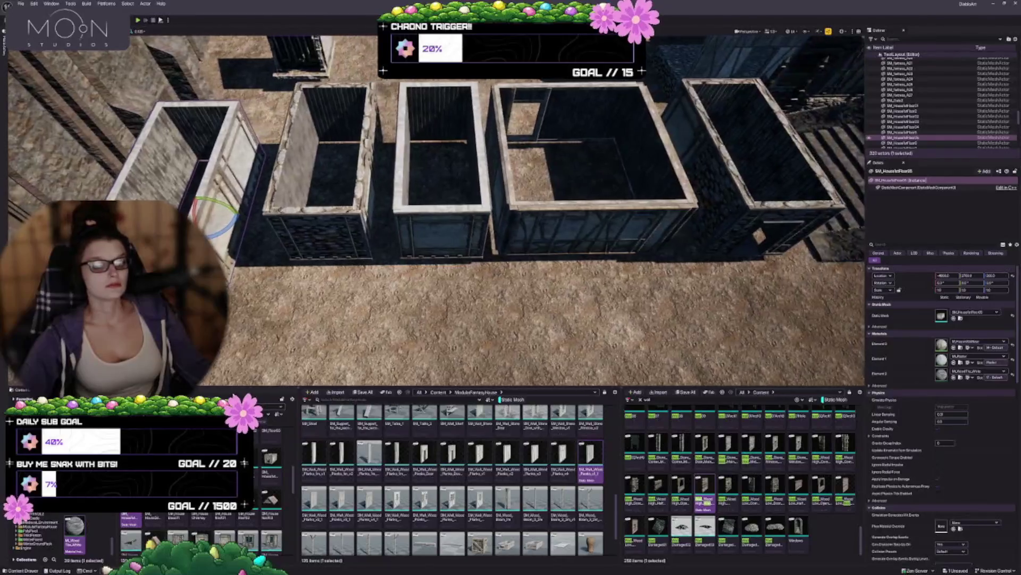
Place a roofed house on the second box and rotate it
{"action": "mouse_move", "coordinate": [152, 524]}
{"action": "left_mouse_down"}
{"action": "mouse_move", "coordinate": [298, 330]}
{"action": "mouse_move", "coordinate": [404, 255]}
{"action": "mouse_move", "coordinate": [503, 229]}
{"action": "mouse_move", "coordinate": [503, 203]}
{"action": "left_mouse_up"}
{"action": "left_click_drag", "start_coordinate": [371, 113], "coordinate": [371, 113]}
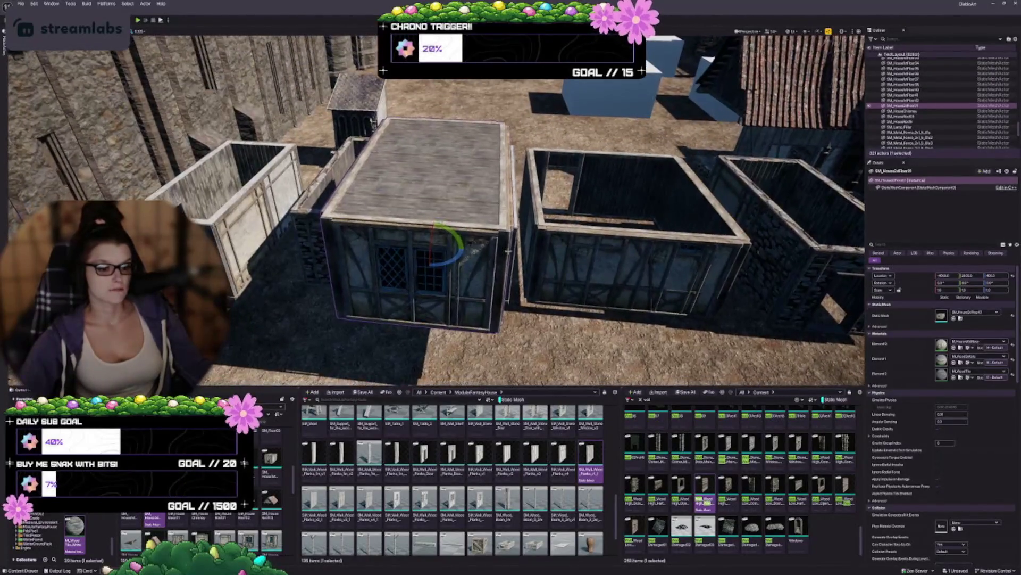
{"action": "mouse_move", "coordinate": [377, 196]}
{"action": "left_mouse_down"}
{"action": "mouse_move", "coordinate": [422, 245]}
{"action": "mouse_move", "coordinate": [428, 232]}
{"action": "left_mouse_up"}
{"action": "left_click_drag", "start_coordinate": [377, 195], "coordinate": [376, 196]}
{"action": "key", "text": "e"}
{"action": "mouse_move", "coordinate": [431, 227]}
{"action": "left_mouse_down"}
{"action": "mouse_move", "coordinate": [410, 215]}
{"action": "mouse_move", "coordinate": [425, 203]}
{"action": "mouse_move", "coordinate": [450, 207]}
{"action": "mouse_move", "coordinate": [426, 231]}
{"action": "left_mouse_up"}
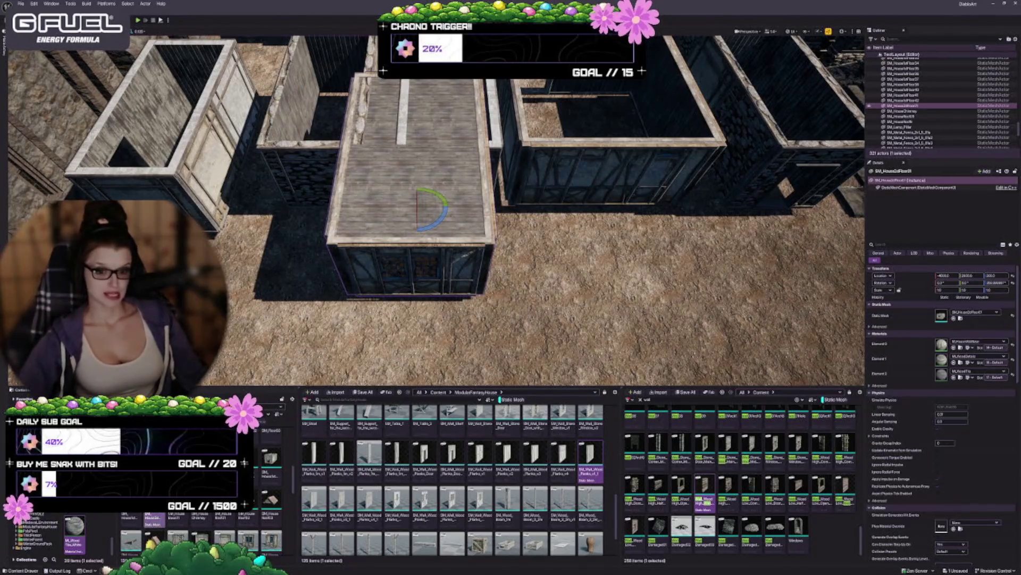
Delete the roofed test house
{"action": "mouse_move", "coordinate": [227, 532]}
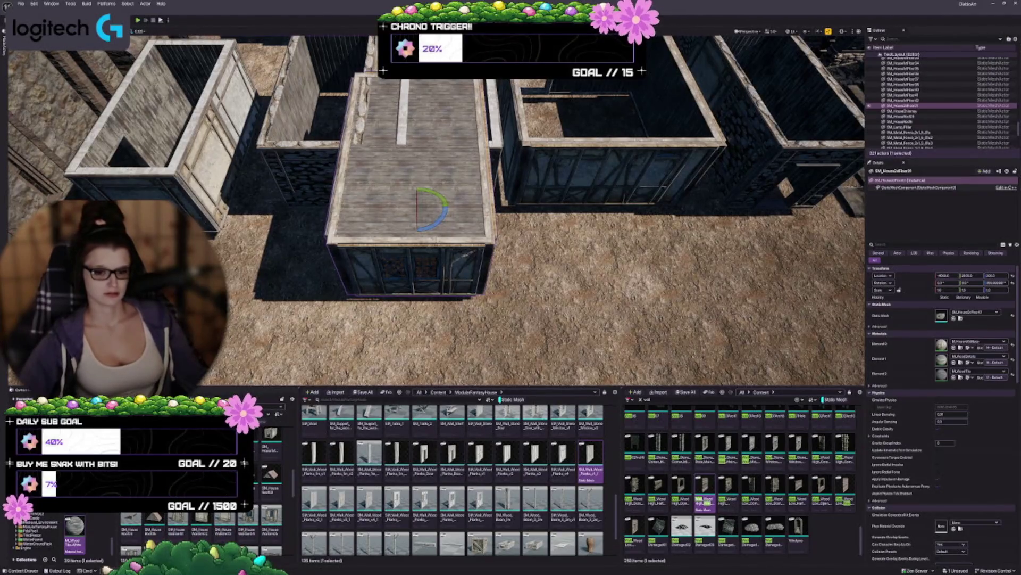
{"action": "scroll", "coordinate": [176, 524], "scroll_direction": "down", "scroll_amount": 2}
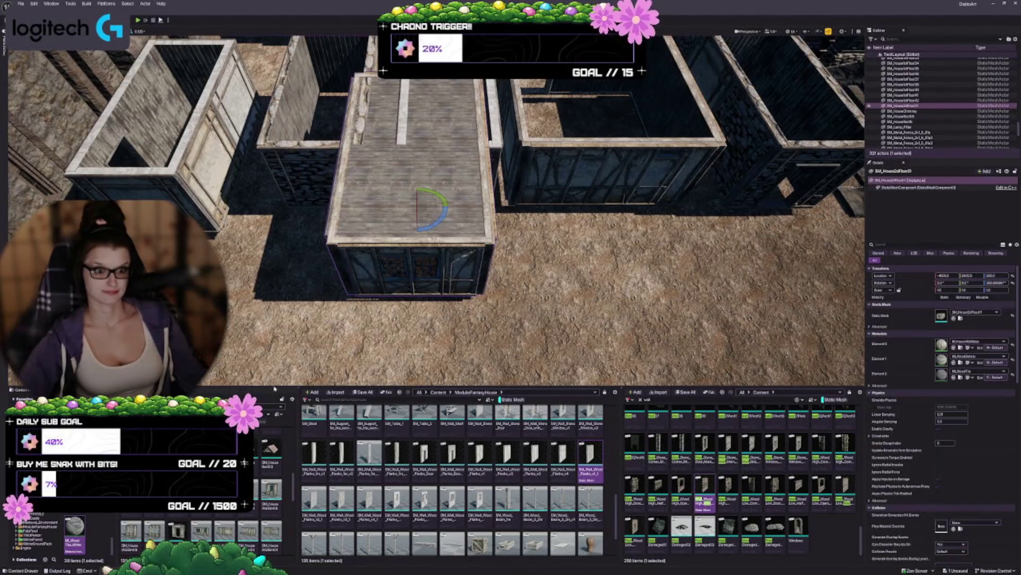
{"action": "scroll", "coordinate": [436, 213], "scroll_direction": "down", "scroll_amount": 5}
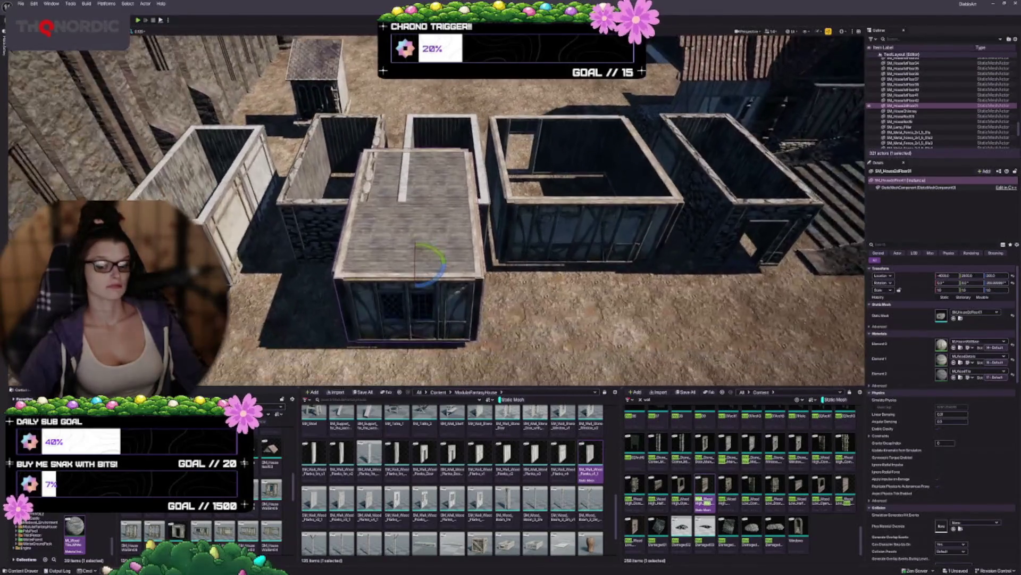
{"action": "scroll", "coordinate": [436, 213], "scroll_direction": "down", "scroll_amount": 3}
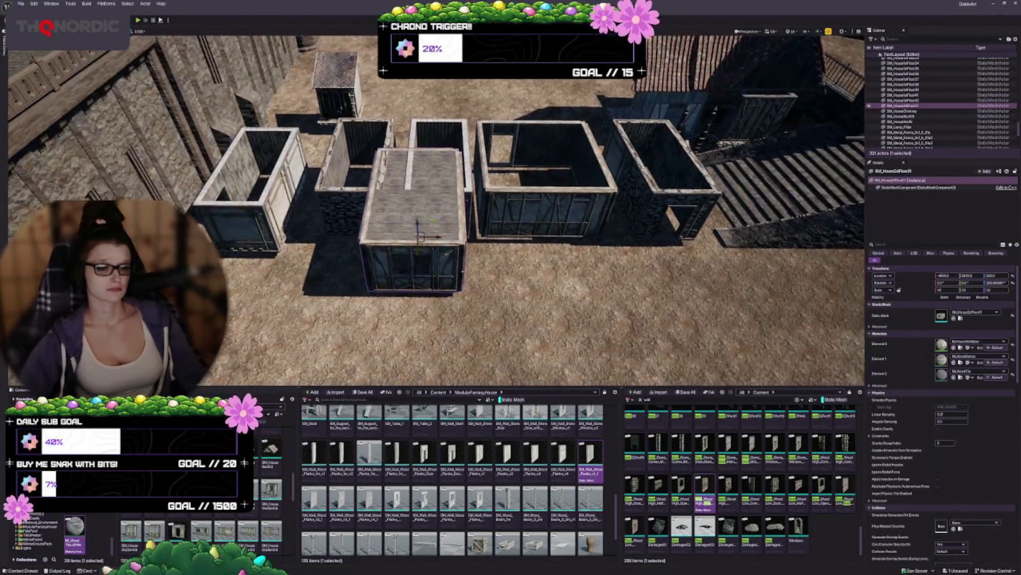
{"action": "key", "text": "Delete"}
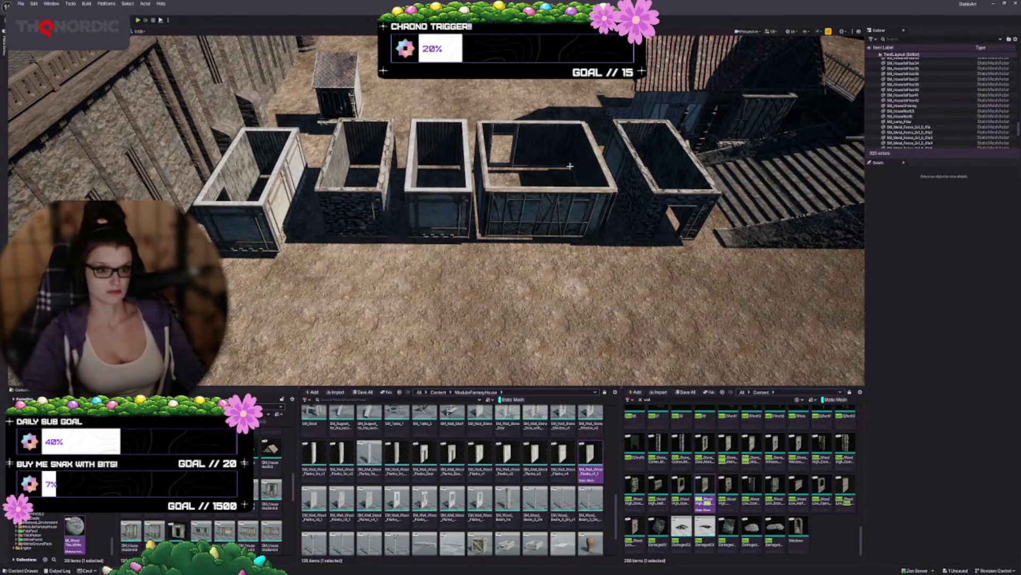
Select the five remaining house shells together and delete them
{"action": "left_click", "coordinate": [242, 230]}
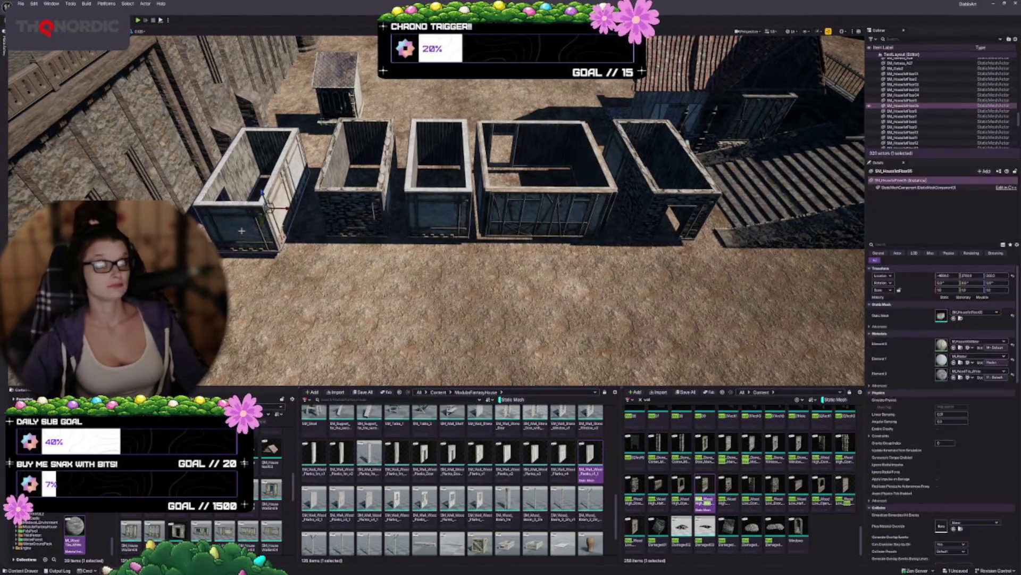
{"action": "left_click", "coordinate": [369, 202], "text": "ctrl"}
{"action": "left_click", "coordinate": [442, 208], "text": "ctrl"}
{"action": "left_click", "coordinate": [535, 210], "text": "ctrl"}
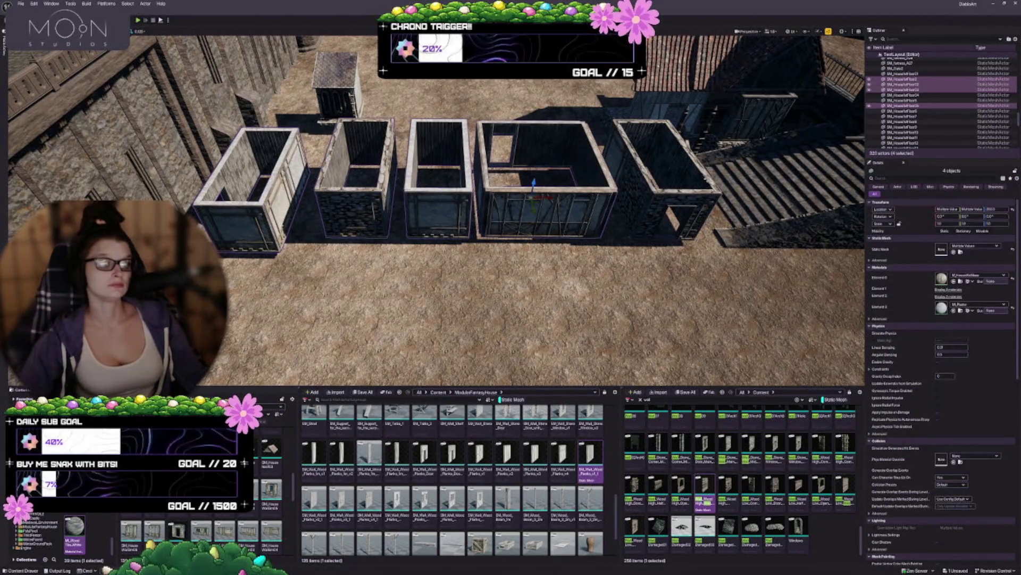
{"action": "left_click", "coordinate": [639, 200], "text": "ctrl"}
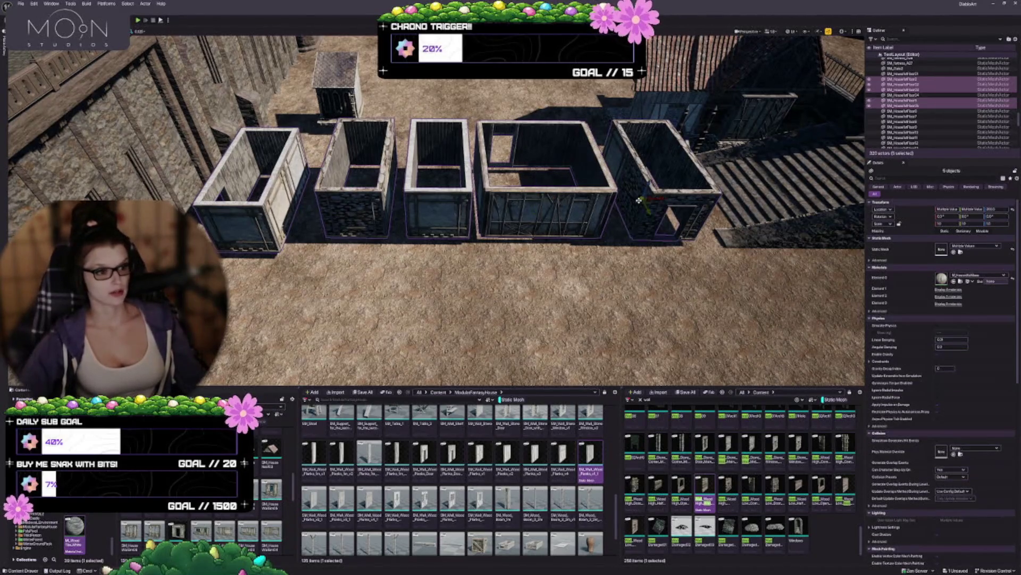
{"action": "key", "text": "Delete"}
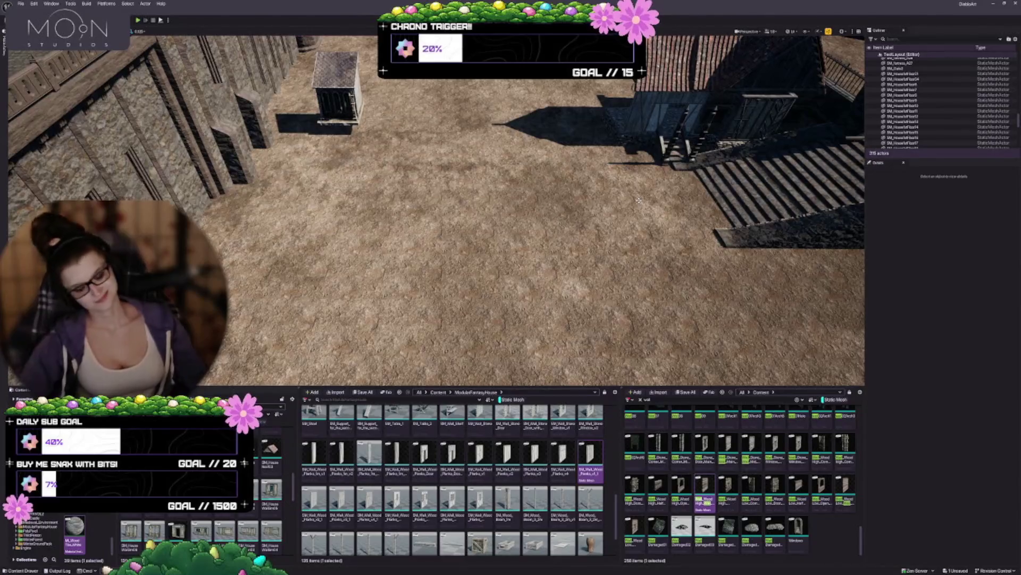
{"action": "key", "text": "w"}
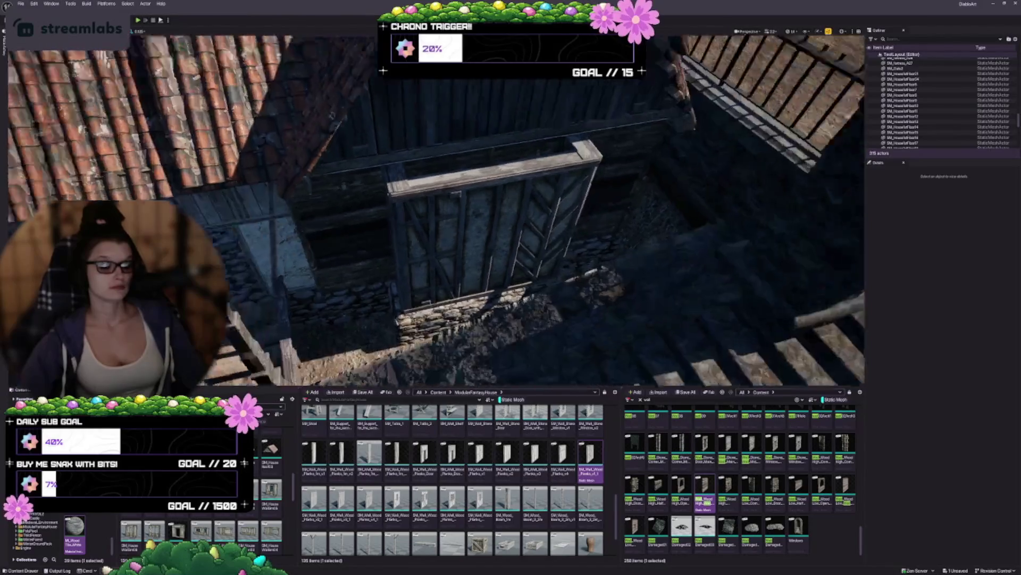
Turn the wall panel below the roof 180° and try the white wood material
{"action": "left_click", "coordinate": [453, 226]}
{"action": "mouse_move", "coordinate": [452, 196]}
{"action": "left_mouse_down"}
{"action": "mouse_move", "coordinate": [441, 186]}
{"action": "mouse_move", "coordinate": [445, 198]}
{"action": "left_mouse_up"}
{"action": "scroll", "coordinate": [192, 515], "scroll_direction": "up", "scroll_amount": 5}
{"action": "scroll", "coordinate": [193, 515], "scroll_direction": "down", "scroll_amount": 5}
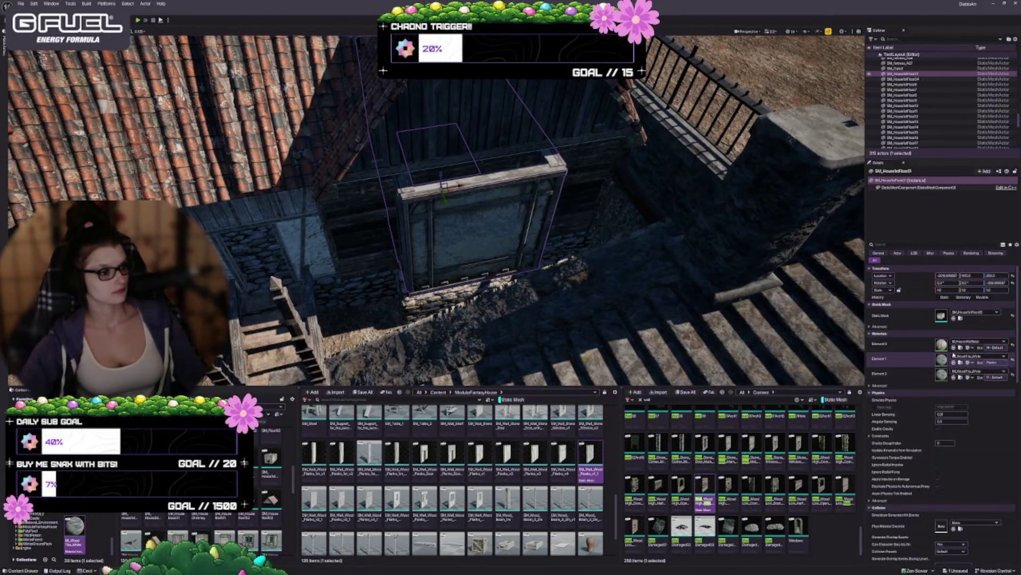
{"action": "left_click", "coordinate": [954, 348]}
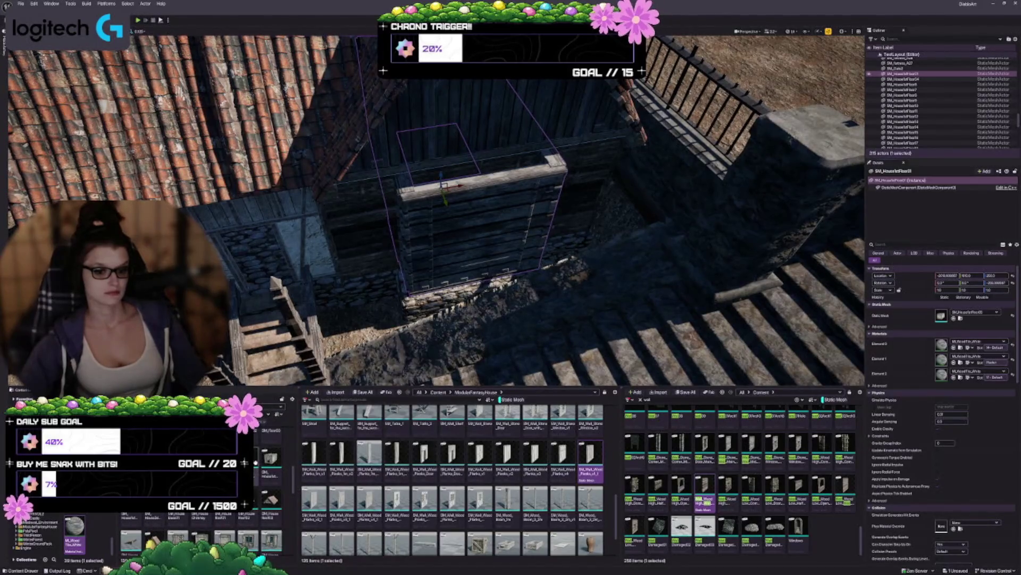
Swap in a plank wall mesh, set both material slots to stone, and turn the planks outward
{"action": "left_click", "coordinate": [953, 317]}
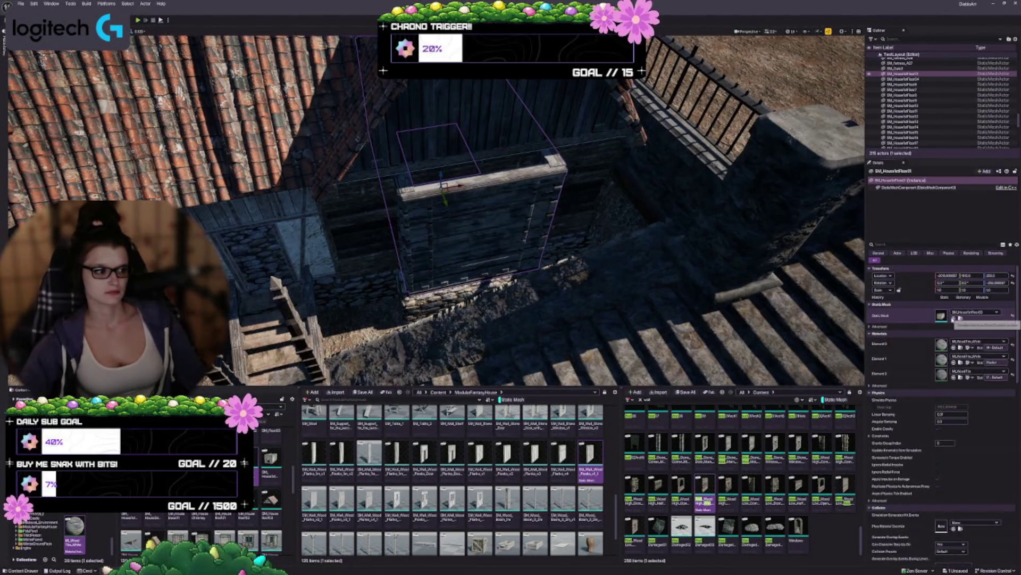
{"action": "left_click_drag", "start_coordinate": [430, 253], "coordinate": [452, 213]}
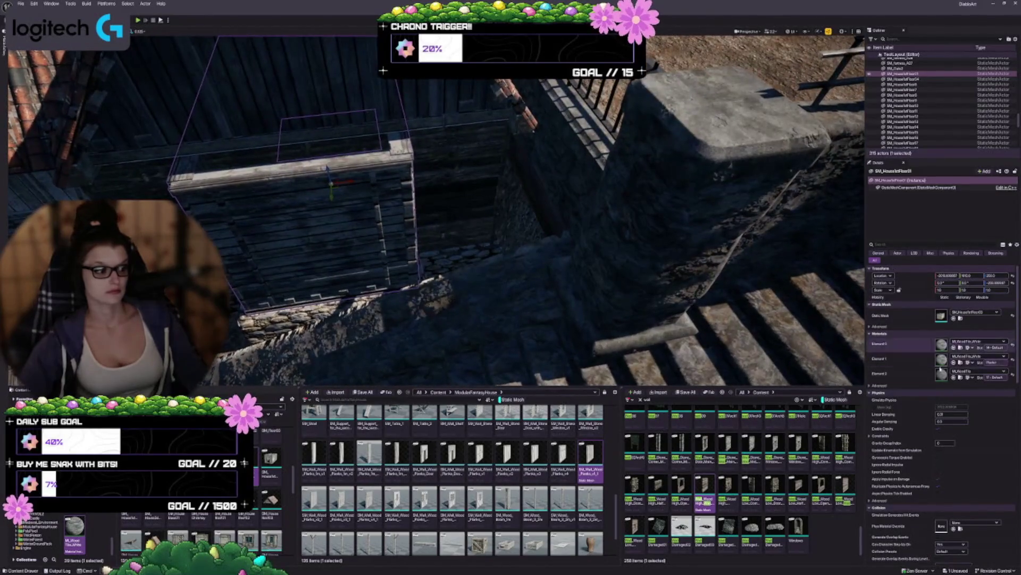
{"action": "left_click", "coordinate": [1014, 360]}
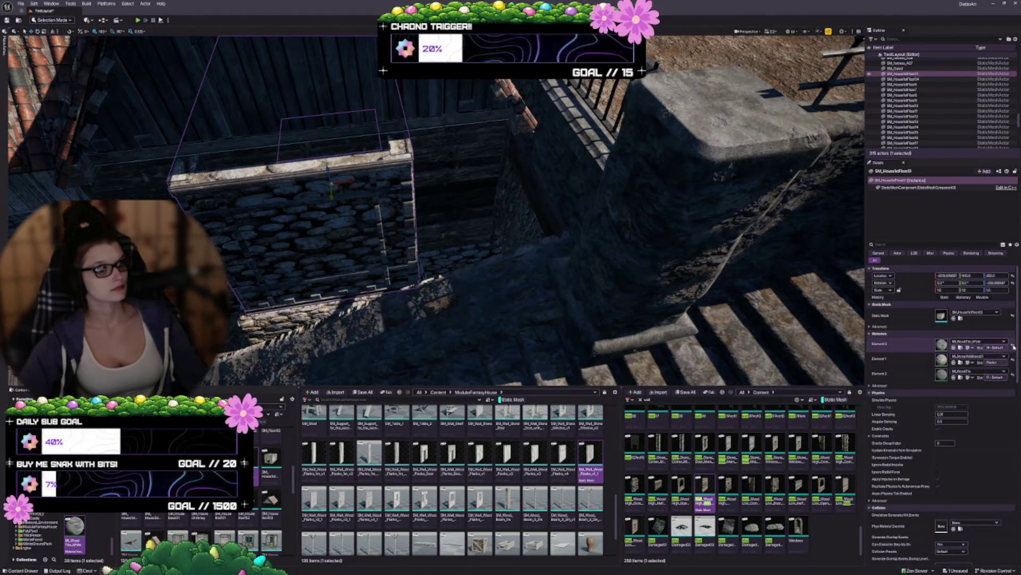
{"action": "left_click", "coordinate": [1014, 345]}
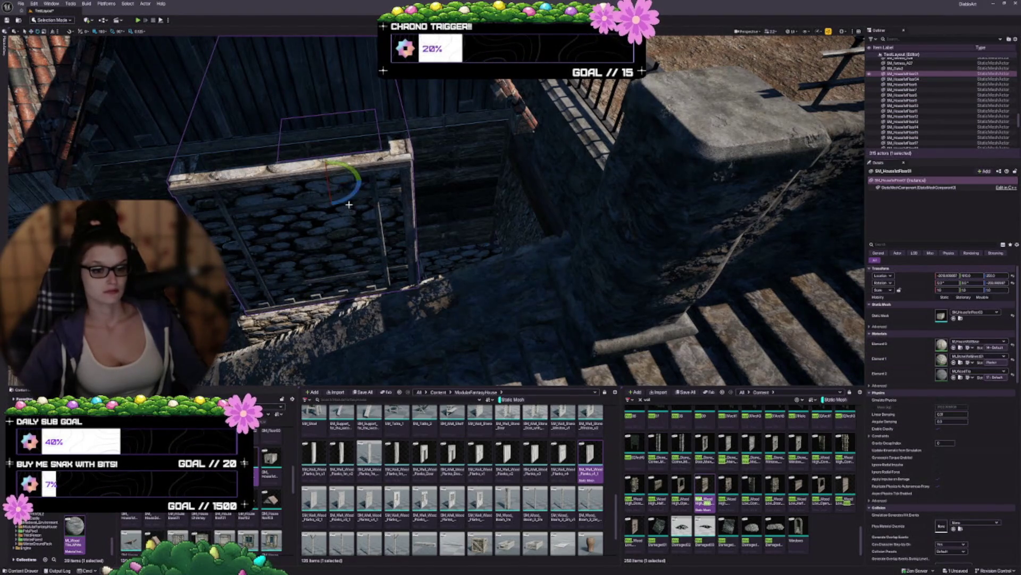
{"action": "left_click_drag", "start_coordinate": [347, 197], "coordinate": [363, 180]}
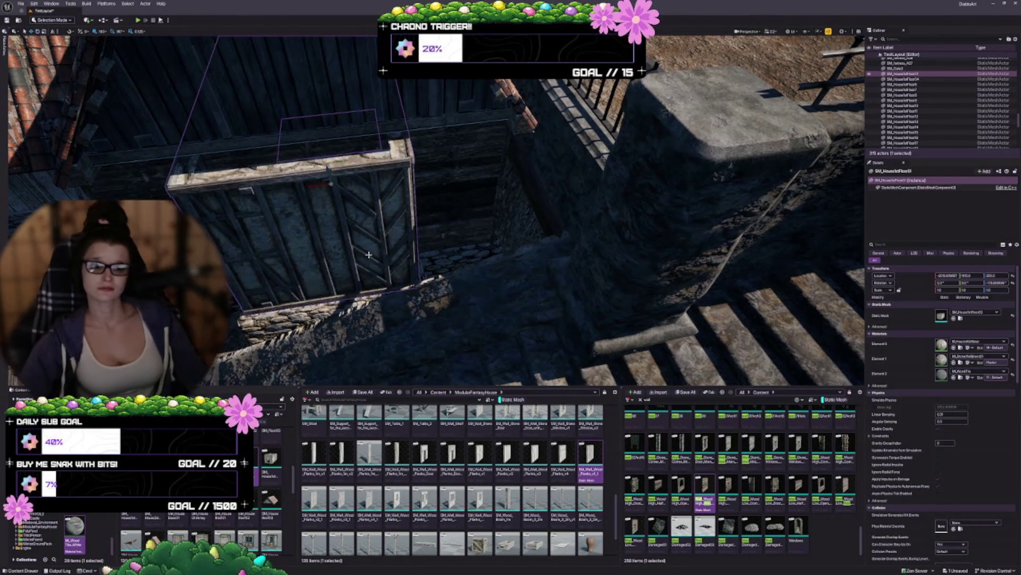
{"action": "key", "text": "f"}
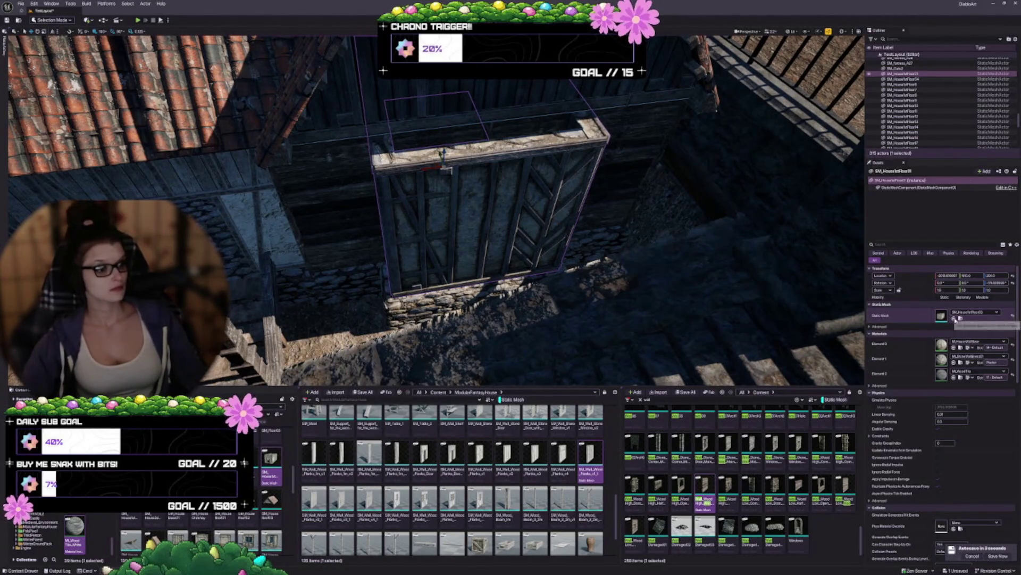
Try another wall mesh, a 180° turn and M_WoodTileWhite, then undo back to the plain panel
{"action": "left_click", "coordinate": [954, 318]}
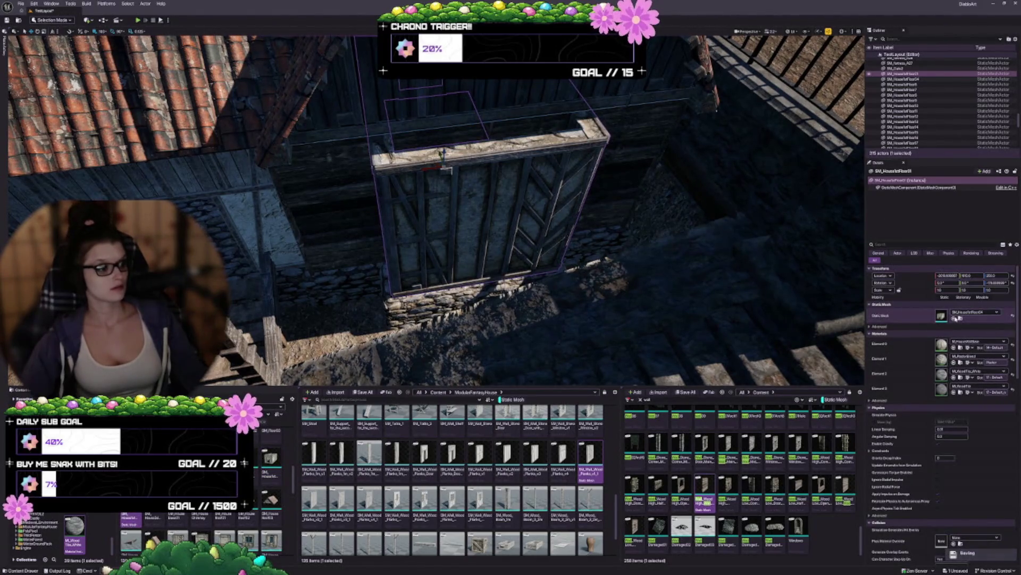
{"action": "key", "text": "ctrl+z"}
{"action": "left_click_drag", "start_coordinate": [445, 168], "coordinate": [404, 239]}
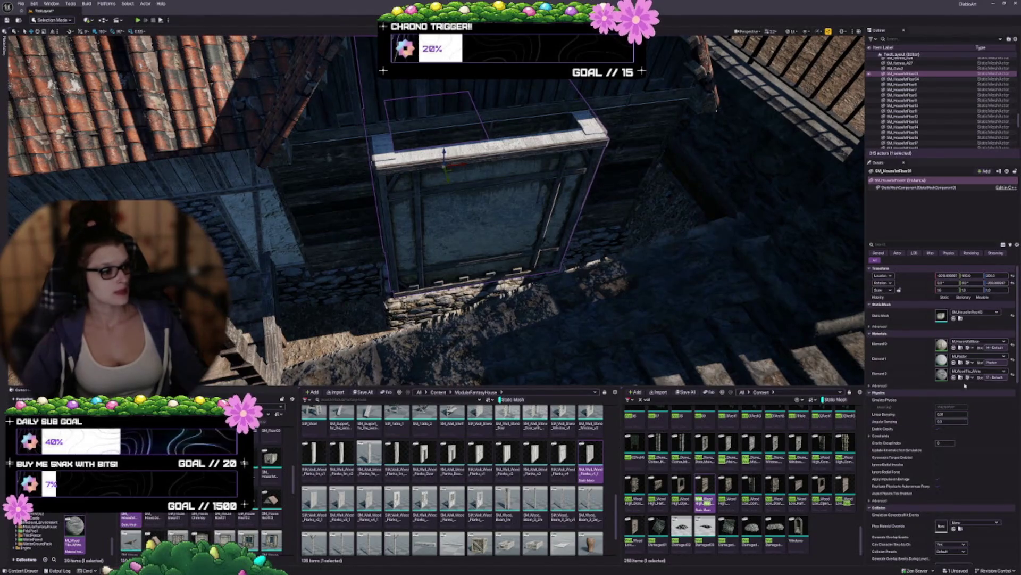
{"action": "left_click", "coordinate": [996, 357], "text": "shift"}
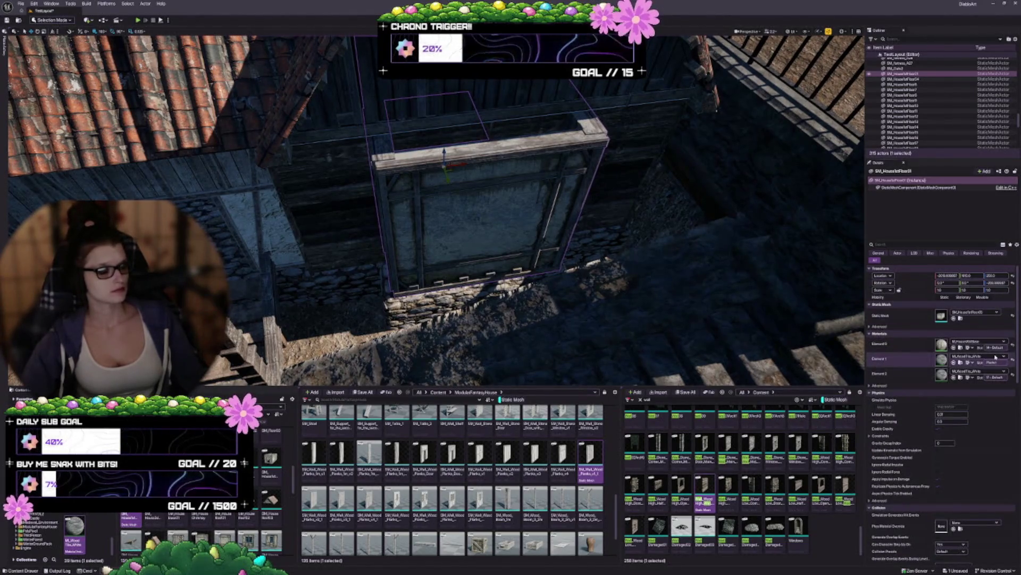
{"action": "key", "text": "ctrl+z"}
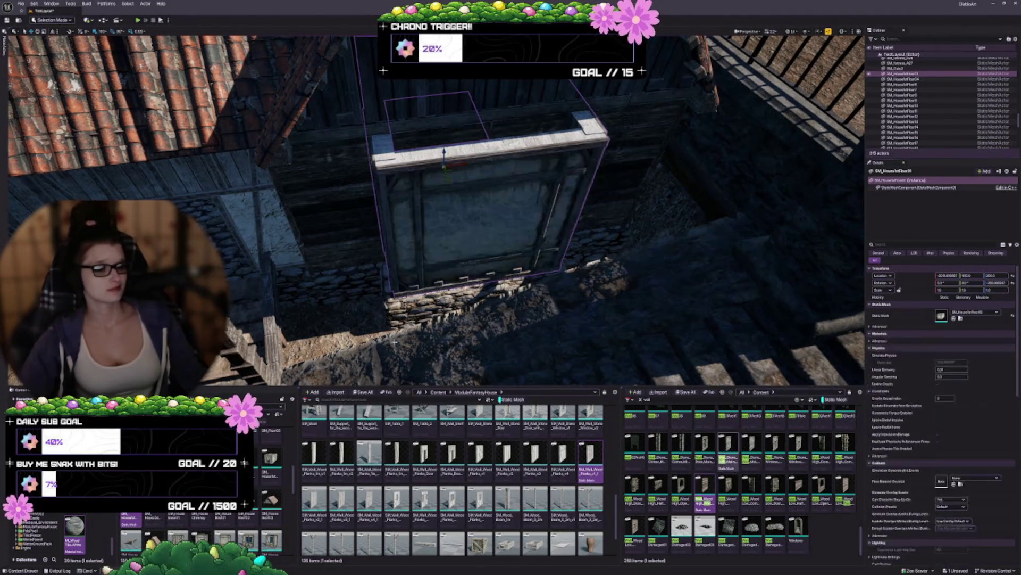
{"action": "key", "text": "ctrl+z"}
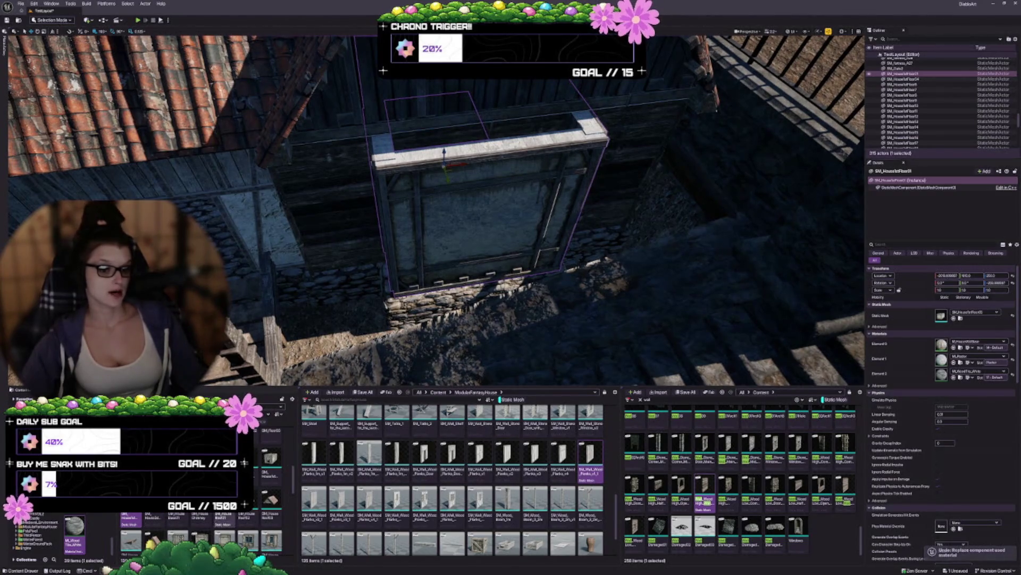
{"action": "key", "text": "ctrl+z"}
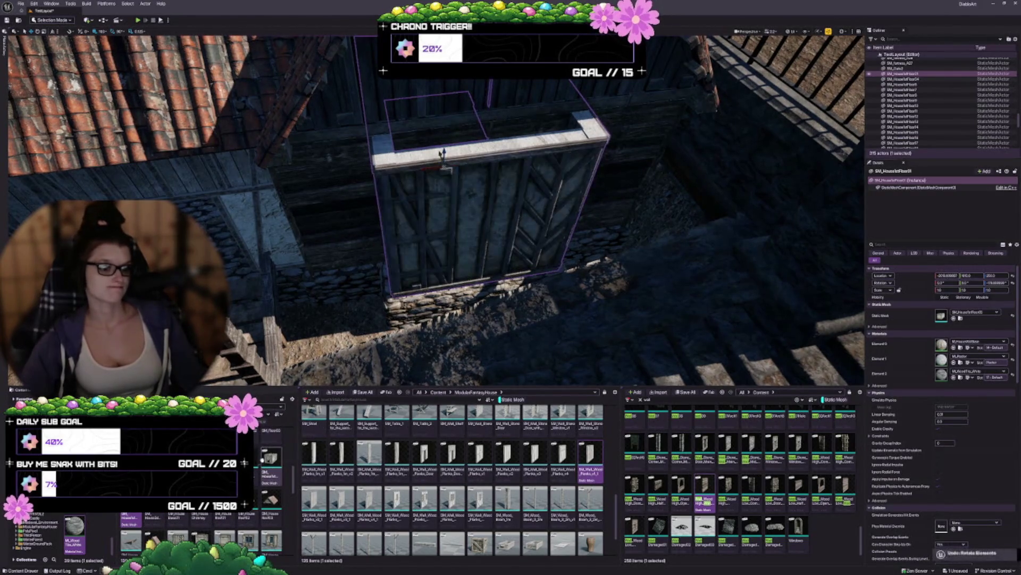
{"action": "key", "text": "ctrl+z"}
{"action": "key", "text": "ctrl+z"}
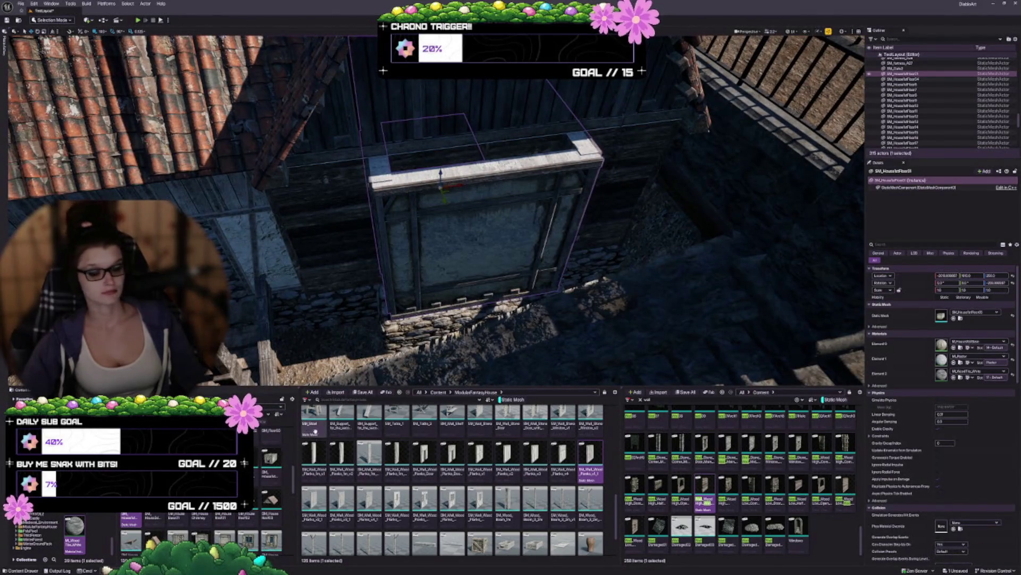
Drop the doorway wall mesh into the Static Mesh slot and view it from the front
{"action": "mouse_move", "coordinate": [271, 460]}
{"action": "left_mouse_down"}
{"action": "mouse_move", "coordinate": [744, 372]}
{"action": "mouse_move", "coordinate": [973, 315]}
{"action": "left_mouse_up"}
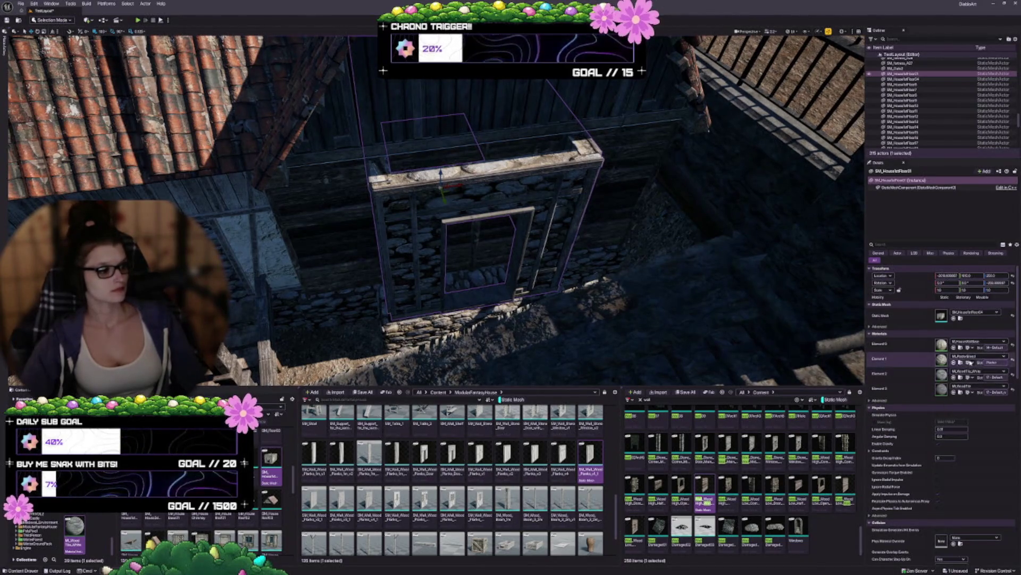
{"action": "left_click_drag", "start_coordinate": [532, 239], "coordinate": [479, 202]}
{"action": "mouse_move", "coordinate": [519, 304]}
{"action": "left_mouse_down"}
{"action": "mouse_move", "coordinate": [500, 287]}
{"action": "mouse_move", "coordinate": [518, 304]}
{"action": "mouse_move", "coordinate": [513, 291]}
{"action": "left_mouse_up"}
{"action": "key", "text": "Escape"}
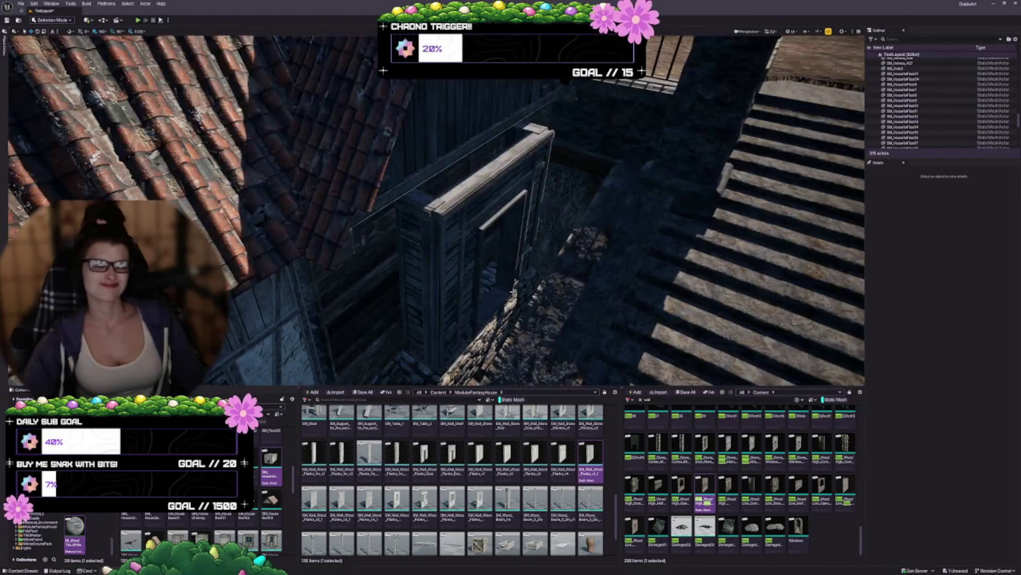
{"action": "left_click", "coordinate": [575, 261]}
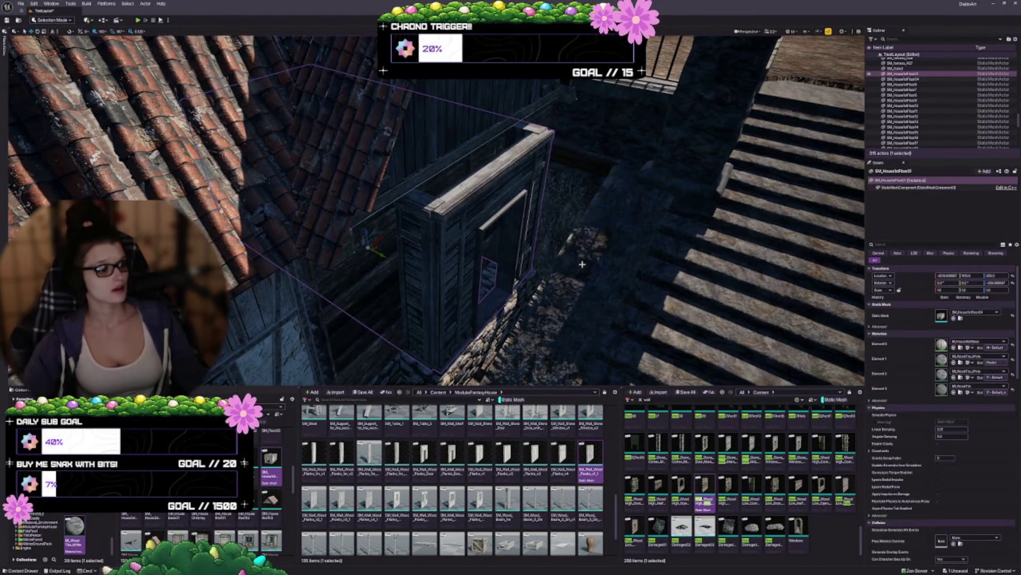
{"action": "mouse_move", "coordinate": [569, 291]}
{"action": "left_mouse_down"}
{"action": "mouse_move", "coordinate": [576, 262]}
{"action": "mouse_move", "coordinate": [559, 269]}
{"action": "mouse_move", "coordinate": [558, 259]}
{"action": "mouse_move", "coordinate": [476, 281]}
{"action": "left_mouse_up"}
{"action": "key", "text": "Escape"}
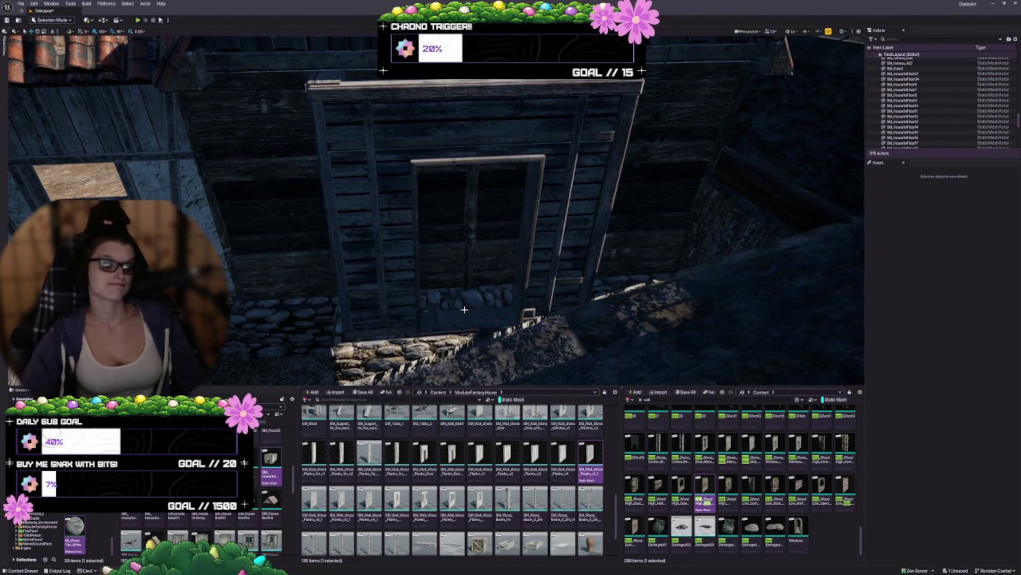
{"action": "left_click", "coordinate": [564, 255]}
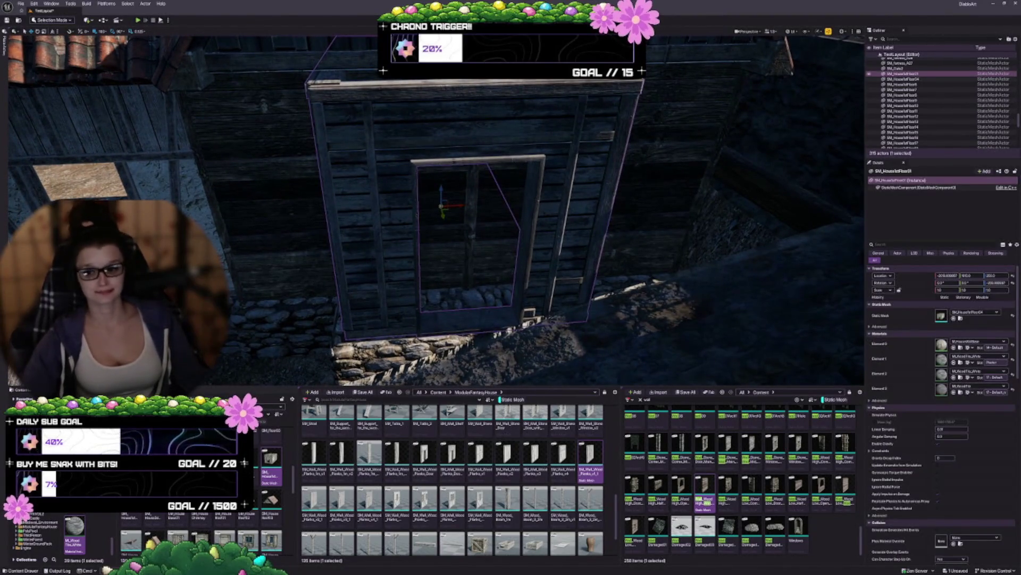
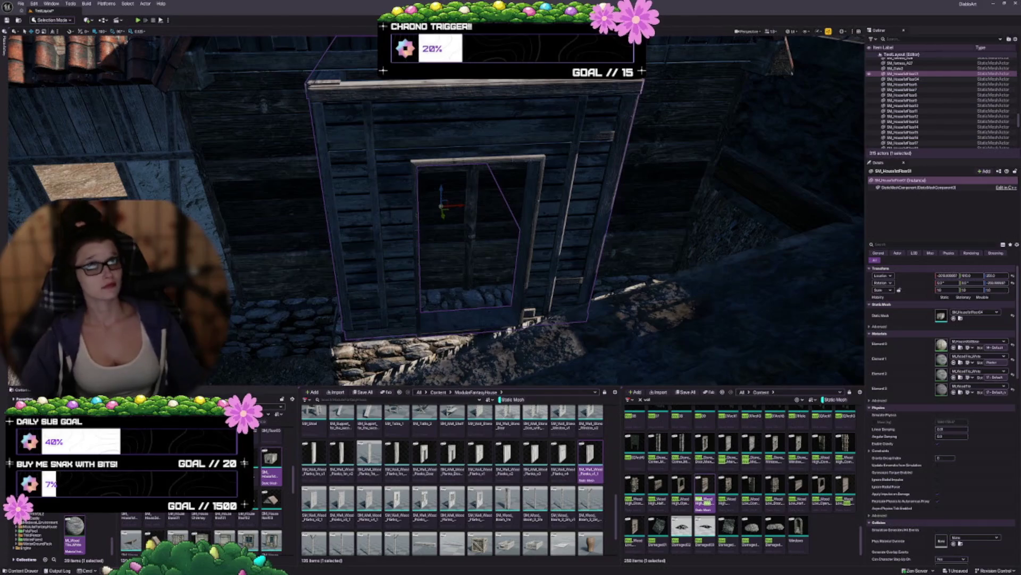
Select the SM_HouseInFloor2 upper-floor wall piece and focus the viewport on it
{"action": "left_click_drag", "start_coordinate": [360, 205], "coordinate": [371, 221]}
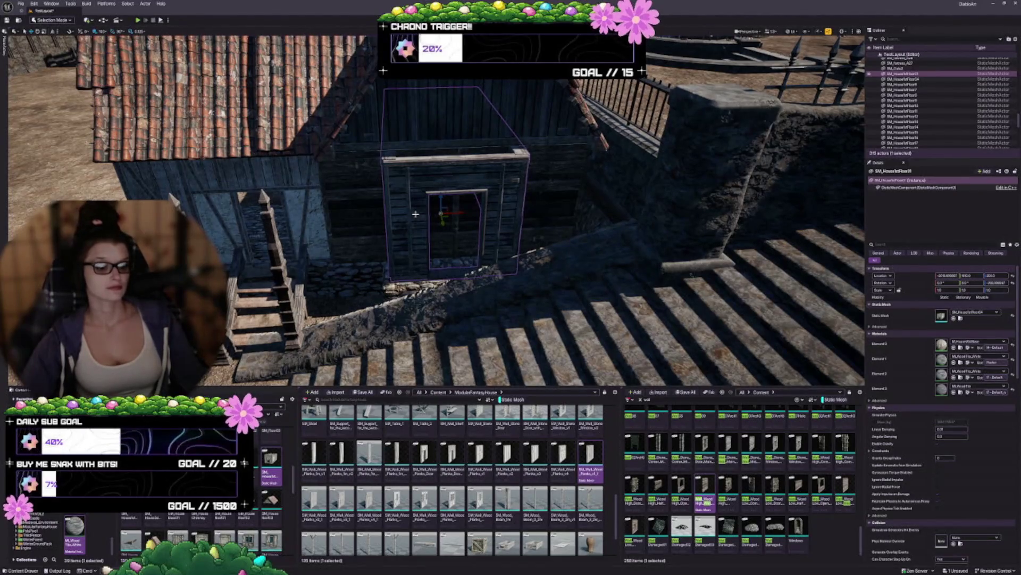
{"action": "left_click_drag", "start_coordinate": [416, 214], "coordinate": [422, 206]}
{"action": "left_click_drag", "start_coordinate": [431, 248], "coordinate": [431, 247]}
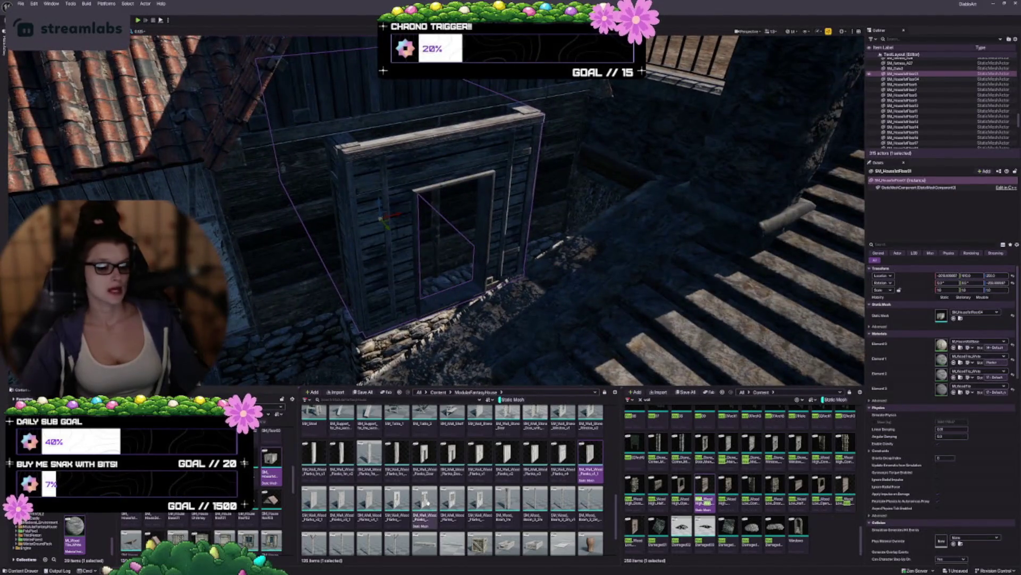
{"action": "scroll", "coordinate": [271, 479], "scroll_direction": "down", "scroll_amount": 1}
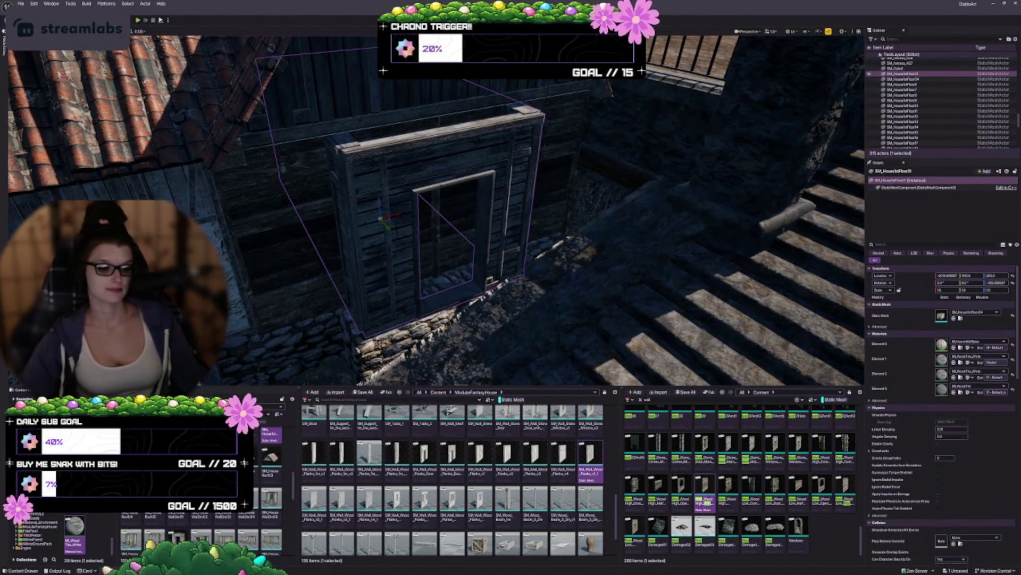
{"action": "scroll", "coordinate": [269, 479], "scroll_direction": "down", "scroll_amount": 2}
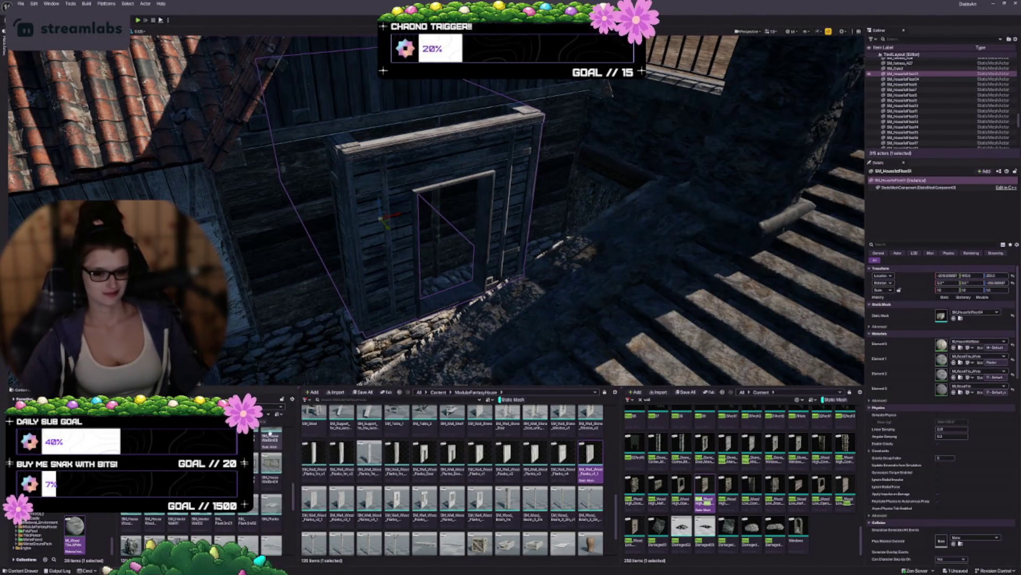
{"action": "scroll", "coordinate": [269, 478], "scroll_direction": "down", "scroll_amount": 2}
{"action": "scroll", "coordinate": [269, 479], "scroll_direction": "down", "scroll_amount": 4}
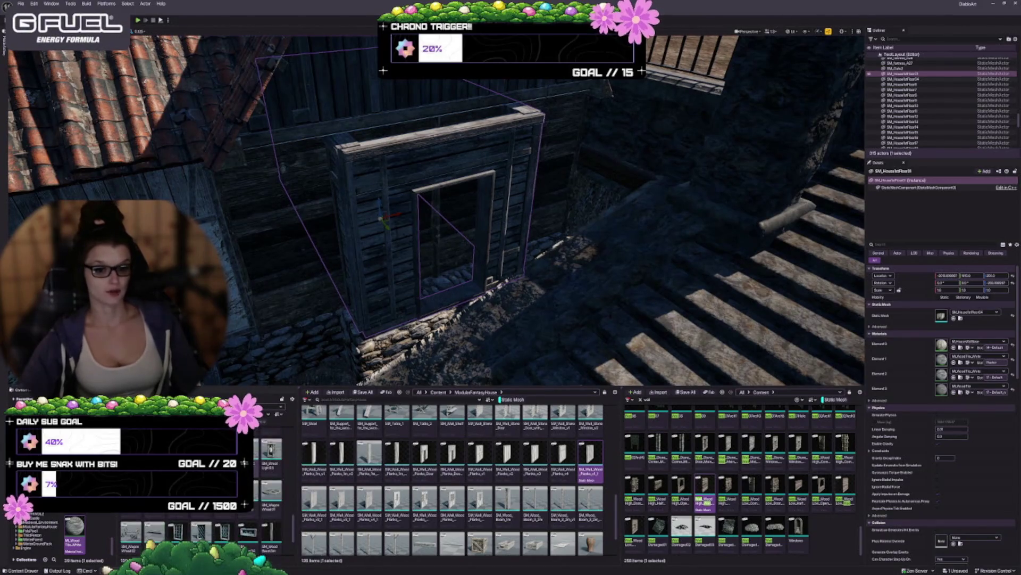
{"action": "left_click_drag", "start_coordinate": [403, 290], "coordinate": [404, 288]}
{"action": "left_click_drag", "start_coordinate": [386, 224], "coordinate": [383, 236]}
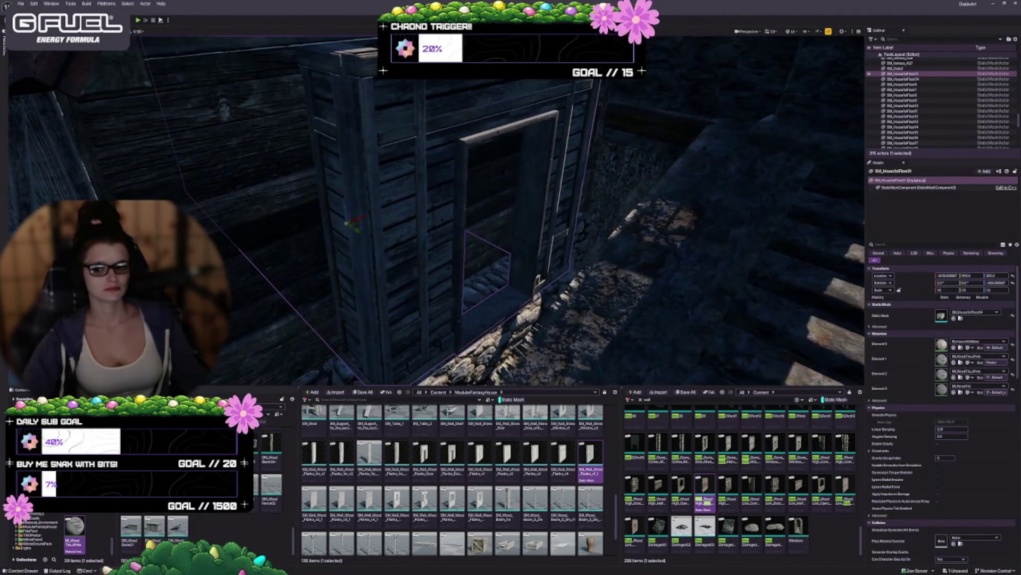
{"action": "left_click", "coordinate": [358, 229]}
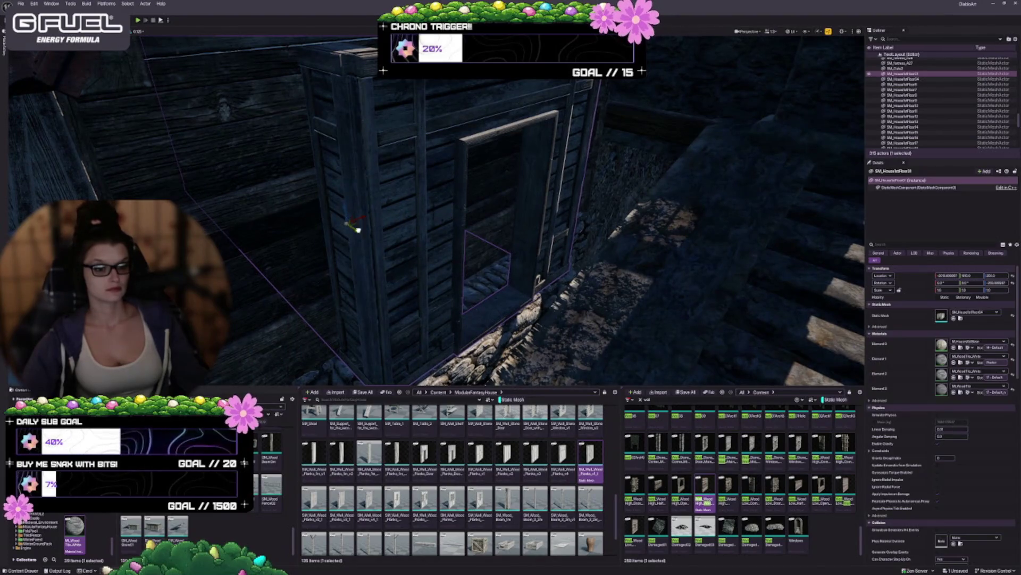
{"action": "key", "text": "f"}
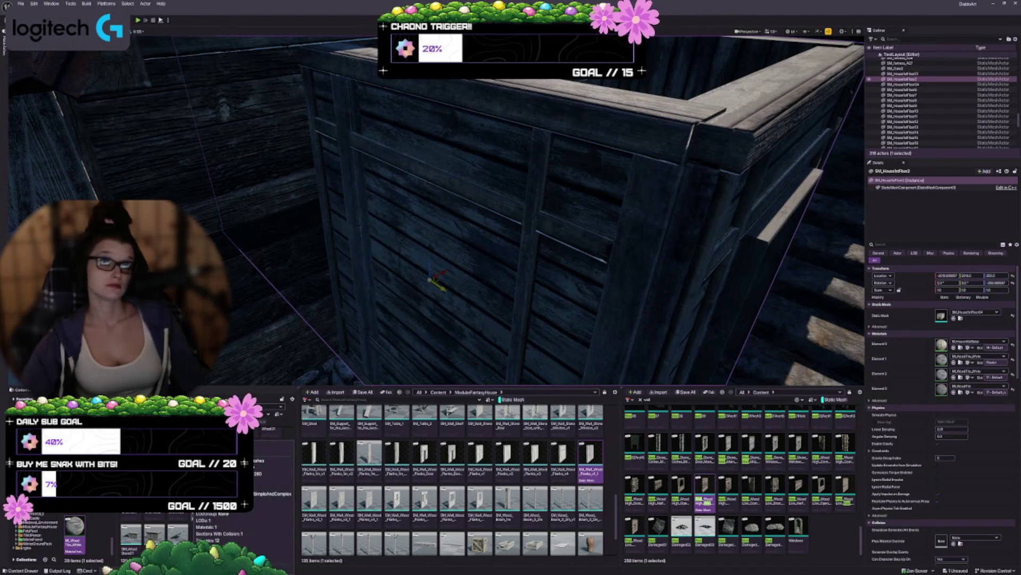
Swap the wall's Static Mesh for the lattice window mesh and slide it sideways along the wall
{"action": "scroll", "coordinate": [202, 479], "scroll_direction": "down", "scroll_amount": 1}
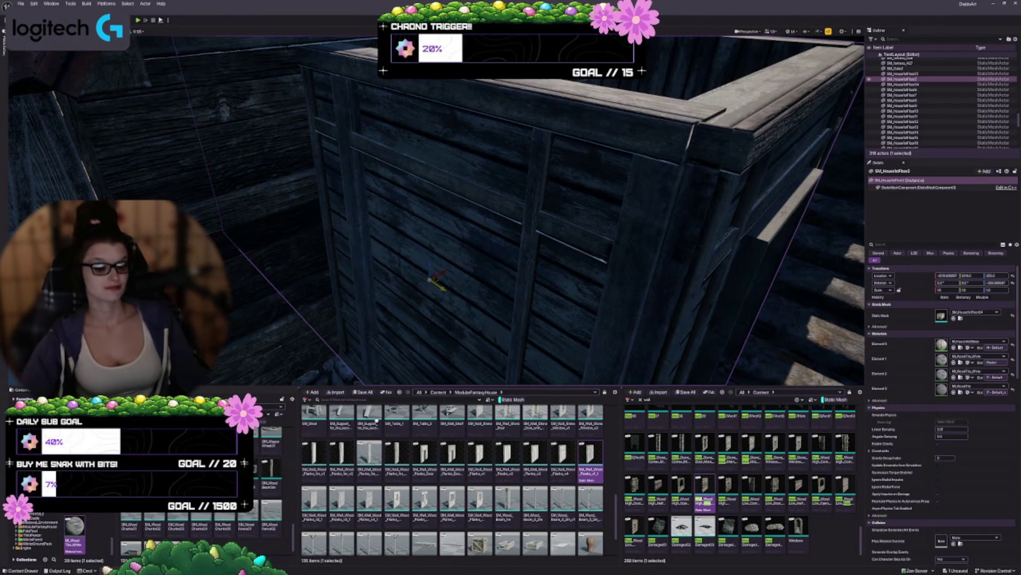
{"action": "left_click", "coordinate": [953, 318]}
{"action": "mouse_move", "coordinate": [539, 280]}
{"action": "left_mouse_down"}
{"action": "mouse_move", "coordinate": [470, 274]}
{"action": "mouse_move", "coordinate": [471, 323]}
{"action": "mouse_move", "coordinate": [488, 331]}
{"action": "mouse_move", "coordinate": [490, 288]}
{"action": "mouse_move", "coordinate": [522, 261]}
{"action": "left_mouse_up"}
{"action": "left_click_drag", "start_coordinate": [445, 287], "coordinate": [445, 276]}
{"action": "mouse_move", "coordinate": [358, 349]}
{"action": "left_mouse_down"}
{"action": "mouse_move", "coordinate": [388, 352]}
{"action": "mouse_move", "coordinate": [414, 309]}
{"action": "mouse_move", "coordinate": [372, 314]}
{"action": "mouse_move", "coordinate": [421, 325]}
{"action": "left_mouse_up"}
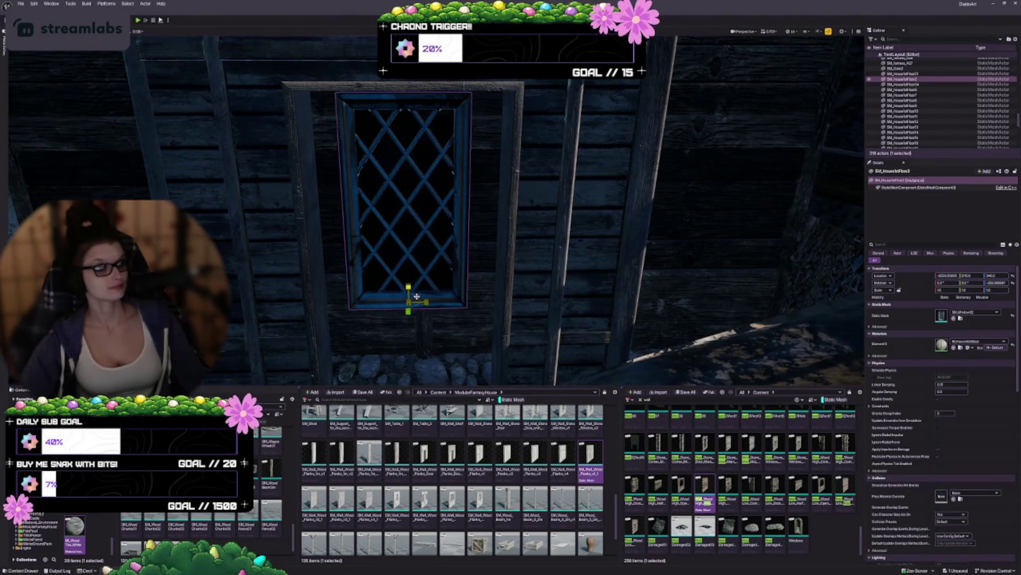
Scale the lattice window up to 1.25
{"action": "mouse_move", "coordinate": [417, 296]}
{"action": "left_mouse_down"}
{"action": "mouse_move", "coordinate": [431, 289]}
{"action": "mouse_move", "coordinate": [408, 303]}
{"action": "mouse_move", "coordinate": [420, 336]}
{"action": "mouse_move", "coordinate": [456, 331]}
{"action": "mouse_move", "coordinate": [404, 331]}
{"action": "mouse_move", "coordinate": [479, 332]}
{"action": "left_mouse_up"}
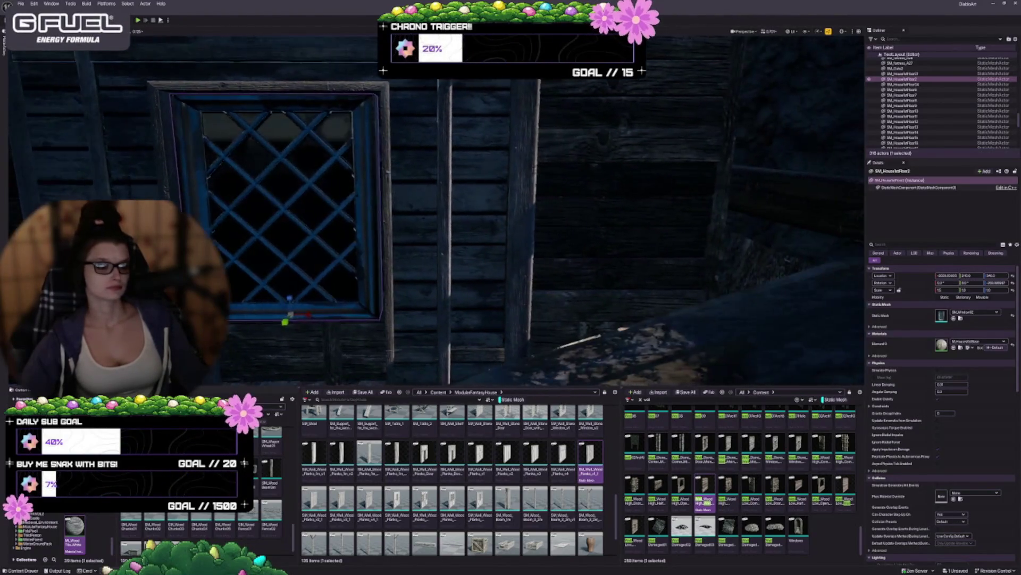
{"action": "scroll", "coordinate": [436, 213], "scroll_direction": "down", "scroll_amount": 5}
{"action": "left_click_drag", "start_coordinate": [436, 213], "coordinate": [436, 255]}
{"action": "mouse_move", "coordinate": [494, 333]}
{"action": "left_mouse_down"}
{"action": "mouse_move", "coordinate": [493, 308]}
{"action": "mouse_move", "coordinate": [493, 333]}
{"action": "left_mouse_up"}
{"action": "mouse_move", "coordinate": [494, 266]}
{"action": "left_mouse_down"}
{"action": "mouse_move", "coordinate": [521, 266]}
{"action": "mouse_move", "coordinate": [521, 287]}
{"action": "mouse_move", "coordinate": [500, 266]}
{"action": "left_mouse_up"}
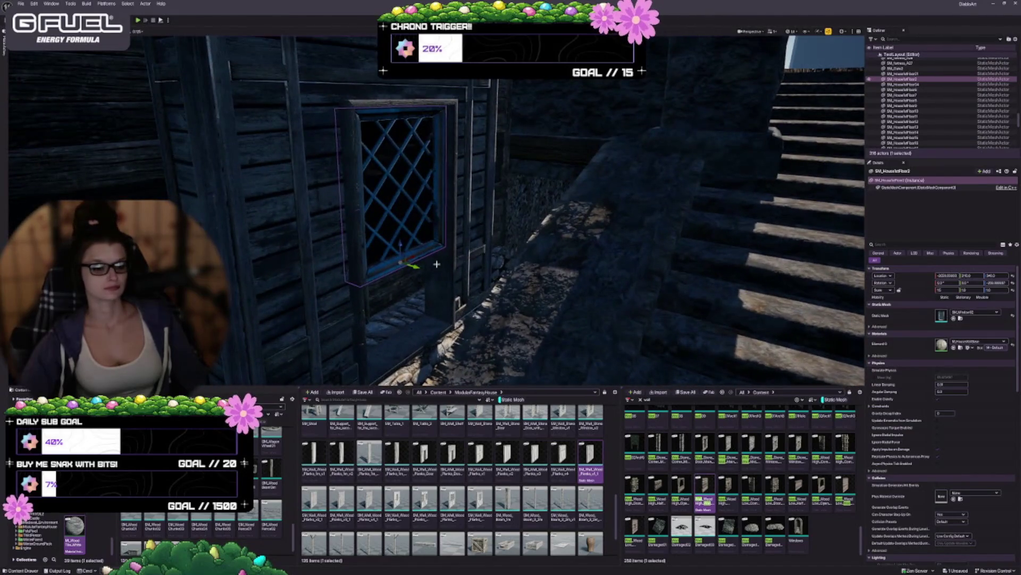
Lower the lattice window within the plank wall
{"action": "mouse_move", "coordinate": [399, 248]}
{"action": "left_mouse_down"}
{"action": "mouse_move", "coordinate": [401, 266]}
{"action": "mouse_move", "coordinate": [517, 267]}
{"action": "left_mouse_up"}
{"action": "key", "text": "Escape"}
{"action": "left_click_drag", "start_coordinate": [404, 270], "coordinate": [408, 262]}
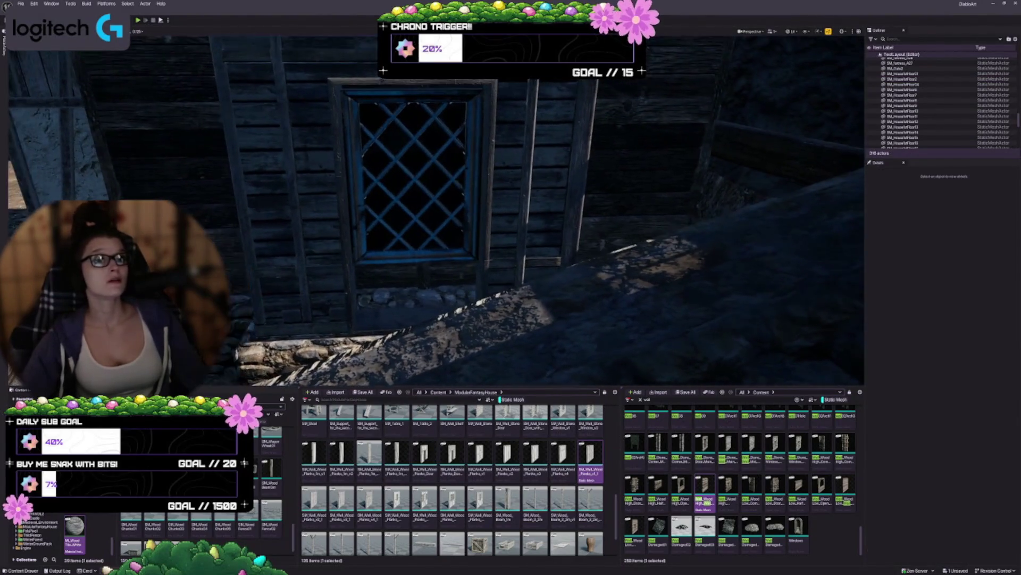
{"action": "left_click_drag", "start_coordinate": [494, 243], "coordinate": [494, 261]}
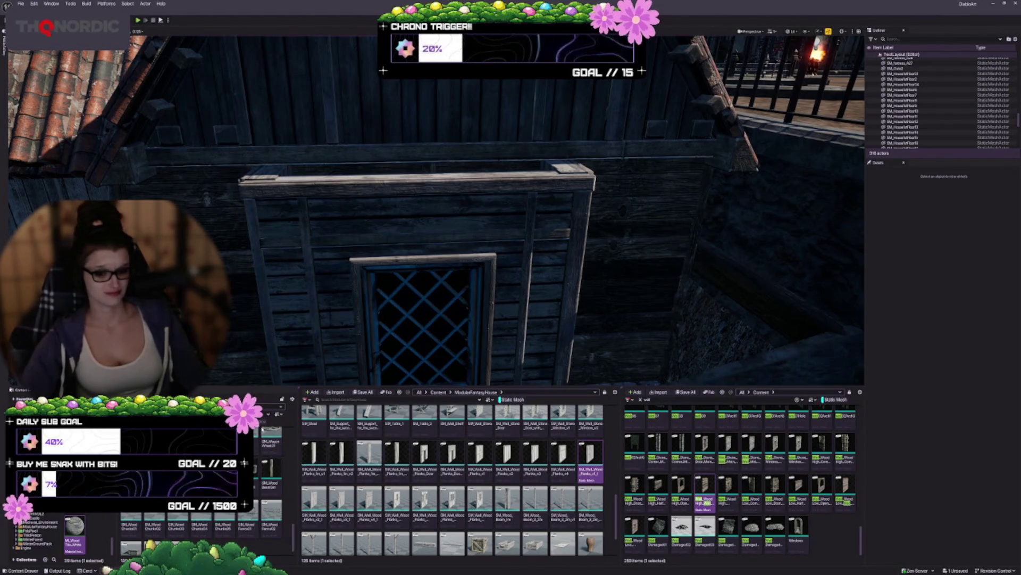
Drag a wooden beam mesh from the Content Browser into the scene by the window
{"action": "scroll", "coordinate": [223, 524], "scroll_direction": "down", "scroll_amount": 2}
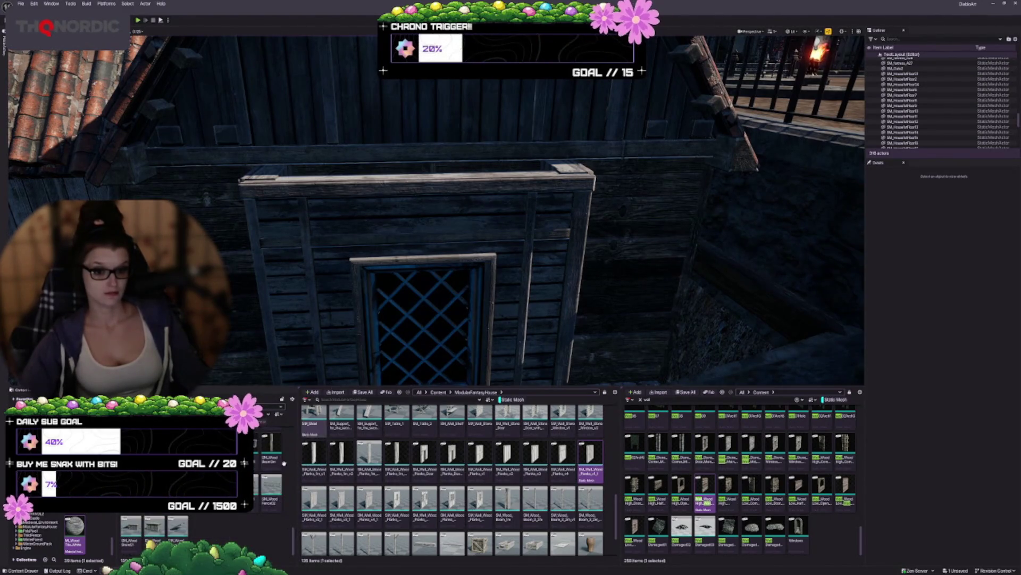
{"action": "scroll", "coordinate": [284, 464], "scroll_direction": "up", "scroll_amount": 1}
{"action": "mouse_move", "coordinate": [497, 288]}
{"action": "left_mouse_down"}
{"action": "mouse_move", "coordinate": [498, 263]}
{"action": "mouse_move", "coordinate": [498, 289]}
{"action": "left_mouse_up"}
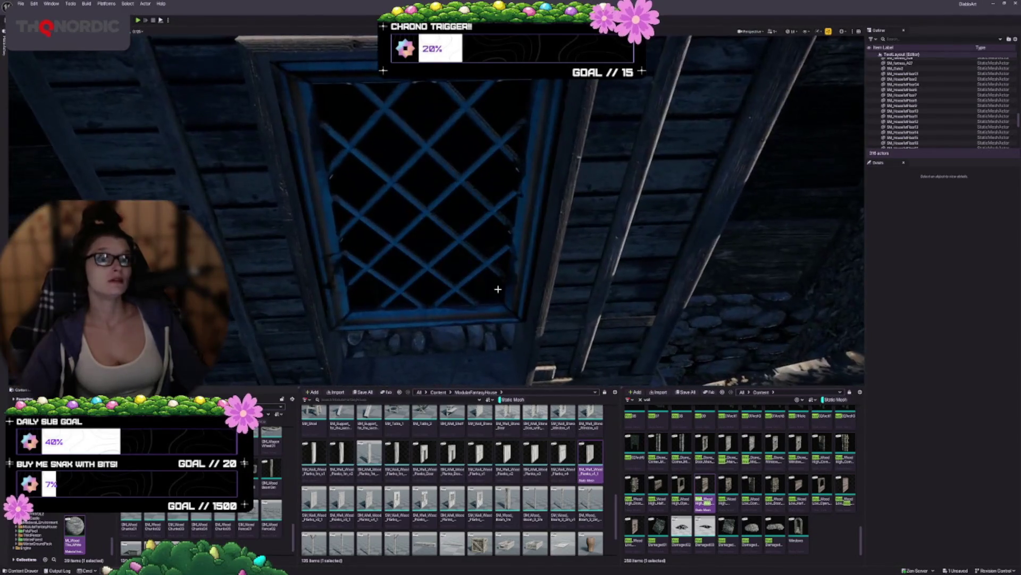
{"action": "left_click_drag", "start_coordinate": [271, 473], "coordinate": [420, 318]}
{"action": "scroll", "coordinate": [420, 318], "scroll_direction": "down", "scroll_amount": 2}
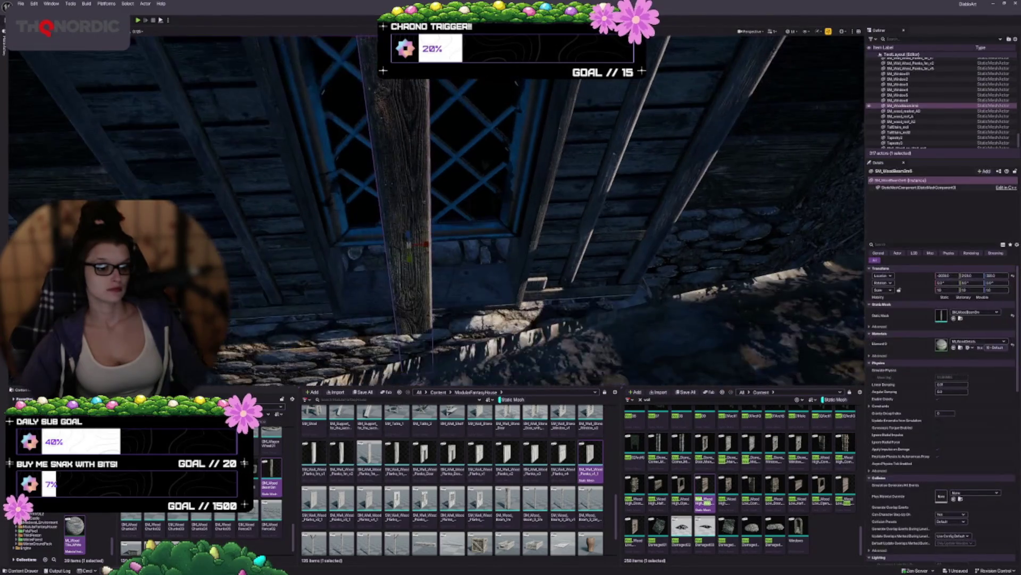
Rotate the beam 90° to lie horizontal and scale it down to about 0.75
{"action": "key", "text": "e"}
{"action": "mouse_move", "coordinate": [420, 250]}
{"action": "left_mouse_down"}
{"action": "mouse_move", "coordinate": [437, 243]}
{"action": "mouse_move", "coordinate": [532, 369]}
{"action": "left_mouse_up"}
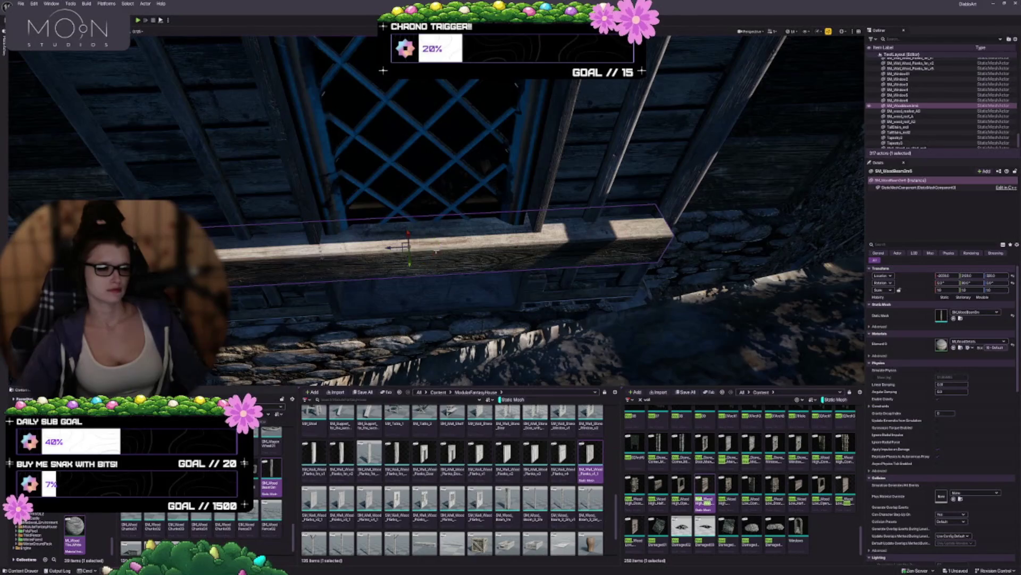
{"action": "mouse_move", "coordinate": [408, 246]}
{"action": "left_mouse_down"}
{"action": "mouse_move", "coordinate": [401, 254]}
{"action": "mouse_move", "coordinate": [407, 248]}
{"action": "left_mouse_up"}
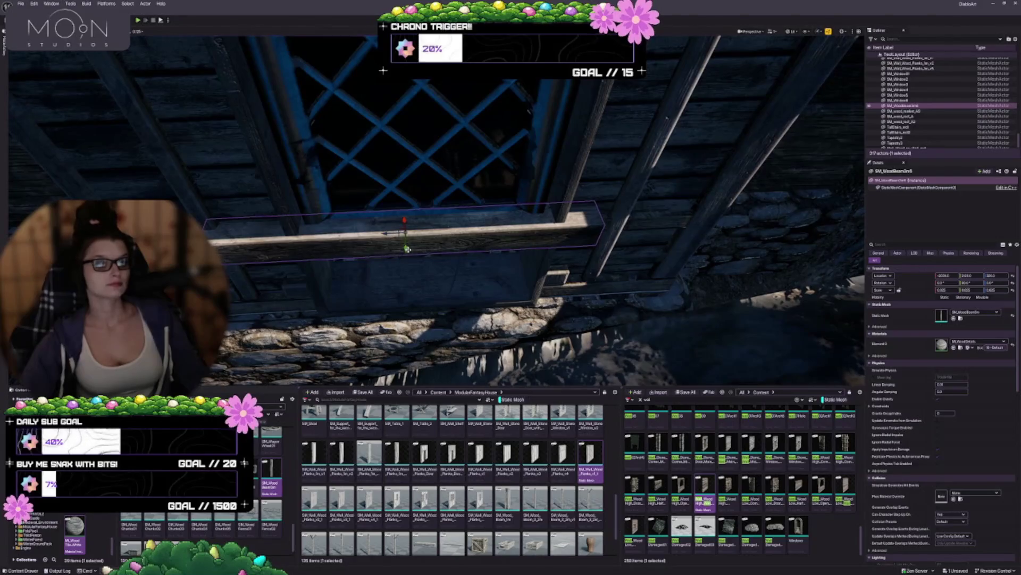
{"action": "mouse_move", "coordinate": [404, 248]}
{"action": "left_mouse_down"}
{"action": "mouse_move", "coordinate": [465, 223]}
{"action": "mouse_move", "coordinate": [456, 186]}
{"action": "left_mouse_up"}
Inspect the window wall and adjoining plank wall, leaving the window wall piece selected
{"action": "left_click", "coordinate": [243, 308]}
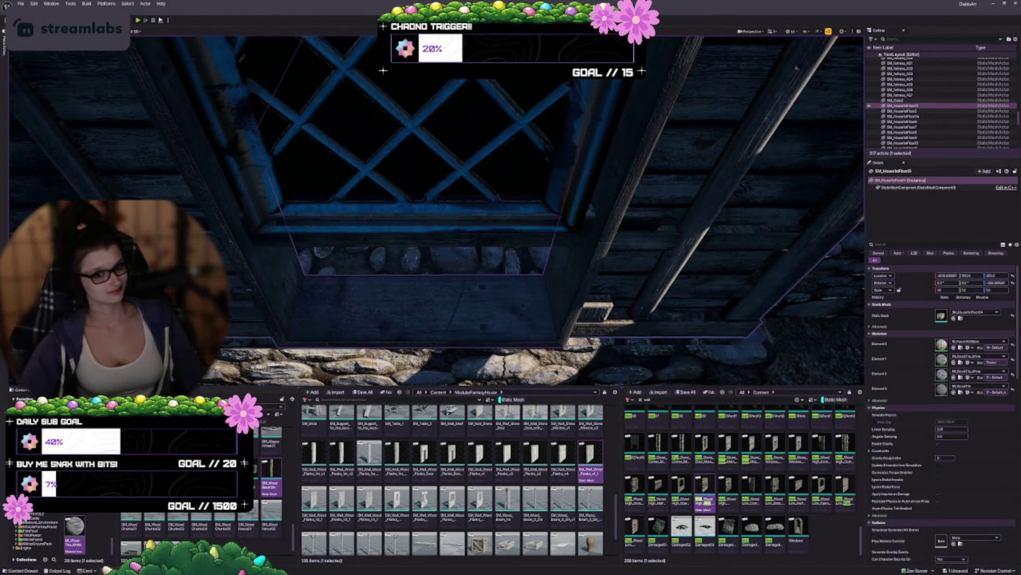
{"action": "left_click_drag", "start_coordinate": [243, 308], "coordinate": [249, 330]}
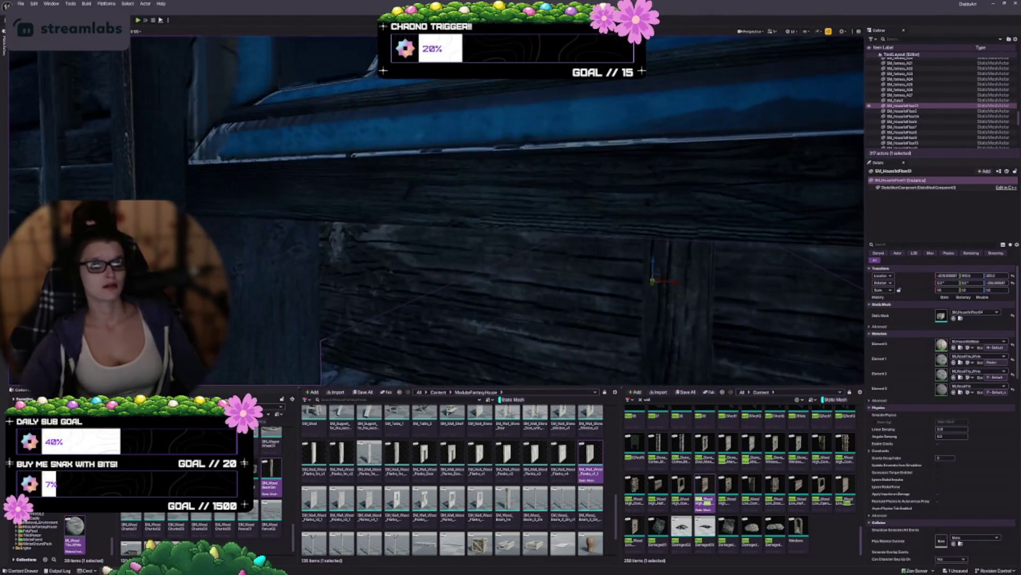
{"action": "left_click", "coordinate": [289, 225]}
{"action": "left_click_drag", "start_coordinate": [288, 225], "coordinate": [258, 241]}
{"action": "mouse_move", "coordinate": [511, 213]}
{"action": "left_mouse_down"}
{"action": "mouse_move", "coordinate": [478, 208]}
{"action": "mouse_move", "coordinate": [510, 197]}
{"action": "left_mouse_up"}
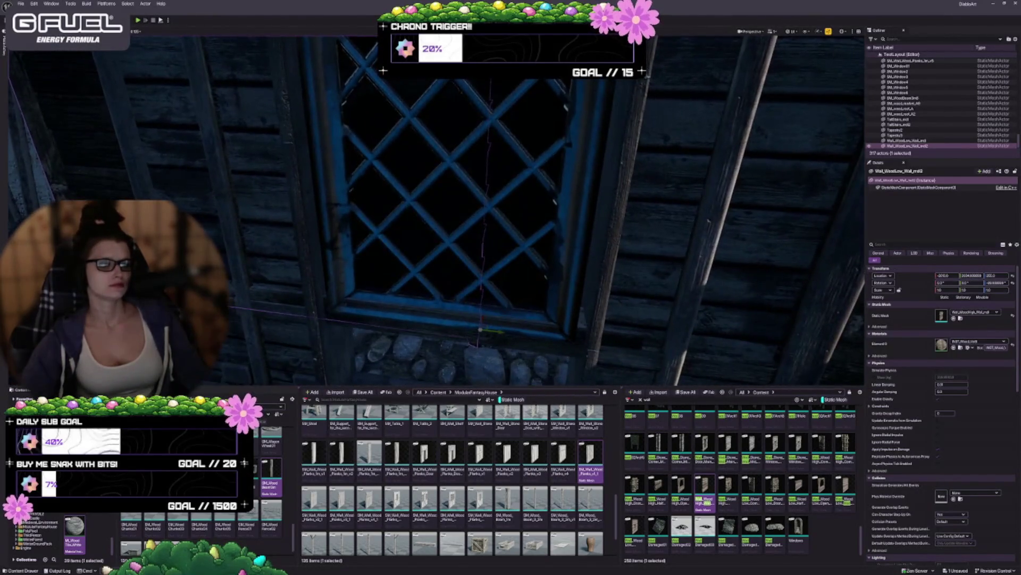
{"action": "left_click_drag", "start_coordinate": [560, 250], "coordinate": [560, 280]}
{"action": "key", "text": "Escape"}
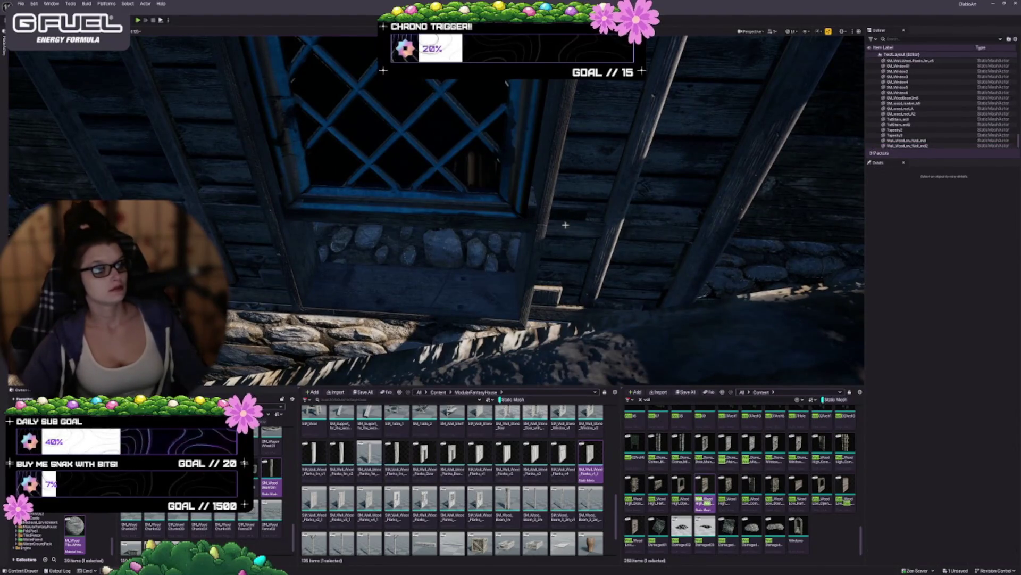
{"action": "left_click", "coordinate": [481, 252]}
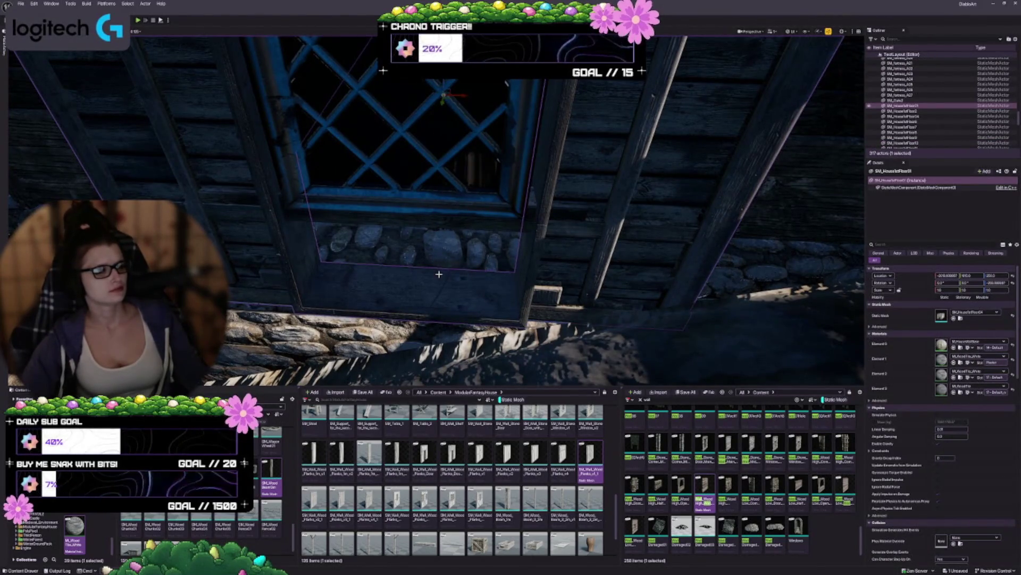
{"action": "mouse_move", "coordinate": [650, 277]}
{"action": "left_mouse_down"}
{"action": "mouse_move", "coordinate": [611, 319]}
{"action": "mouse_move", "coordinate": [612, 303]}
{"action": "mouse_move", "coordinate": [553, 287]}
{"action": "mouse_move", "coordinate": [662, 236]}
{"action": "left_mouse_up"}
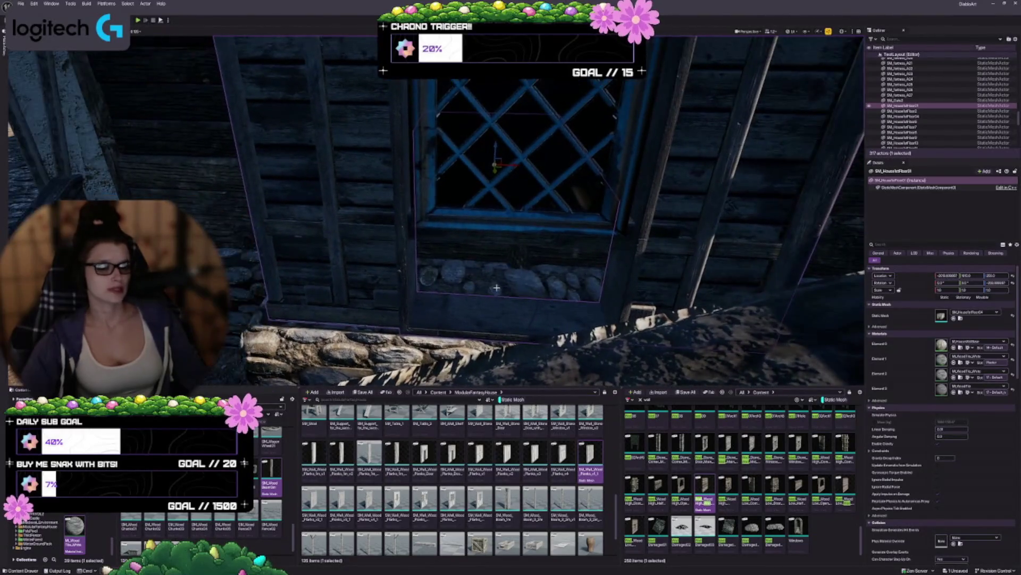
Pick the sill beam under the window, lower it slightly and shorten it
{"action": "key", "text": "ctrl+z"}
{"action": "key", "text": "ctrl+z"}
{"action": "key", "text": "ctrl+z"}
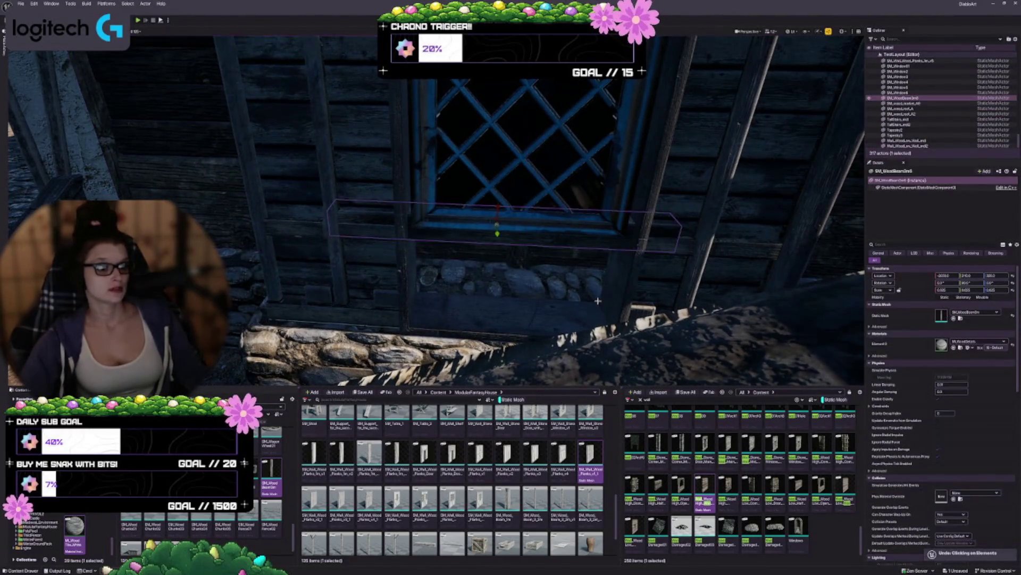
{"action": "mouse_move", "coordinate": [662, 236]}
{"action": "left_mouse_down"}
{"action": "mouse_move", "coordinate": [518, 367]}
{"action": "mouse_move", "coordinate": [411, 231]}
{"action": "mouse_move", "coordinate": [395, 258]}
{"action": "mouse_move", "coordinate": [409, 221]}
{"action": "mouse_move", "coordinate": [404, 287]}
{"action": "mouse_move", "coordinate": [405, 223]}
{"action": "left_mouse_up"}
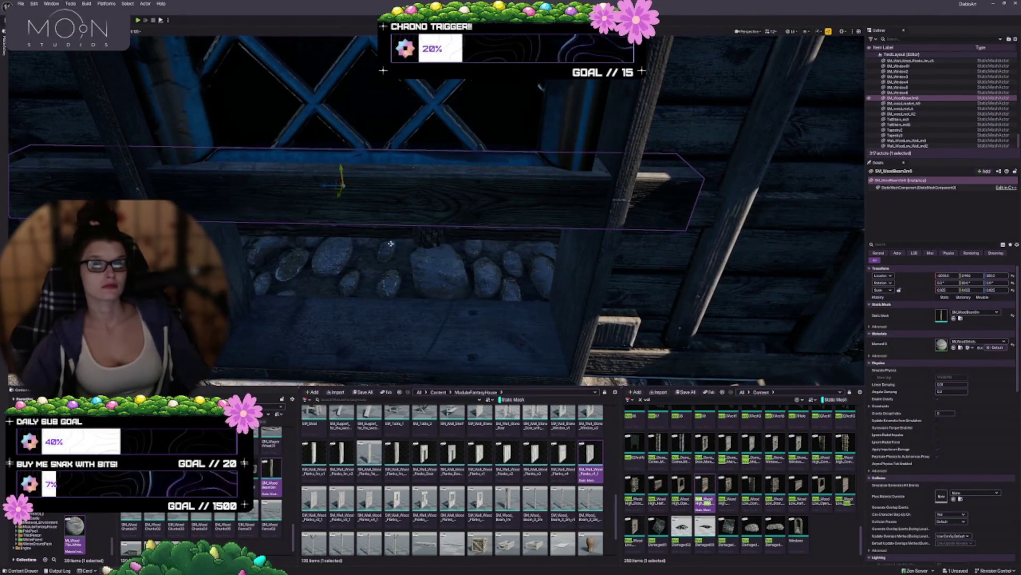
{"action": "mouse_move", "coordinate": [342, 167]}
{"action": "left_mouse_down"}
{"action": "mouse_move", "coordinate": [351, 263]}
{"action": "mouse_move", "coordinate": [331, 155]}
{"action": "left_mouse_up"}
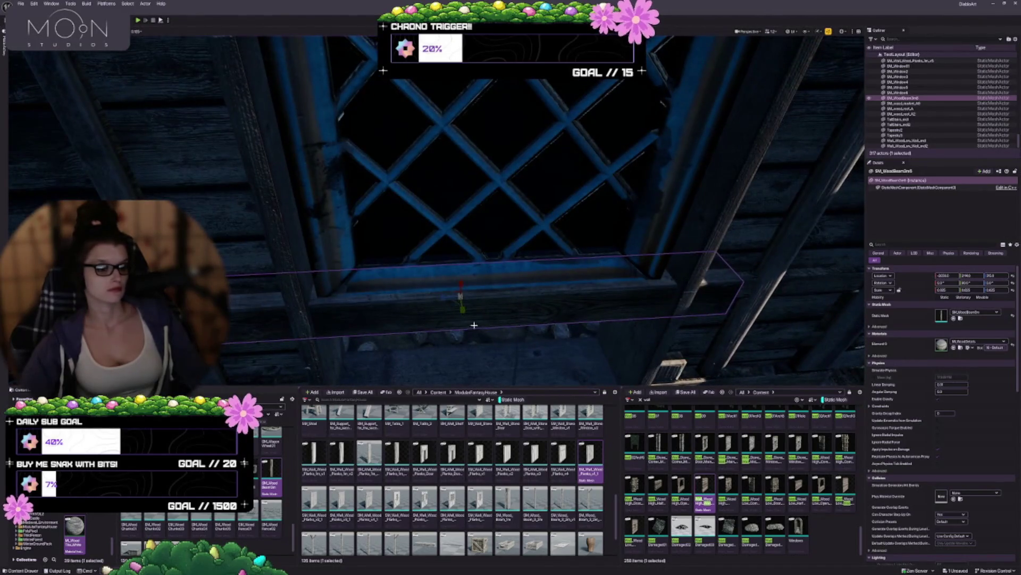
{"action": "left_click_drag", "start_coordinate": [443, 299], "coordinate": [458, 351]}
{"action": "mouse_move", "coordinate": [400, 234]}
{"action": "left_mouse_down"}
{"action": "mouse_move", "coordinate": [400, 244]}
{"action": "mouse_move", "coordinate": [399, 215]}
{"action": "mouse_move", "coordinate": [410, 215]}
{"action": "left_mouse_up"}
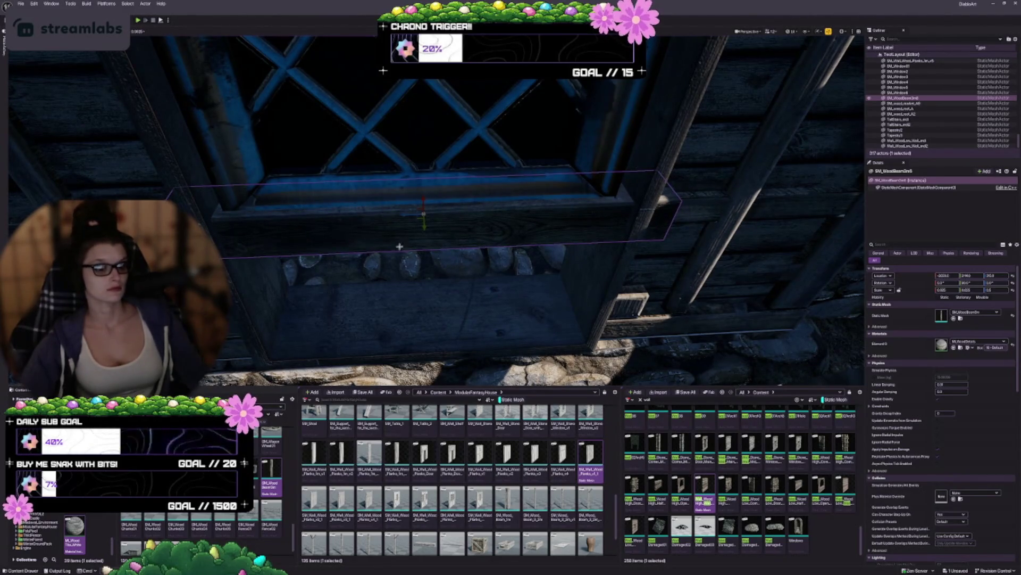
{"action": "mouse_move", "coordinate": [412, 214]}
{"action": "left_mouse_down"}
{"action": "mouse_move", "coordinate": [351, 215]}
{"action": "mouse_move", "coordinate": [352, 201]}
{"action": "mouse_move", "coordinate": [304, 240]}
{"action": "mouse_move", "coordinate": [530, 303]}
{"action": "mouse_move", "coordinate": [510, 287]}
{"action": "mouse_move", "coordinate": [500, 293]}
{"action": "mouse_move", "coordinate": [446, 233]}
{"action": "left_mouse_up"}
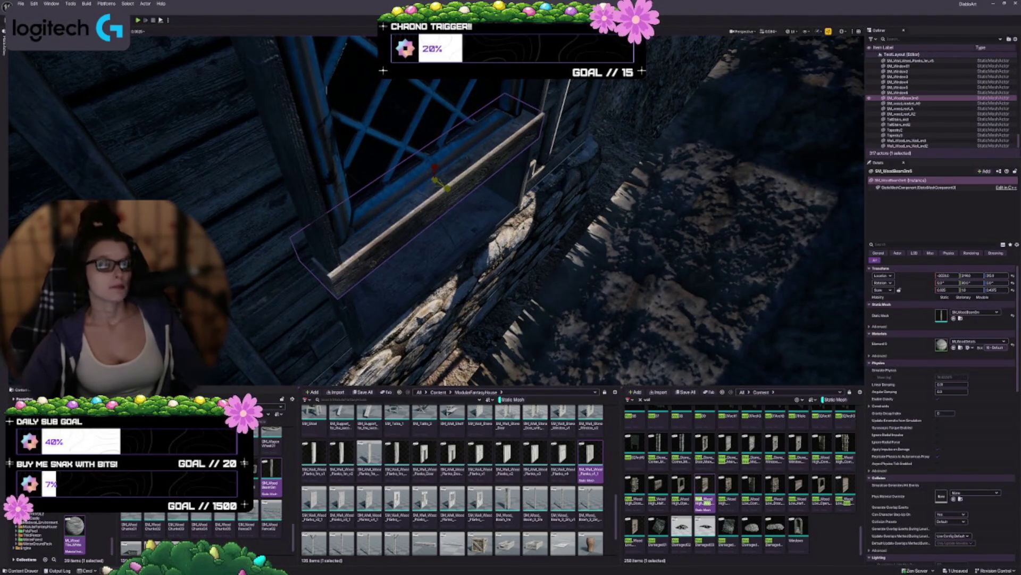
Lay the beam flat and slide it left along the wall
{"action": "mouse_move", "coordinate": [445, 233]}
{"action": "left_mouse_down"}
{"action": "mouse_move", "coordinate": [447, 213]}
{"action": "mouse_move", "coordinate": [429, 225]}
{"action": "mouse_move", "coordinate": [429, 216]}
{"action": "mouse_move", "coordinate": [392, 209]}
{"action": "left_mouse_up"}
{"action": "key", "text": "ctrl+z"}
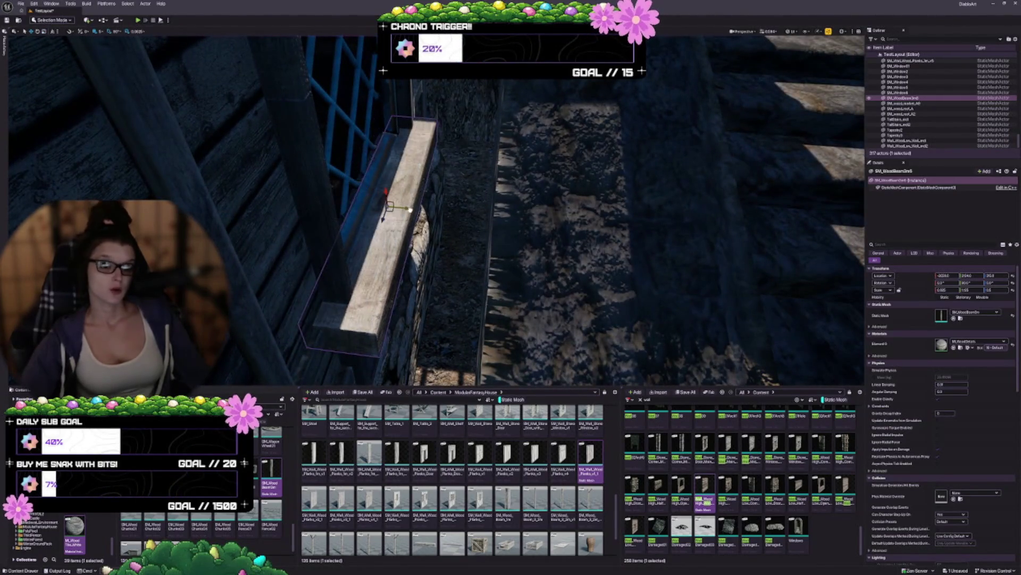
{"action": "mouse_move", "coordinate": [413, 211]}
{"action": "left_mouse_down"}
{"action": "mouse_move", "coordinate": [429, 222]}
{"action": "mouse_move", "coordinate": [397, 235]}
{"action": "mouse_move", "coordinate": [454, 262]}
{"action": "left_mouse_up"}
{"action": "key", "text": "Escape"}
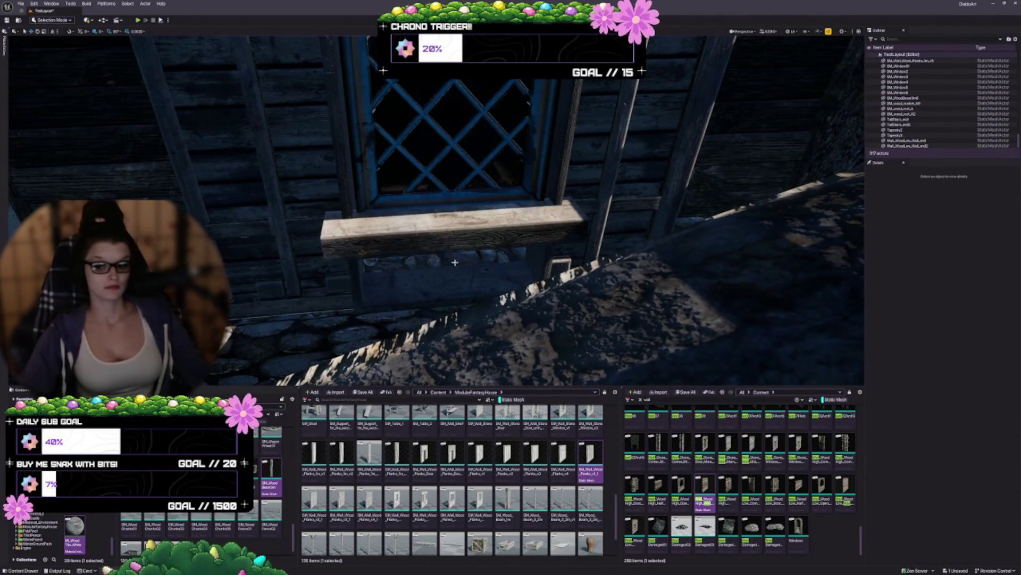
Make the sill beam thinner, about 0.425 scale, in the Details panel
{"action": "scroll", "coordinate": [455, 262], "scroll_direction": "up", "scroll_amount": 5}
{"action": "left_click", "coordinate": [455, 262]}
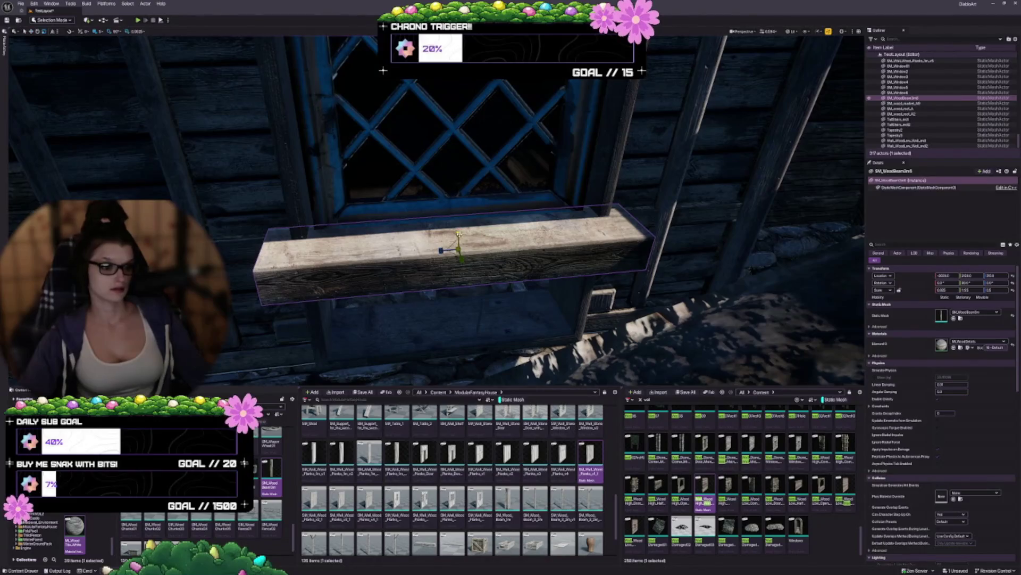
{"action": "left_click_drag", "start_coordinate": [944, 290], "coordinate": [928, 290]}
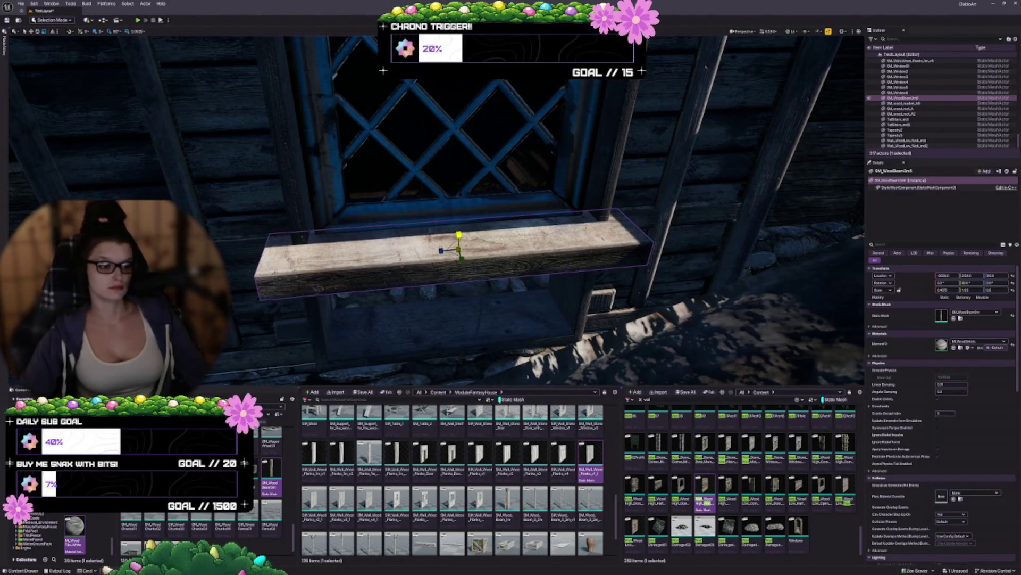
{"action": "scroll", "coordinate": [585, 269], "scroll_direction": "up", "scroll_amount": 5}
Reselect the sill beam and frame the view on it
{"action": "key", "text": "Escape"}
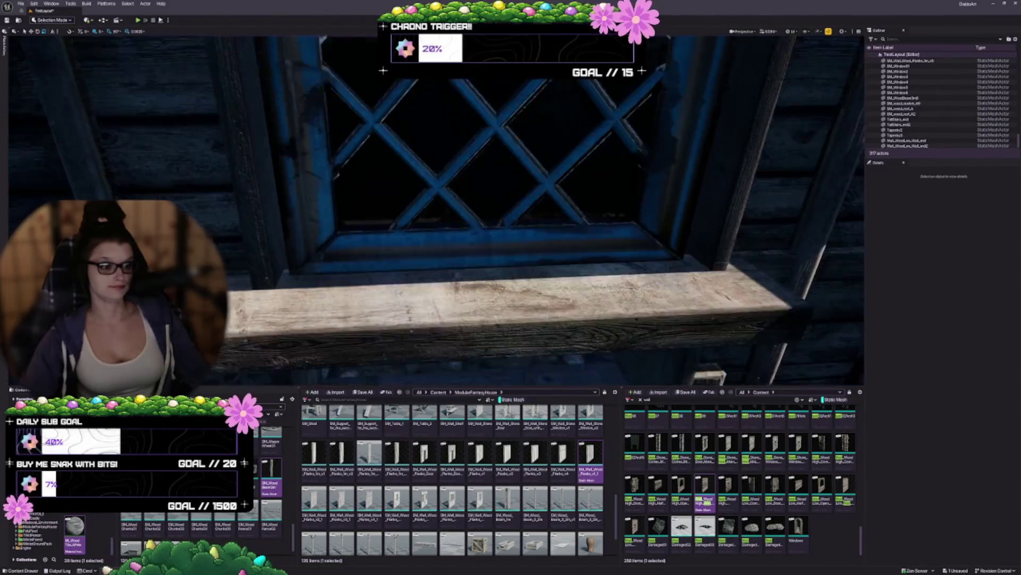
{"action": "left_click", "coordinate": [532, 143]}
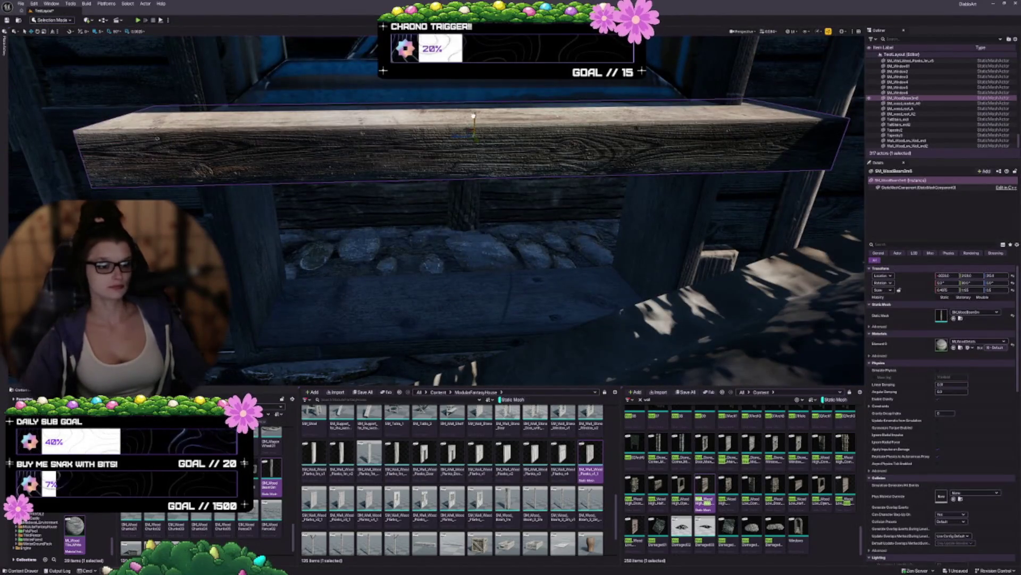
{"action": "key", "text": "f"}
{"action": "scroll", "coordinate": [457, 245], "scroll_direction": "down", "scroll_amount": 5}
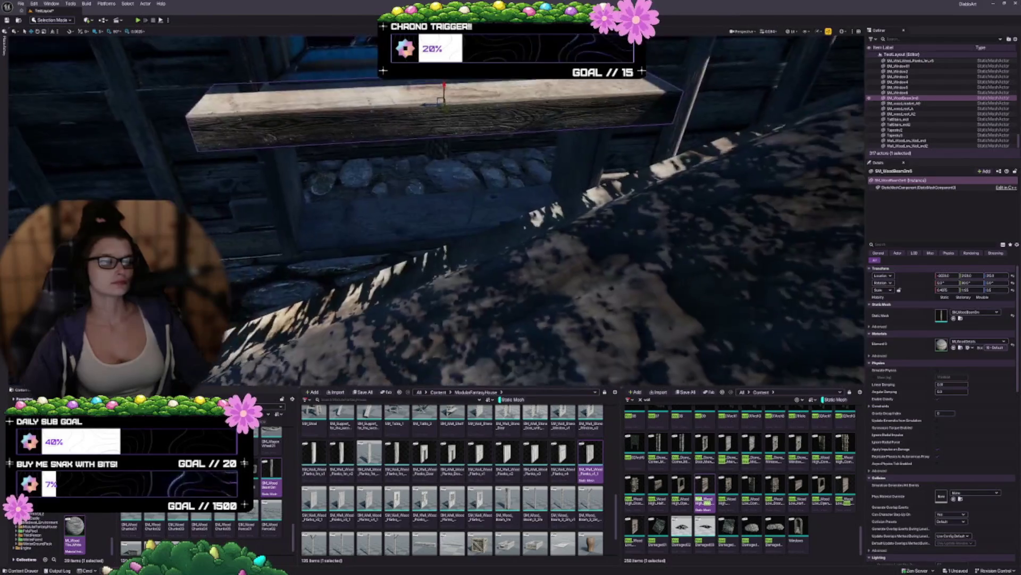
{"action": "scroll", "coordinate": [519, 170], "scroll_direction": "down", "scroll_amount": 3}
{"action": "key", "text": "Escape"}
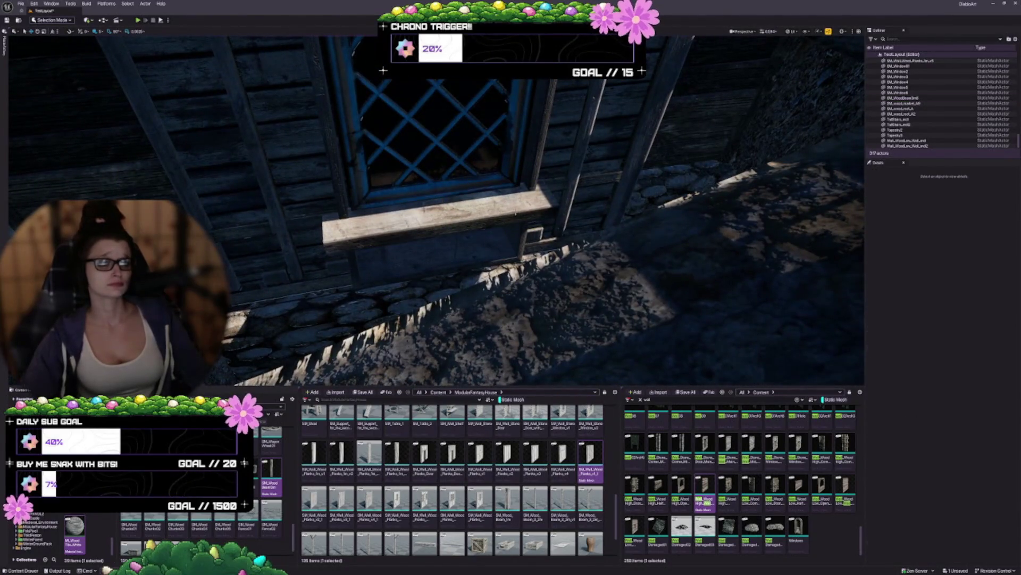
{"action": "left_click", "coordinate": [515, 213]}
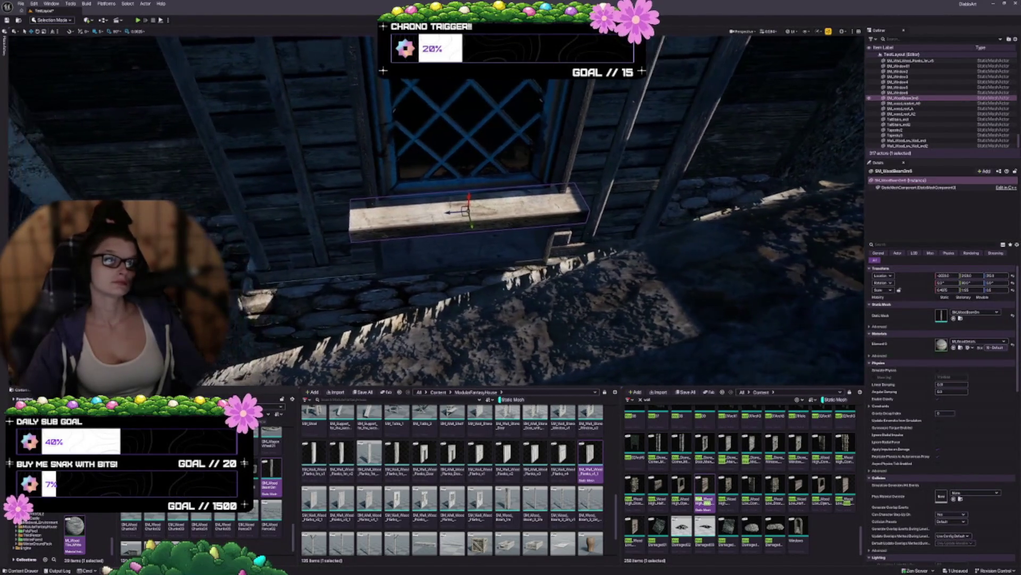
{"action": "left_click_drag", "start_coordinate": [519, 238], "coordinate": [510, 238]}
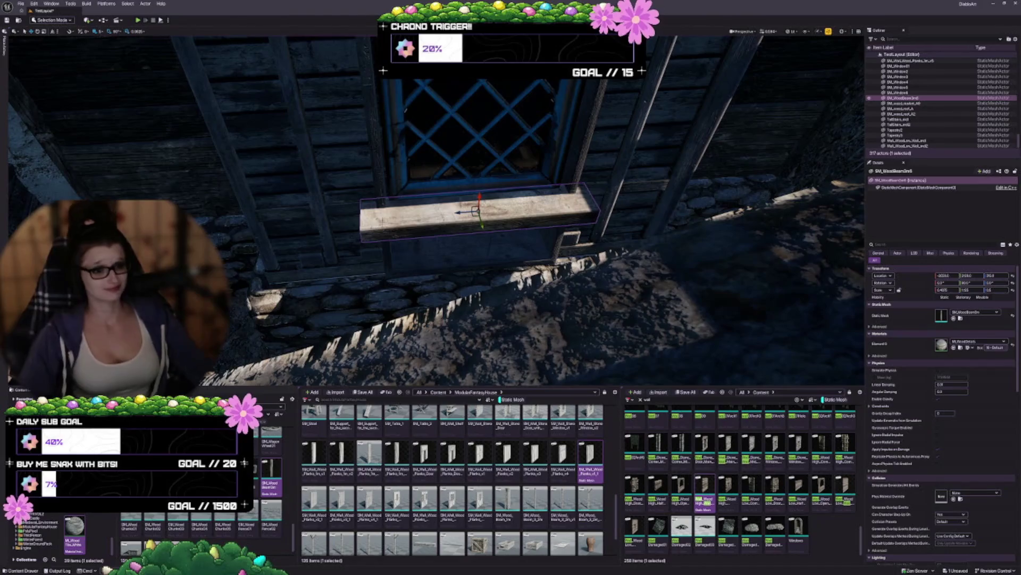
{"action": "left_click_drag", "start_coordinate": [462, 286], "coordinate": [527, 293]}
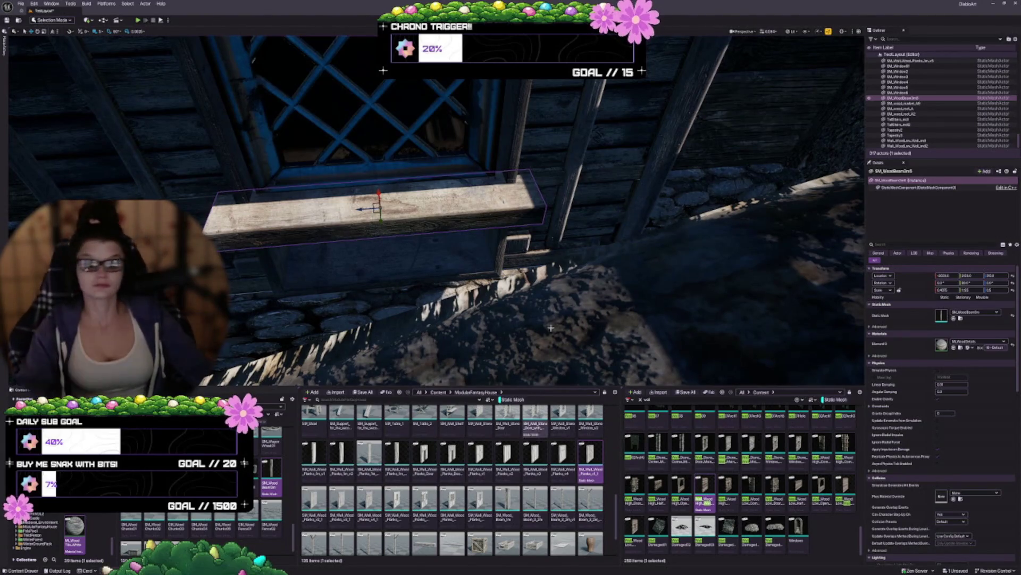
{"action": "left_click_drag", "start_coordinate": [466, 229], "coordinate": [466, 197]}
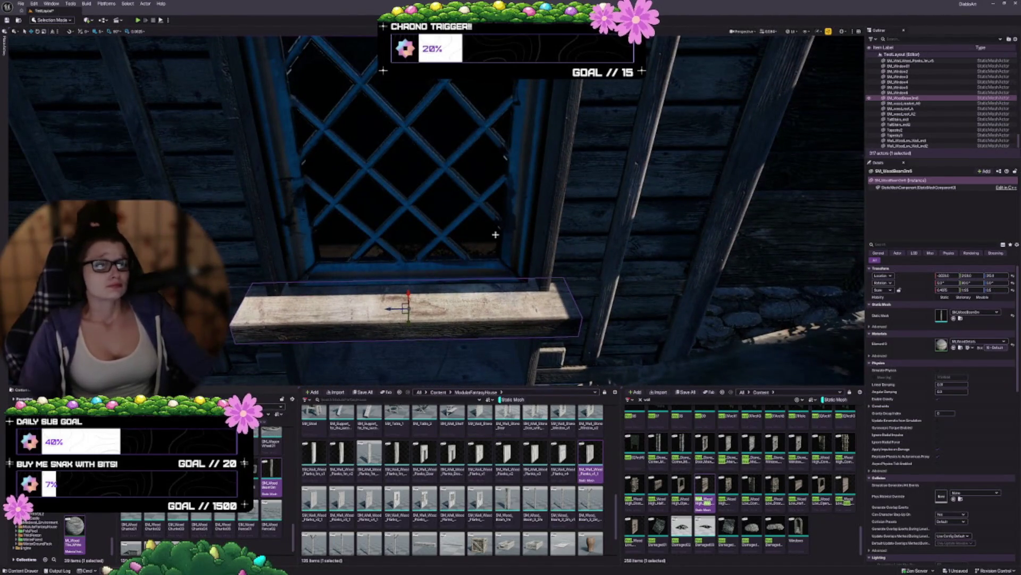
{"action": "mouse_move", "coordinate": [508, 236]}
{"action": "left_mouse_down"}
{"action": "mouse_move", "coordinate": [538, 228]}
{"action": "mouse_move", "coordinate": [542, 190]}
{"action": "left_mouse_up"}
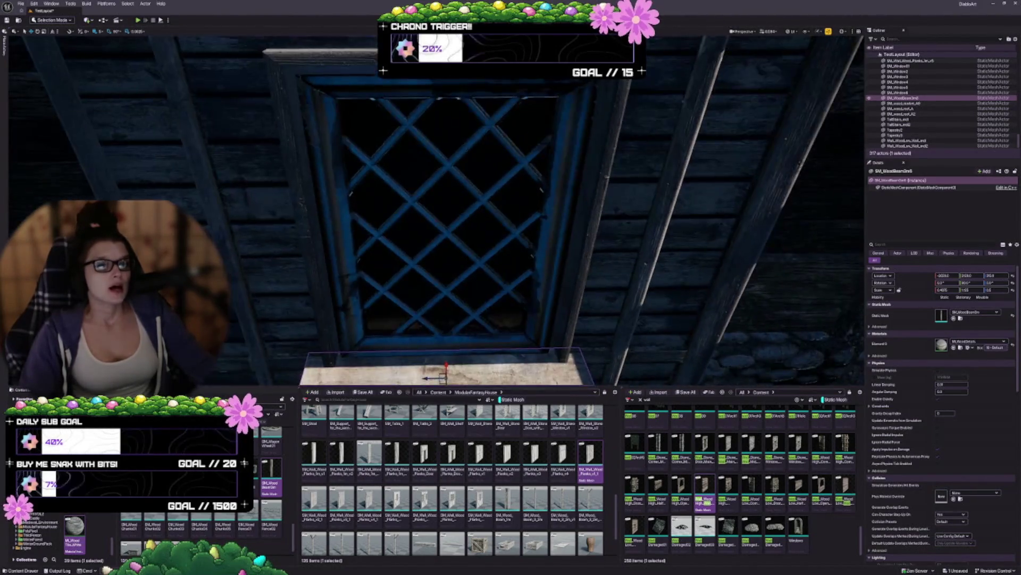
{"action": "scroll", "coordinate": [444, 213], "scroll_direction": "down", "scroll_amount": 5}
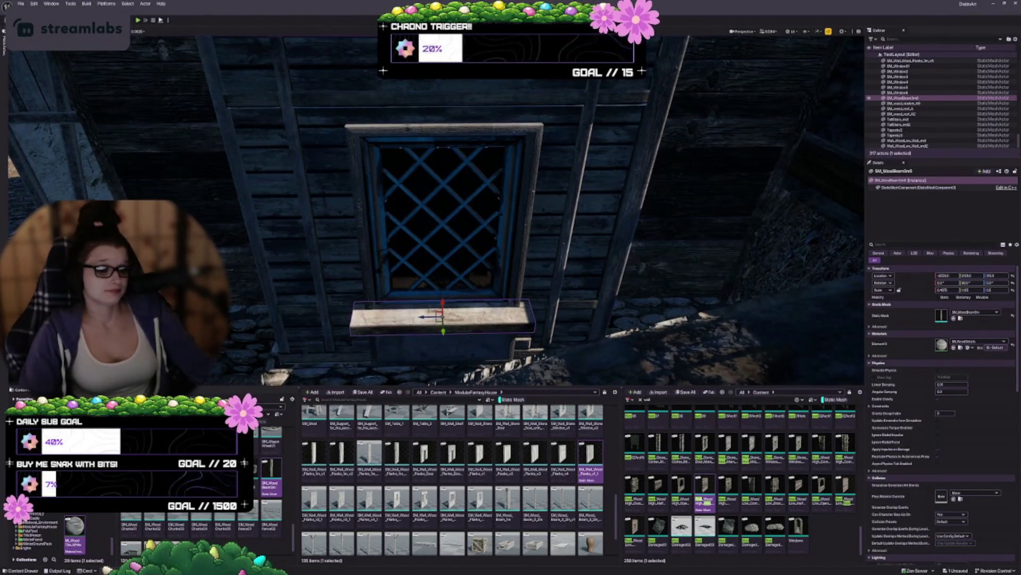
{"action": "scroll", "coordinate": [202, 478], "scroll_direction": "down", "scroll_amount": 1}
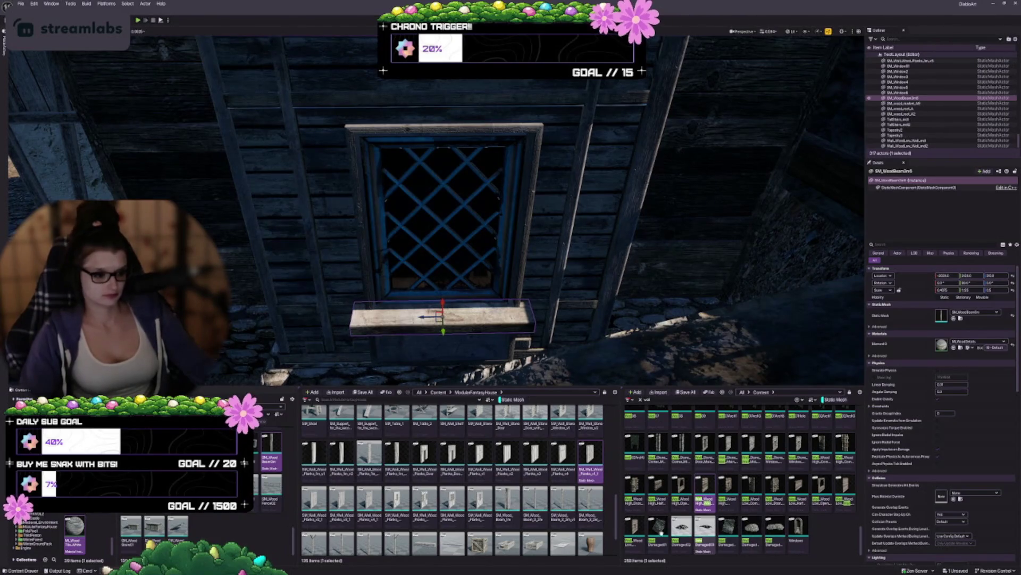
{"action": "scroll", "coordinate": [734, 505], "scroll_direction": "up", "scroll_amount": 2}
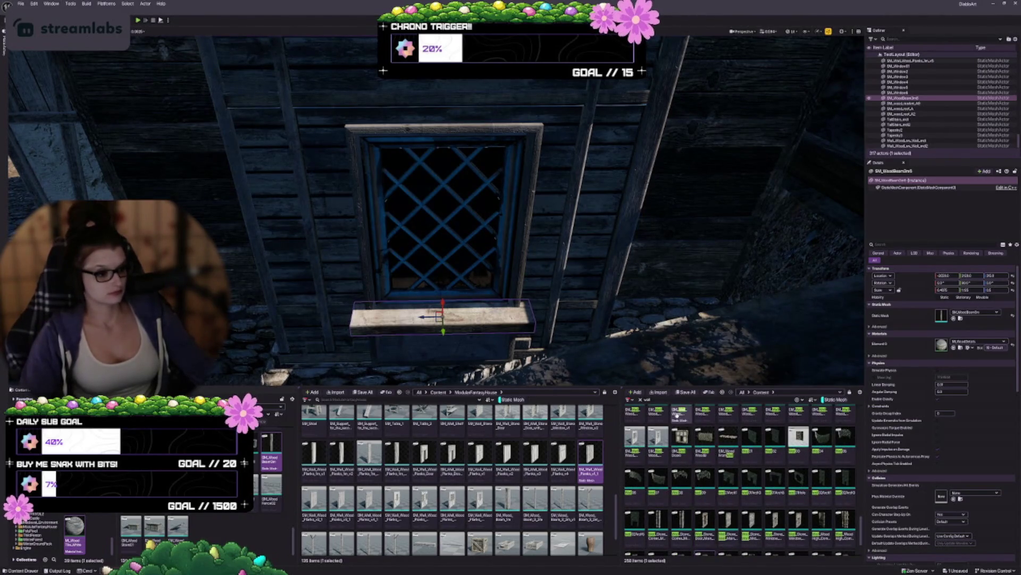
{"action": "type", "text": "wood"}
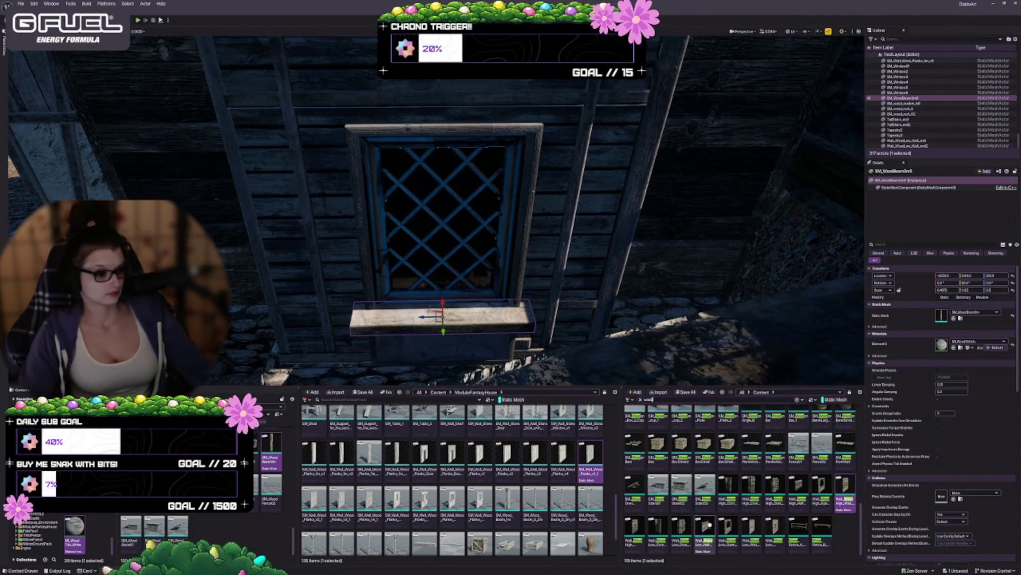
Scroll the wood assets to the broken planks and drop a broken plank beside the window
{"action": "mouse_move", "coordinate": [771, 497]}
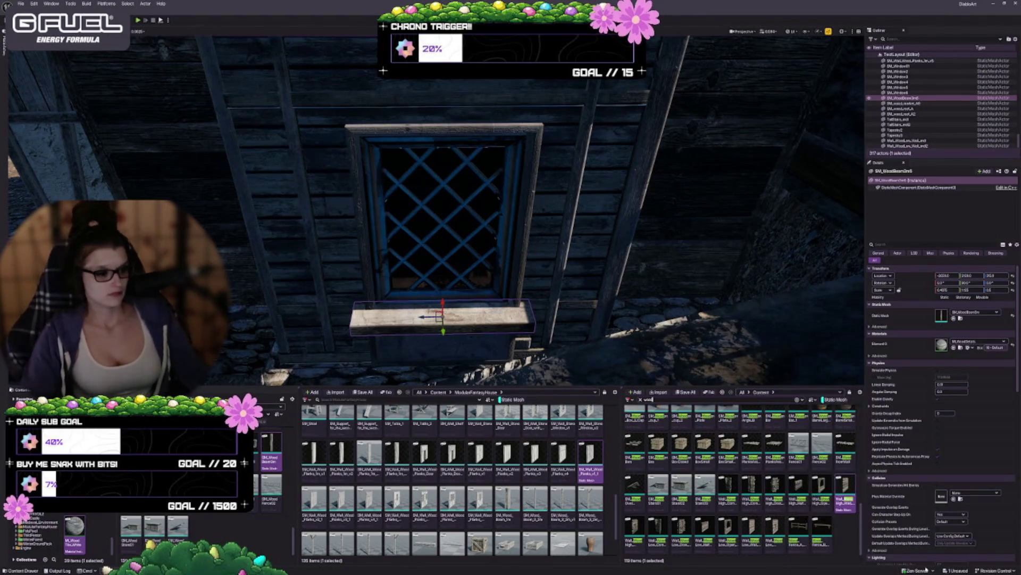
{"action": "scroll", "coordinate": [774, 499], "scroll_direction": "up", "scroll_amount": 1}
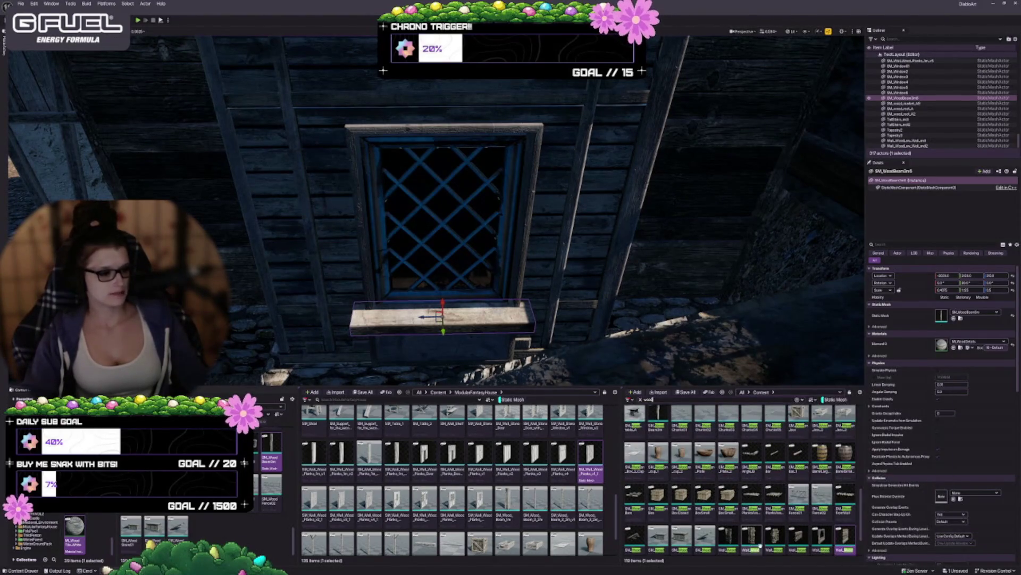
{"action": "scroll", "coordinate": [779, 500], "scroll_direction": "up", "scroll_amount": 1}
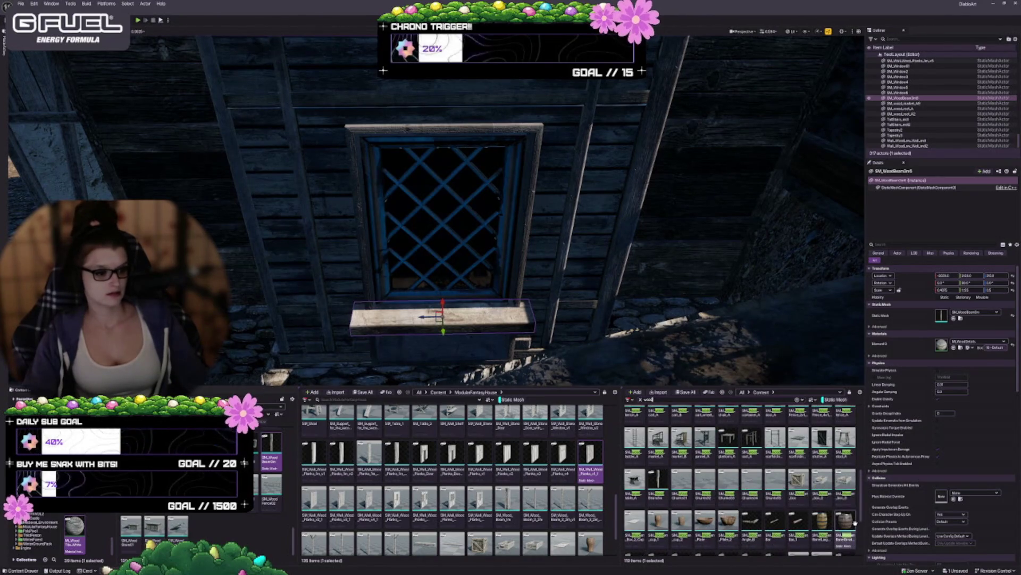
{"action": "scroll", "coordinate": [816, 525], "scroll_direction": "up", "scroll_amount": 3}
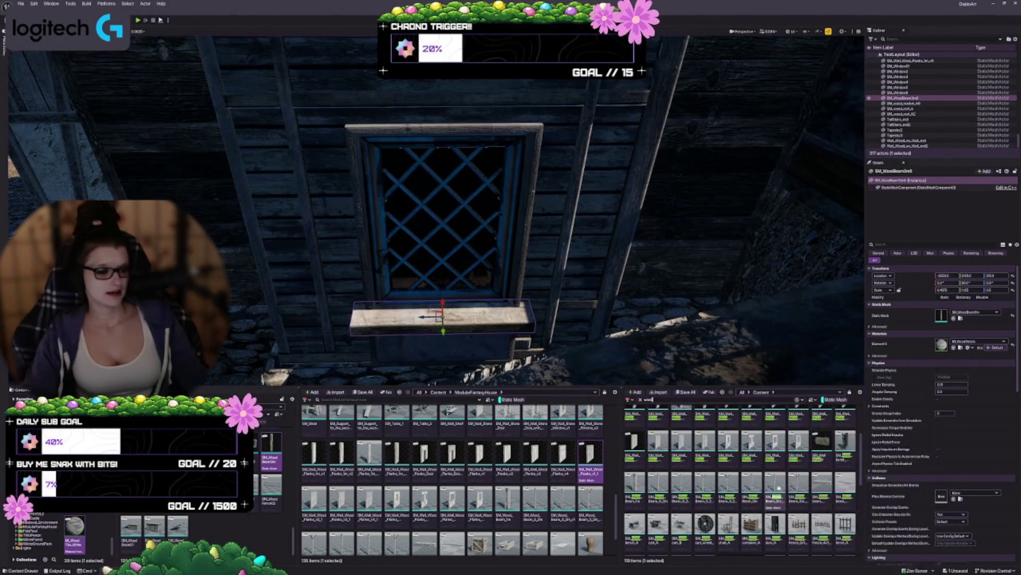
{"action": "scroll", "coordinate": [776, 490], "scroll_direction": "down", "scroll_amount": 5}
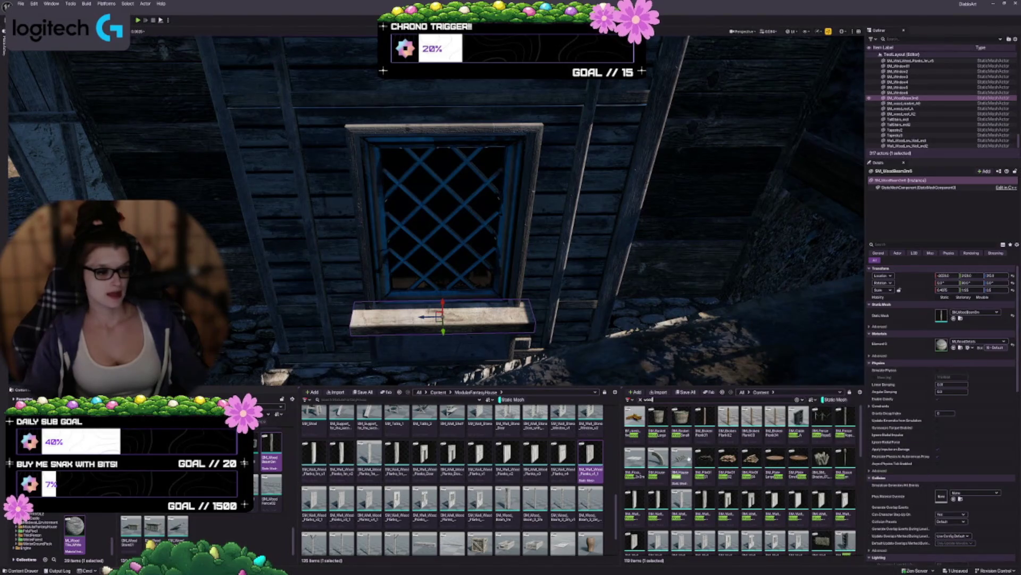
{"action": "scroll", "coordinate": [478, 330], "scroll_direction": "up", "scroll_amount": 3}
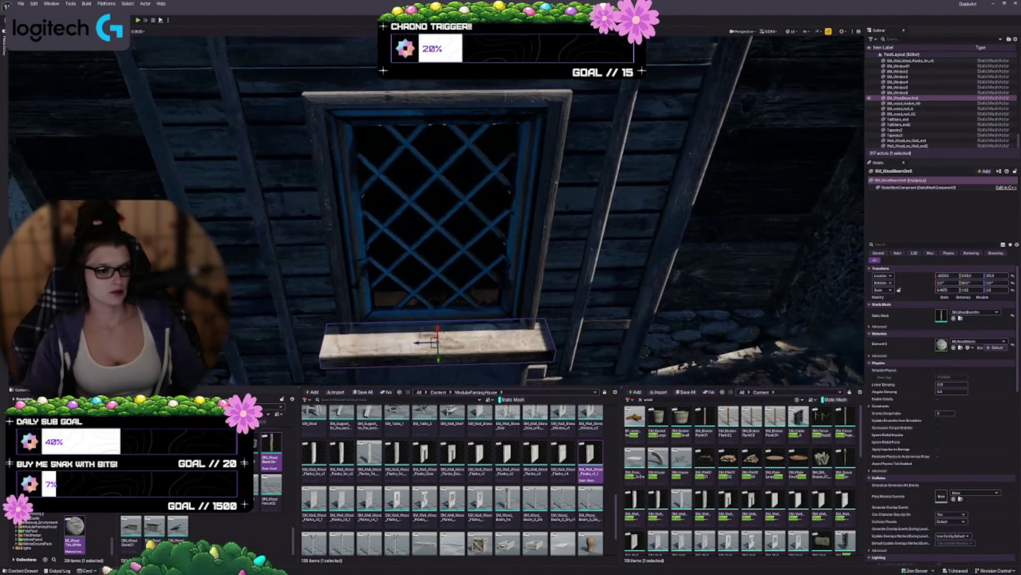
{"action": "left_click_drag", "start_coordinate": [732, 418], "coordinate": [531, 292]}
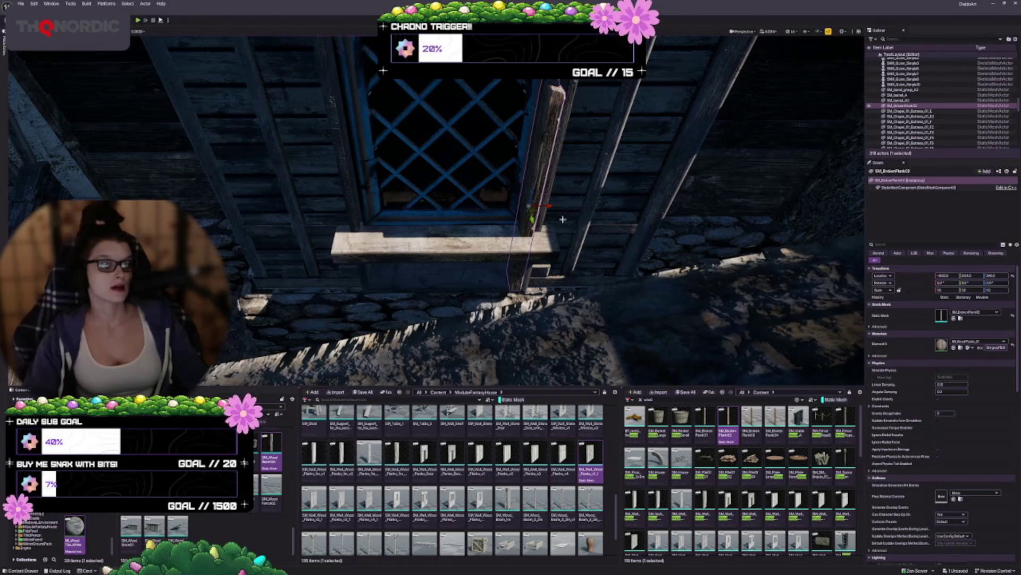
Rotate the SM_BrokenPlank02 plank horizontal and adjust its length
{"action": "mouse_move", "coordinate": [512, 190]}
{"action": "left_mouse_down"}
{"action": "mouse_move", "coordinate": [534, 182]}
{"action": "mouse_move", "coordinate": [436, 205]}
{"action": "left_mouse_up"}
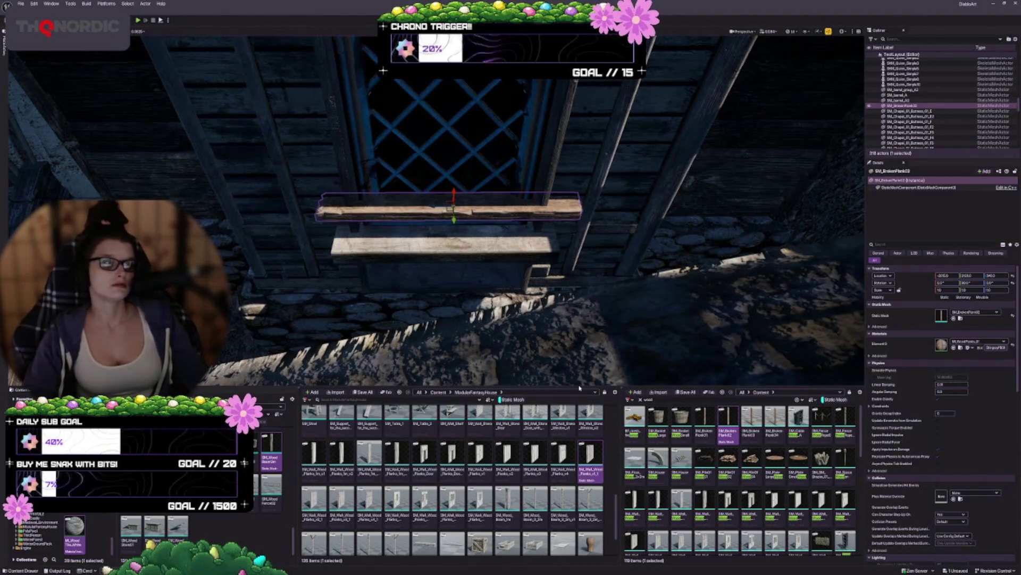
{"action": "left_click_drag", "start_coordinate": [580, 386], "coordinate": [559, 404]}
{"action": "left_click_drag", "start_coordinate": [564, 323], "coordinate": [540, 314]}
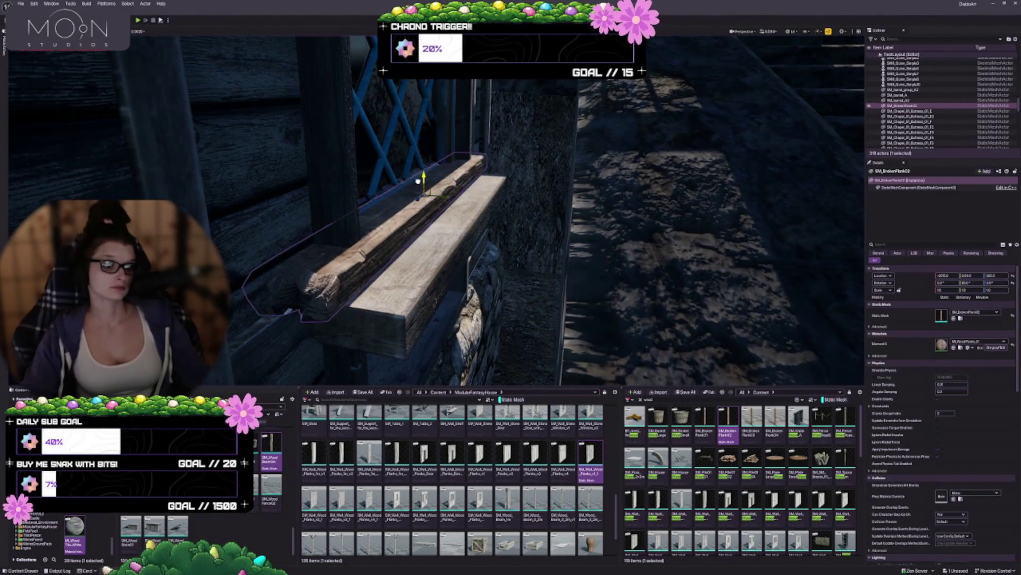
{"action": "key", "text": "f"}
{"action": "mouse_move", "coordinate": [511, 240]}
{"action": "left_mouse_down"}
{"action": "mouse_move", "coordinate": [489, 218]}
{"action": "mouse_move", "coordinate": [490, 250]}
{"action": "left_mouse_up"}
{"action": "left_click_drag", "start_coordinate": [414, 219], "coordinate": [421, 219]}
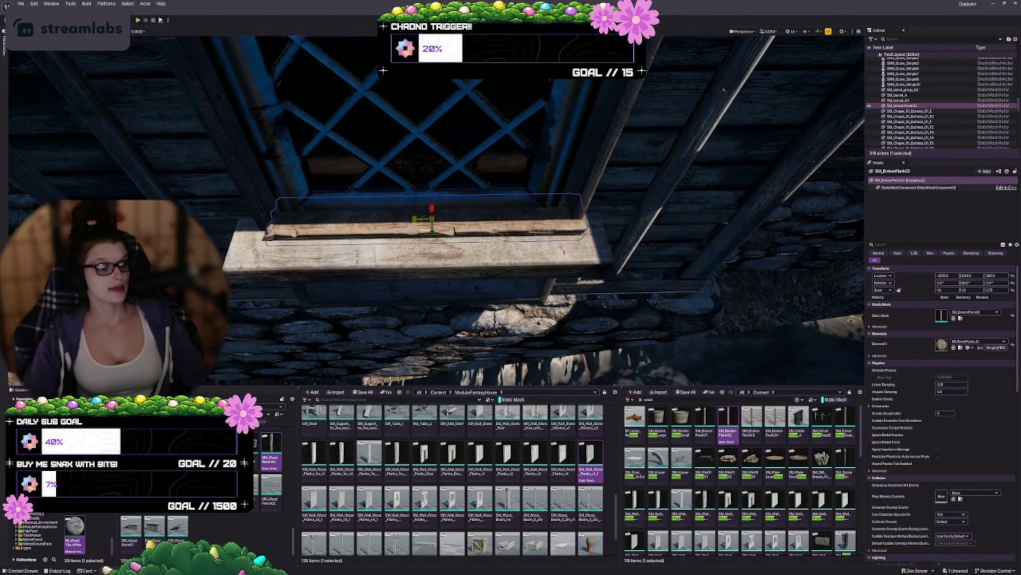
{"action": "mouse_move", "coordinate": [420, 219]}
{"action": "left_mouse_down"}
{"action": "mouse_move", "coordinate": [430, 219]}
{"action": "mouse_move", "coordinate": [396, 243]}
{"action": "mouse_move", "coordinate": [407, 220]}
{"action": "left_mouse_up"}
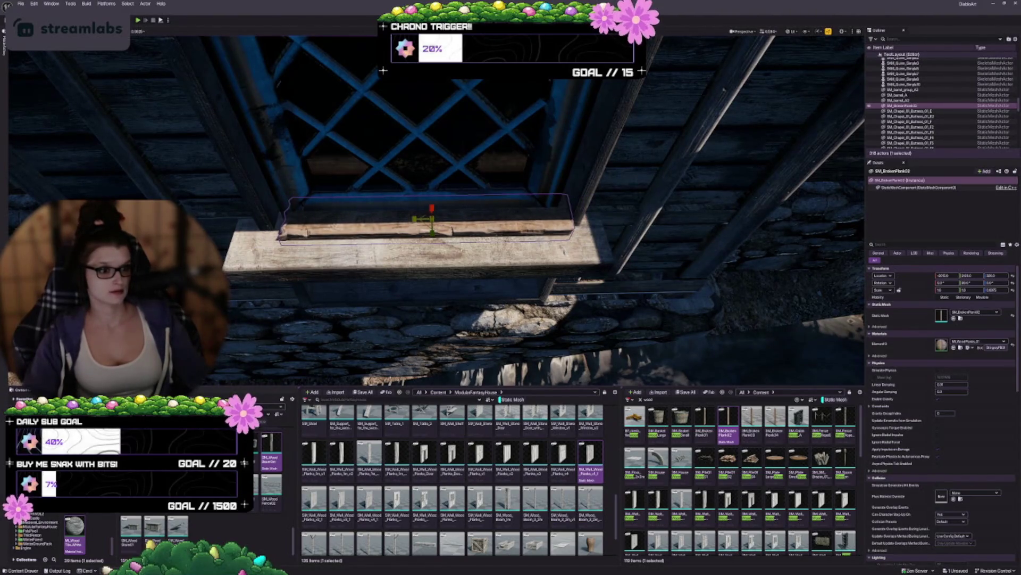
Stretch the sill plank longer at both ends and slide it left along the sill
{"action": "left_click_drag", "start_coordinate": [425, 269], "coordinate": [400, 257]}
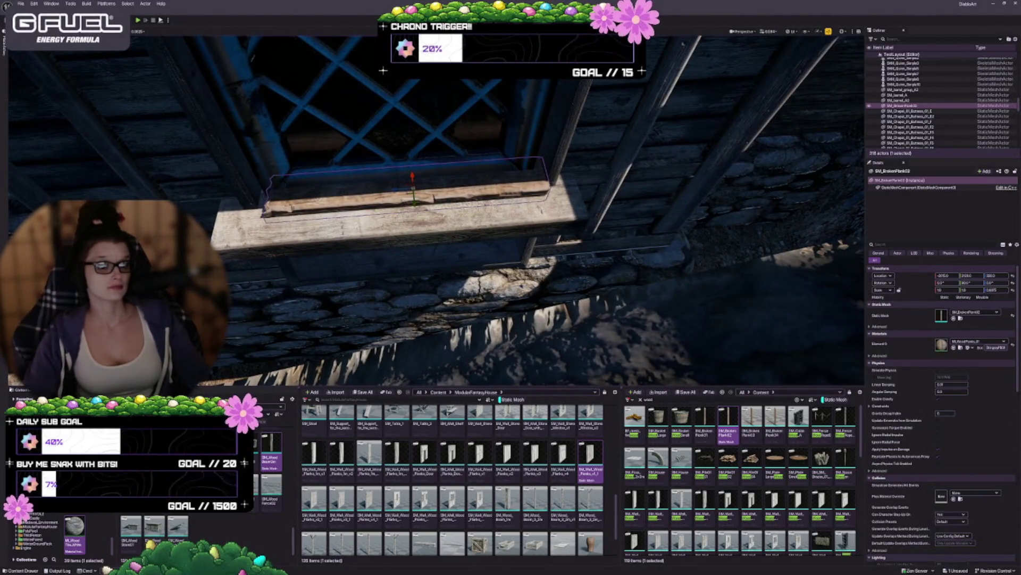
{"action": "mouse_move", "coordinate": [413, 205]}
{"action": "left_mouse_down"}
{"action": "mouse_move", "coordinate": [411, 193]}
{"action": "mouse_move", "coordinate": [403, 222]}
{"action": "mouse_move", "coordinate": [397, 212]}
{"action": "left_mouse_up"}
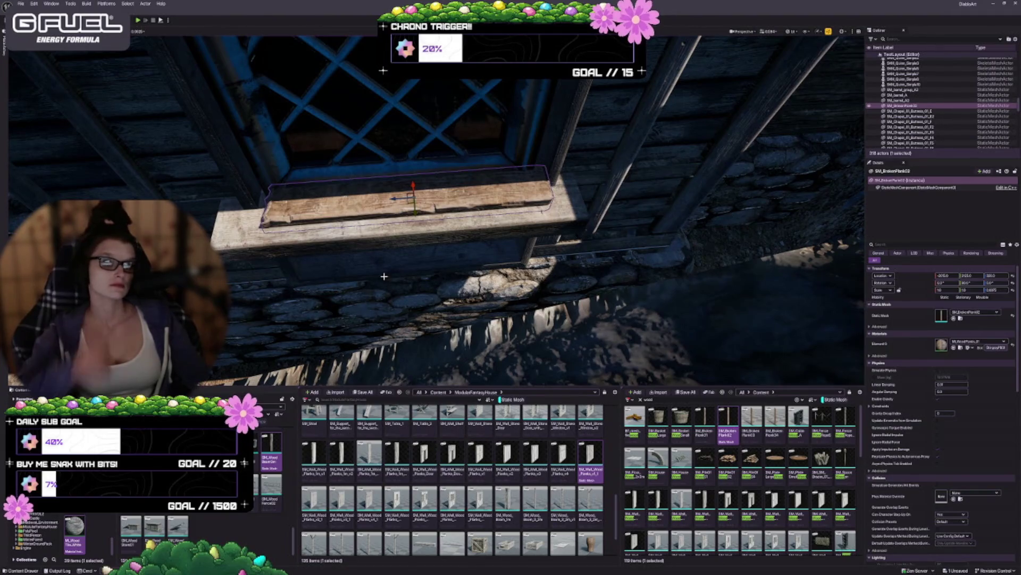
{"action": "left_click_drag", "start_coordinate": [372, 293], "coordinate": [316, 281]}
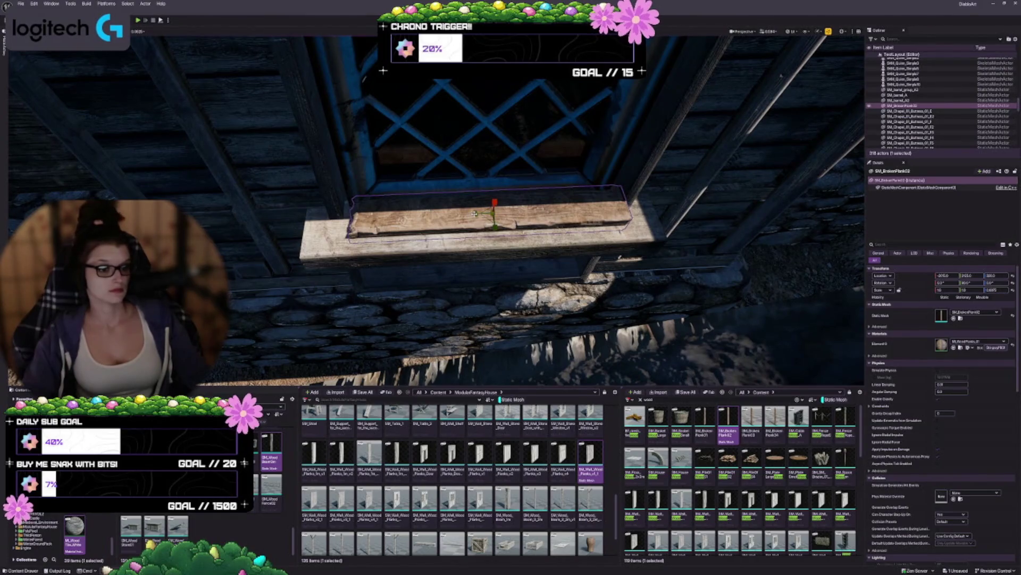
{"action": "left_click_drag", "start_coordinate": [474, 213], "coordinate": [462, 214]}
{"action": "left_click_drag", "start_coordinate": [316, 281], "coordinate": [299, 277]}
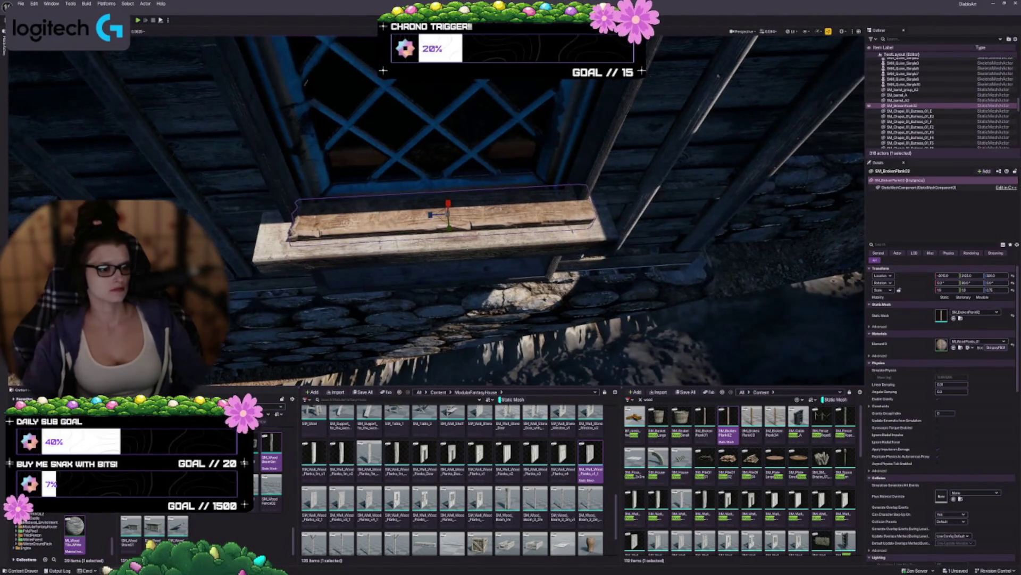
{"action": "left_click_drag", "start_coordinate": [424, 215], "coordinate": [422, 216]}
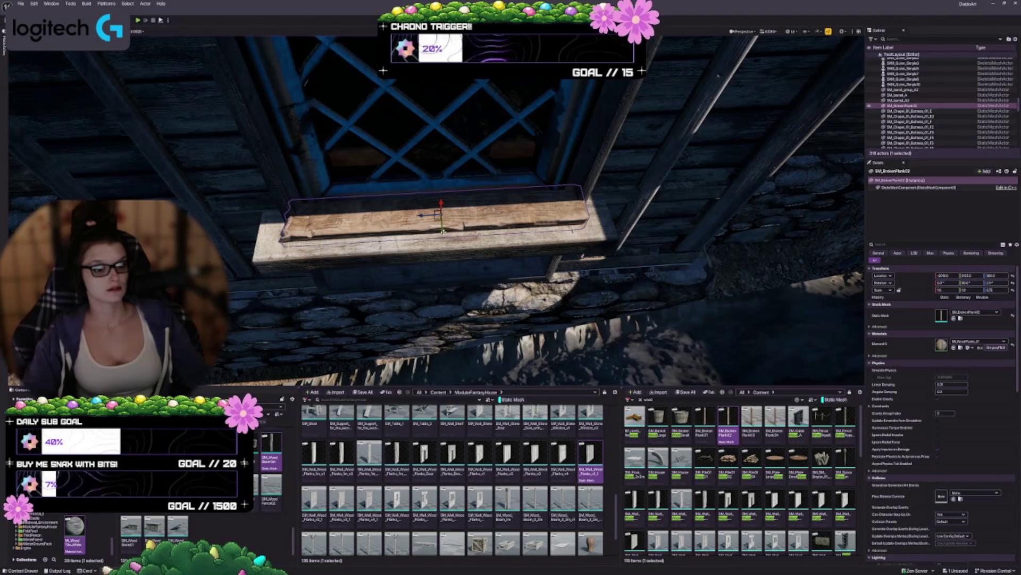
{"action": "scroll", "coordinate": [432, 211], "scroll_direction": "up", "scroll_amount": 3}
{"action": "mouse_move", "coordinate": [432, 211]}
{"action": "left_mouse_down"}
{"action": "mouse_move", "coordinate": [415, 200]}
{"action": "mouse_move", "coordinate": [430, 314]}
{"action": "mouse_move", "coordinate": [425, 277]}
{"action": "left_mouse_up"}
Lower the lattice window frame so it sits on the sill plank
{"action": "left_click", "coordinate": [430, 314]}
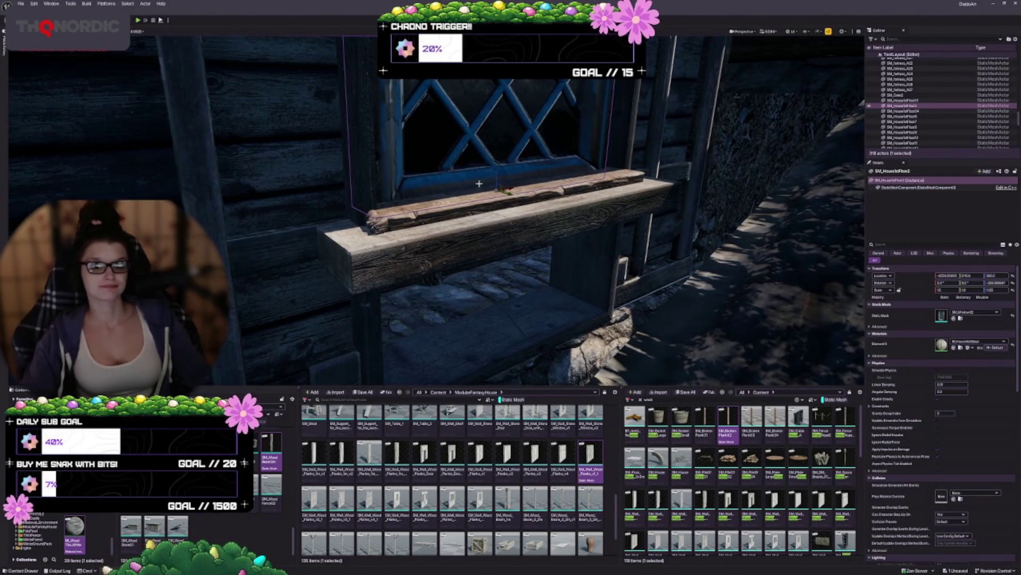
{"action": "left_click_drag", "start_coordinate": [497, 173], "coordinate": [493, 161]}
{"action": "mouse_move", "coordinate": [518, 323]}
{"action": "left_mouse_down"}
{"action": "mouse_move", "coordinate": [500, 309]}
{"action": "mouse_move", "coordinate": [510, 298]}
{"action": "mouse_move", "coordinate": [502, 307]}
{"action": "left_mouse_up"}
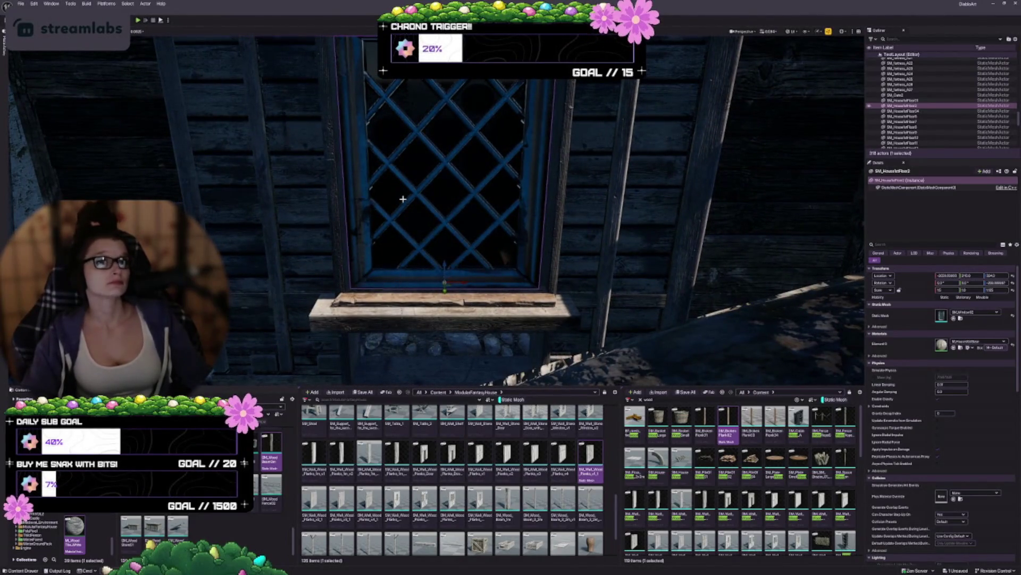
{"action": "left_click_drag", "start_coordinate": [402, 195], "coordinate": [393, 198]}
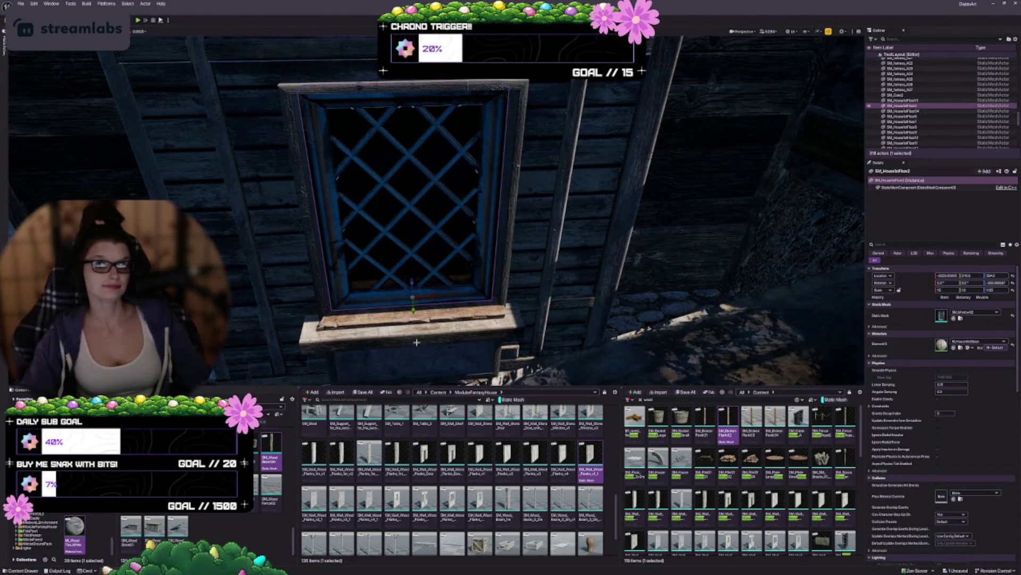
{"action": "left_click", "coordinate": [408, 305]}
{"action": "left_click_drag", "start_coordinate": [415, 302], "coordinate": [412, 183]}
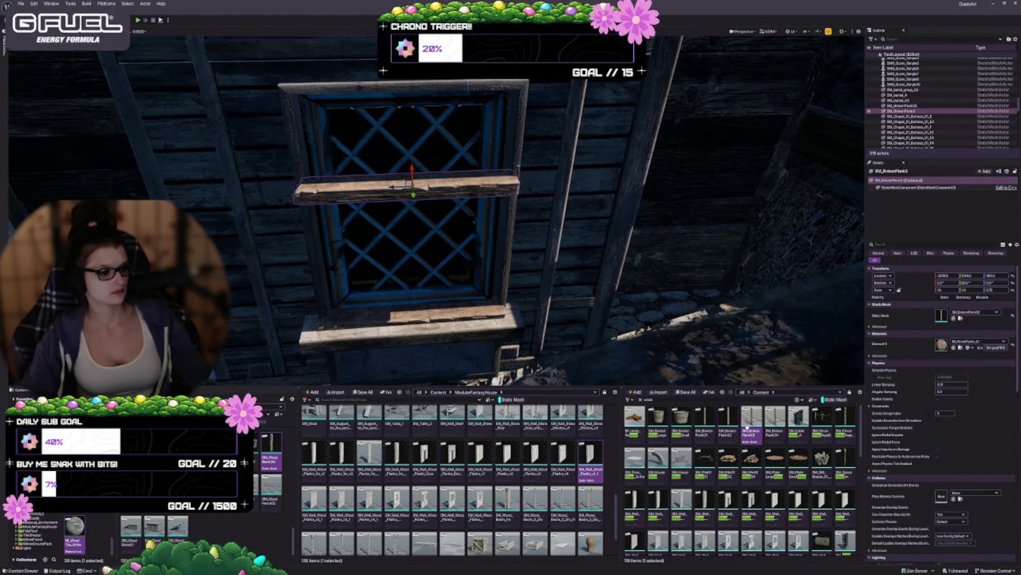
{"action": "left_click", "coordinate": [954, 318]}
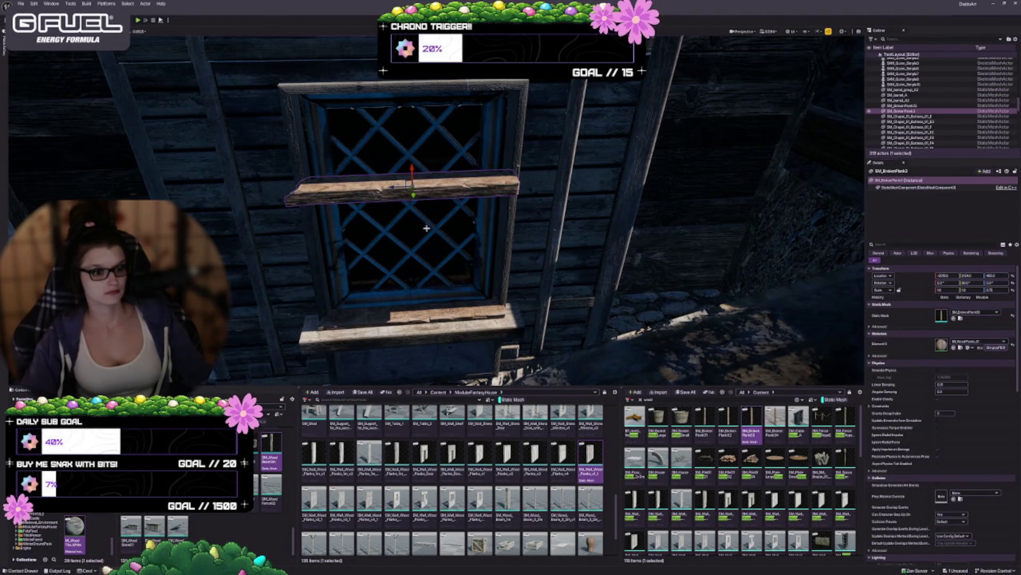
{"action": "left_click", "coordinate": [954, 318]}
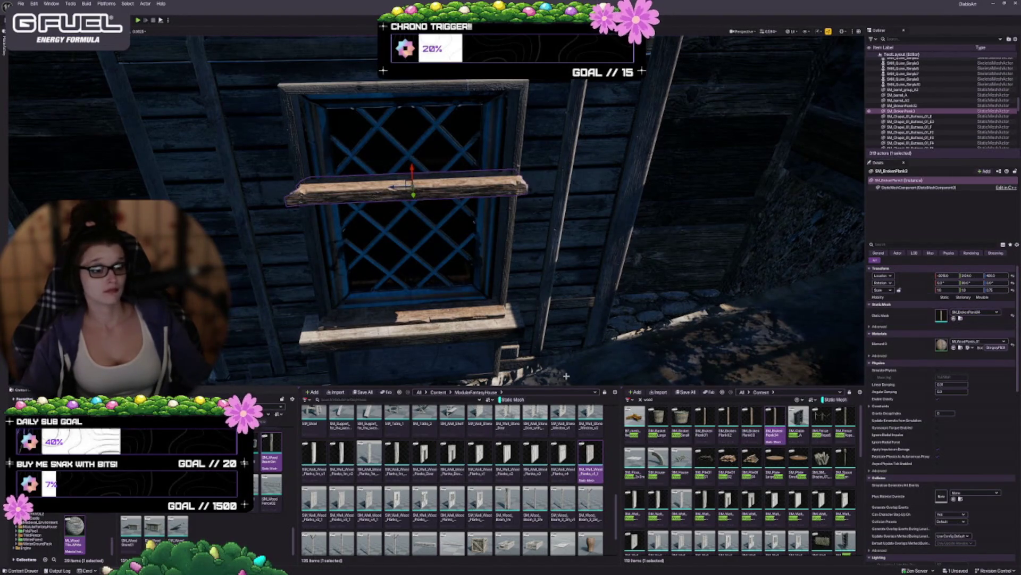
{"action": "left_click", "coordinate": [705, 424]}
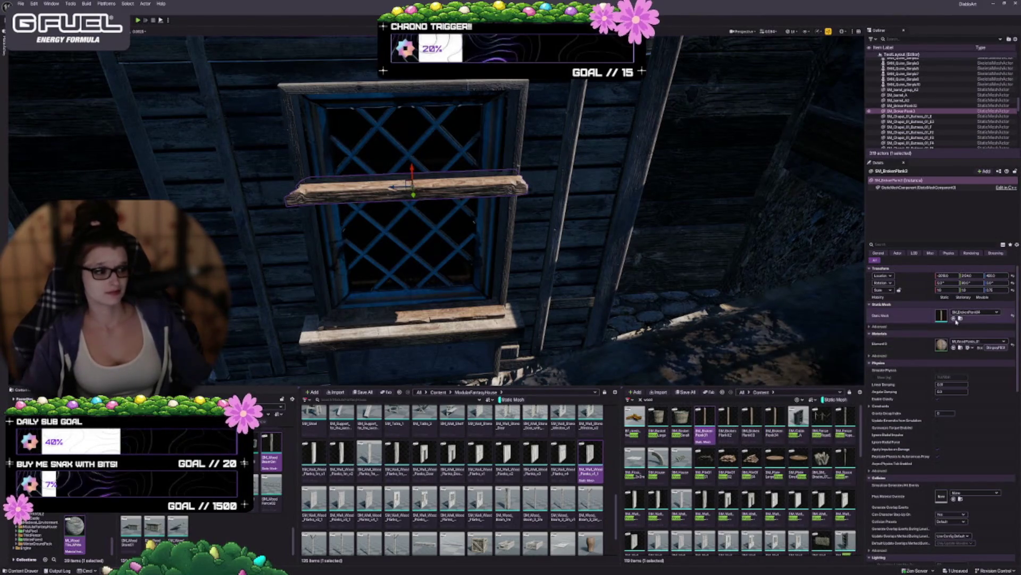
{"action": "left_click", "coordinate": [954, 318]}
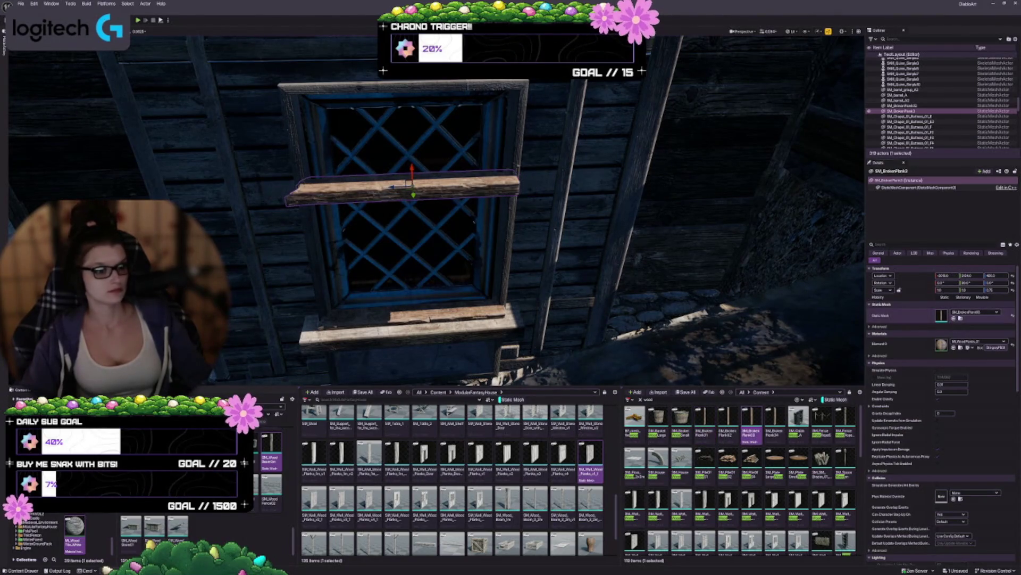
{"action": "left_click", "coordinate": [954, 318]}
{"action": "mouse_move", "coordinate": [511, 213]}
{"action": "left_mouse_down"}
{"action": "mouse_move", "coordinate": [463, 221]}
{"action": "mouse_move", "coordinate": [456, 201]}
{"action": "mouse_move", "coordinate": [359, 209]}
{"action": "mouse_move", "coordinate": [332, 194]}
{"action": "mouse_move", "coordinate": [411, 171]}
{"action": "mouse_move", "coordinate": [411, 205]}
{"action": "mouse_move", "coordinate": [409, 173]}
{"action": "mouse_move", "coordinate": [425, 159]}
{"action": "left_mouse_up"}
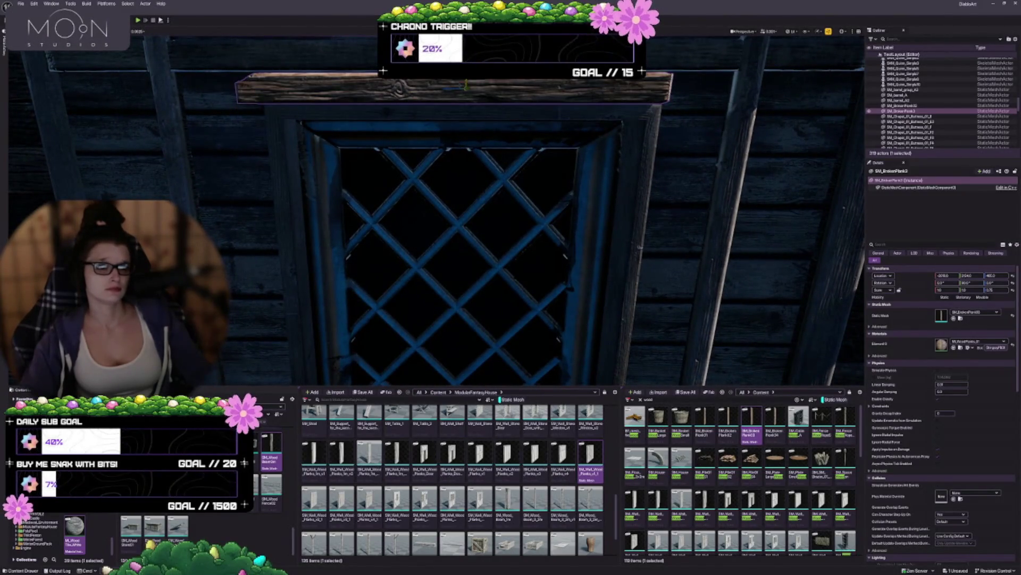
{"action": "left_click_drag", "start_coordinate": [477, 125], "coordinate": [407, 275]}
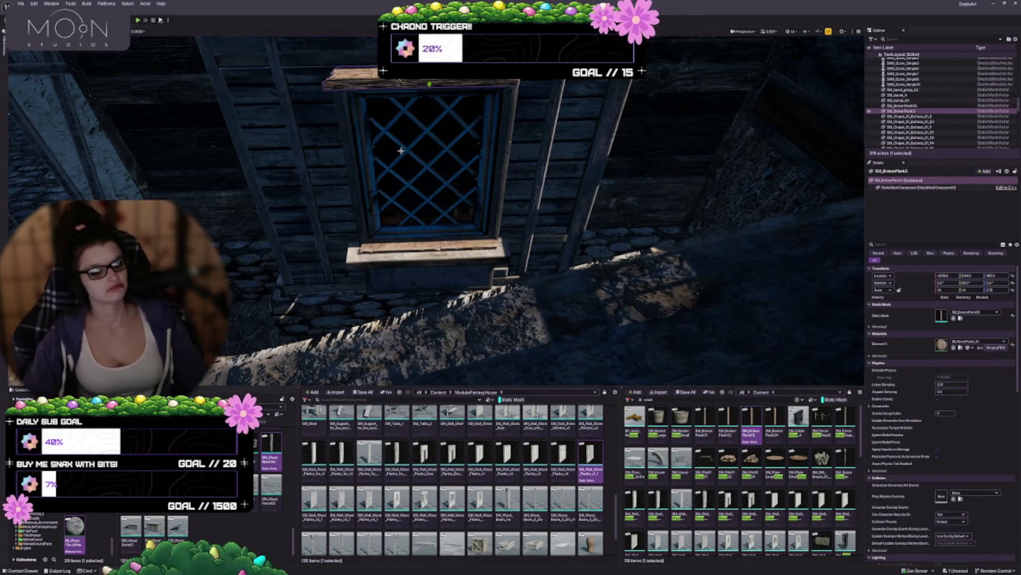
{"action": "key", "text": "Delete"}
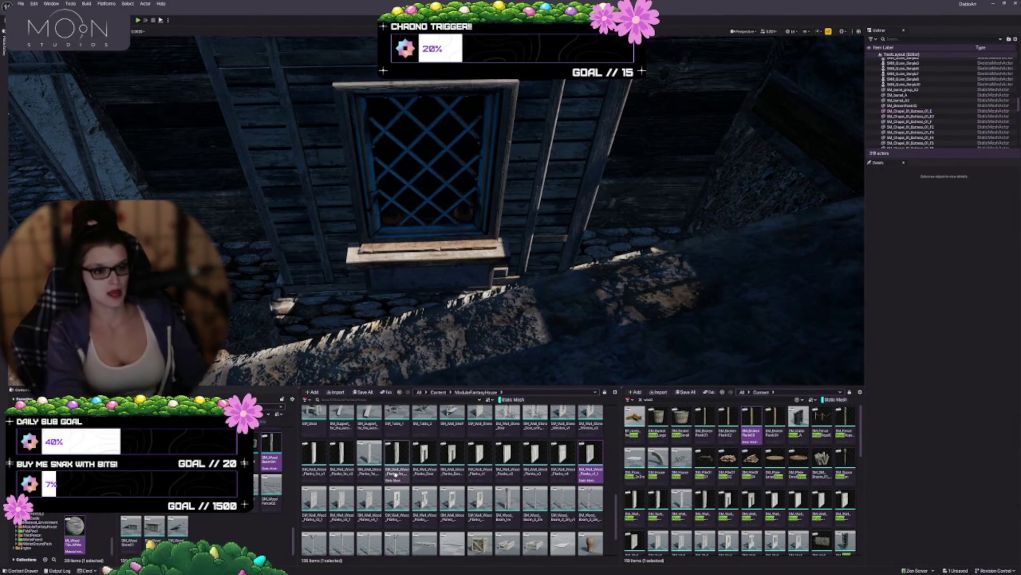
Alt-drag a copy of the wood beam up above the window and focus on it
{"action": "left_click", "coordinate": [409, 256]}
{"action": "mouse_move", "coordinate": [429, 242]}
{"action": "left_mouse_down"}
{"action": "mouse_move", "coordinate": [425, 81]}
{"action": "mouse_move", "coordinate": [319, 101]}
{"action": "left_mouse_up"}
{"action": "scroll", "coordinate": [462, 135], "scroll_direction": "up", "scroll_amount": 5}
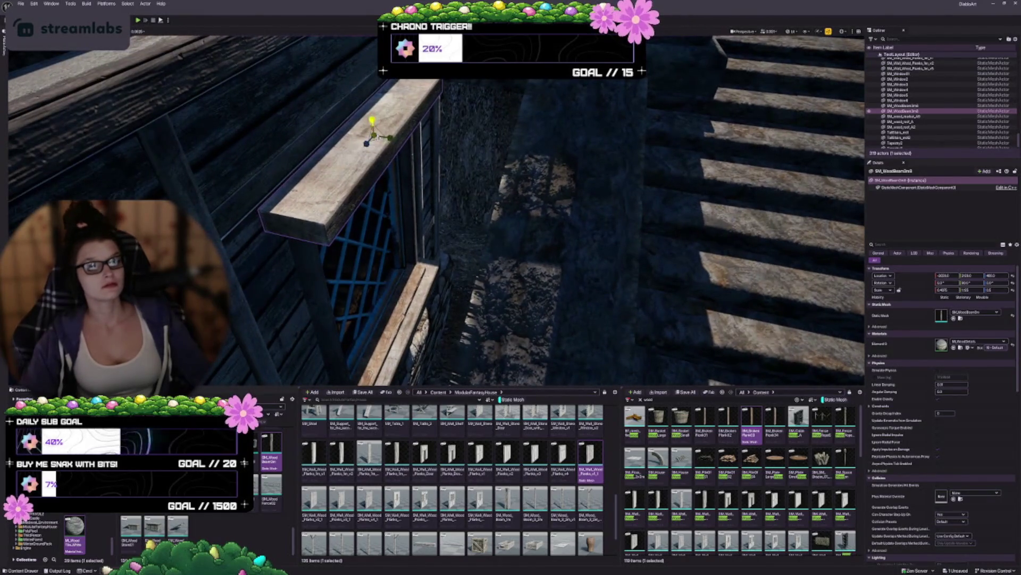
{"action": "mouse_move", "coordinate": [391, 138]}
{"action": "left_mouse_down"}
{"action": "mouse_move", "coordinate": [367, 128]}
{"action": "mouse_move", "coordinate": [367, 87]}
{"action": "left_mouse_up"}
{"action": "key", "text": "f"}
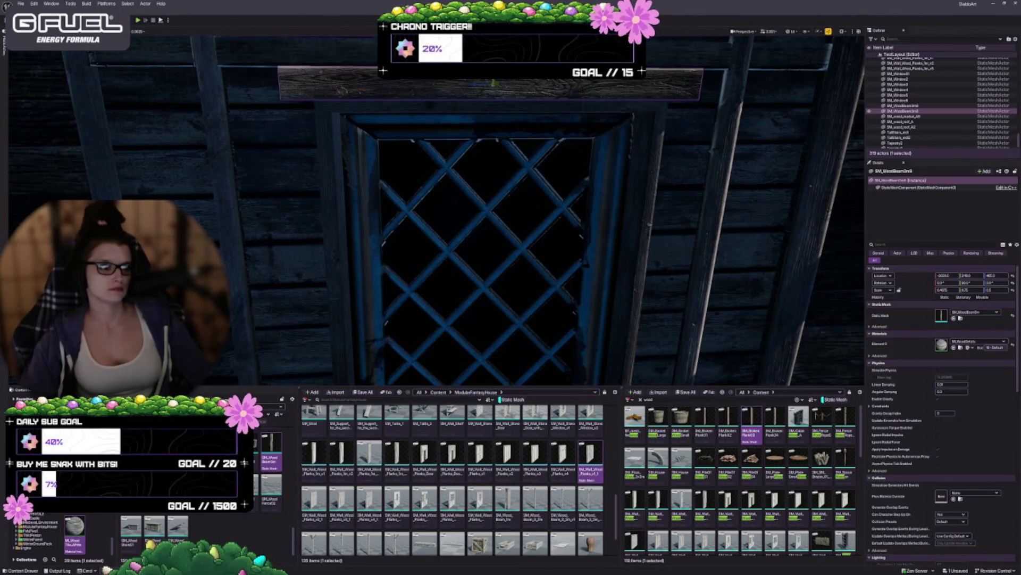
{"action": "scroll", "coordinate": [526, 125], "scroll_direction": "down", "scroll_amount": 3}
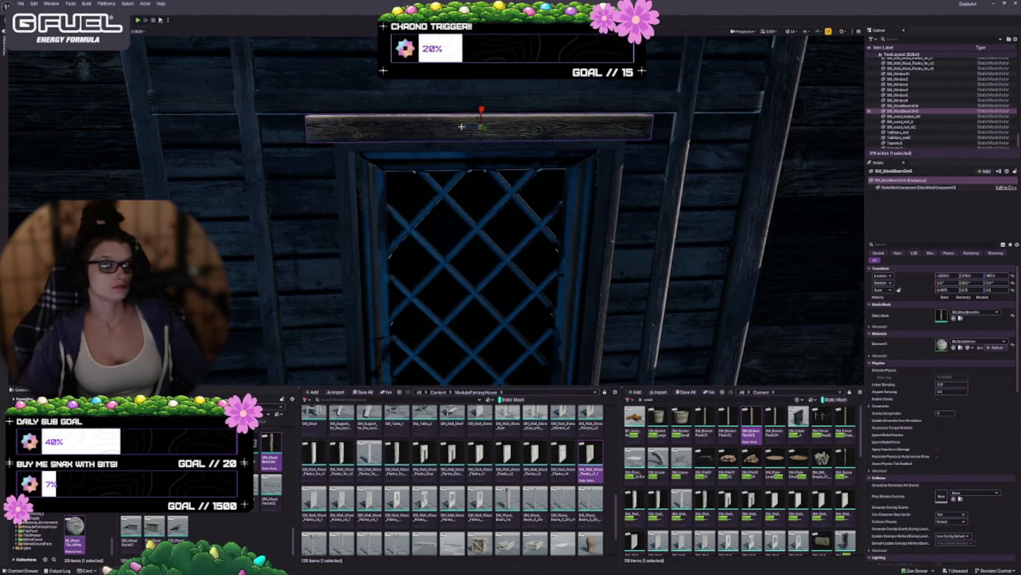
{"action": "left_click_drag", "start_coordinate": [475, 155], "coordinate": [500, 181]}
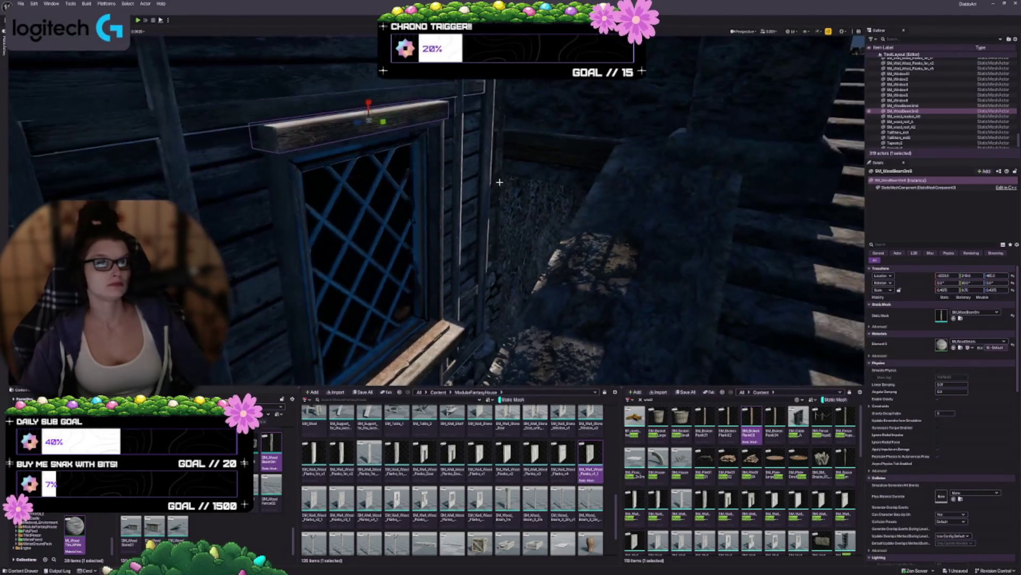
{"action": "mouse_move", "coordinate": [435, 156]}
{"action": "left_mouse_down"}
{"action": "mouse_move", "coordinate": [447, 162]}
{"action": "mouse_move", "coordinate": [434, 156]}
{"action": "left_mouse_up"}
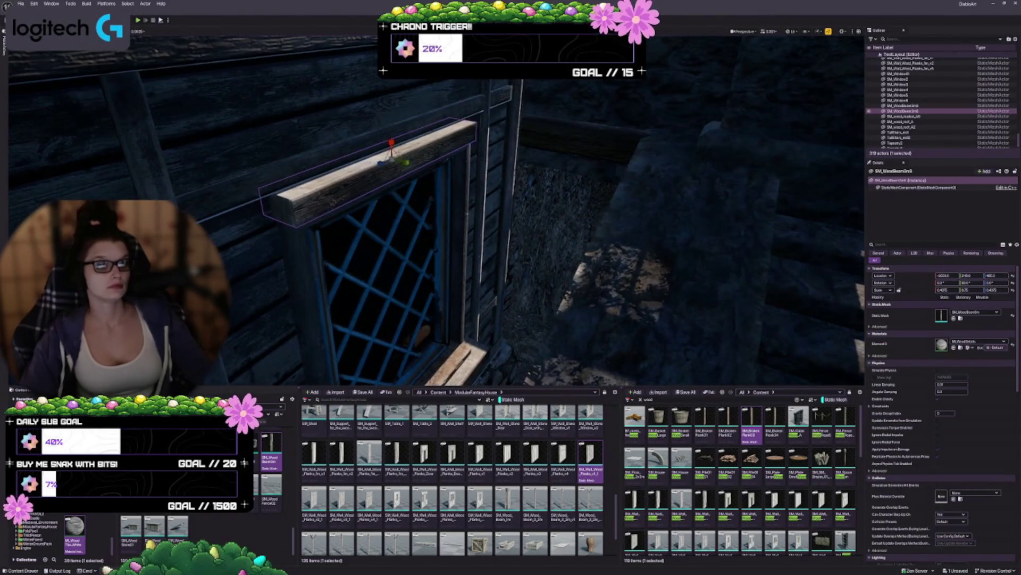
Make the header beam thinner and slide it left to sit above the window
{"action": "left_click_drag", "start_coordinate": [945, 290], "coordinate": [936, 290]}
{"action": "left_click_drag", "start_coordinate": [511, 213], "coordinate": [543, 215]}
{"action": "left_click_drag", "start_coordinate": [495, 181], "coordinate": [499, 180]}
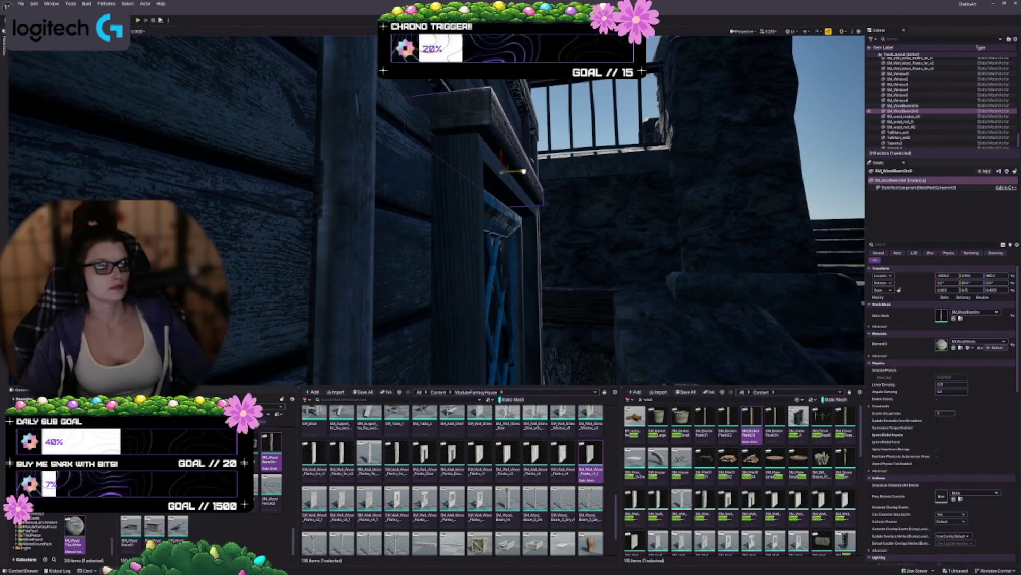
{"action": "left_click_drag", "start_coordinate": [524, 170], "coordinate": [498, 161]}
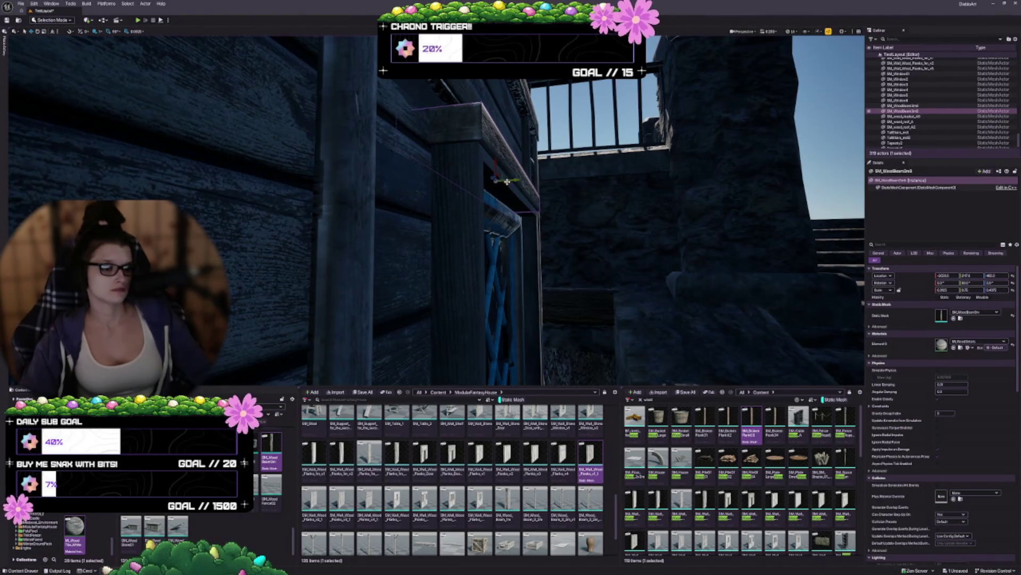
{"action": "mouse_move", "coordinate": [510, 213]}
{"action": "left_mouse_down"}
{"action": "mouse_move", "coordinate": [436, 226]}
{"action": "mouse_move", "coordinate": [446, 162]}
{"action": "left_mouse_up"}
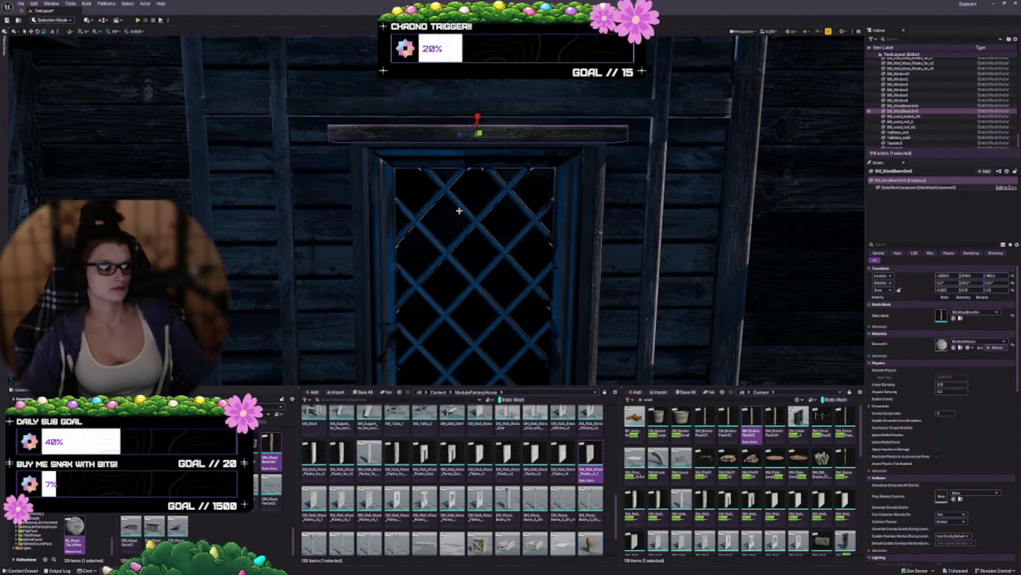
Shorten the header from both ends, then Alt-drag a copy of the sill plank leftward
{"action": "mouse_move", "coordinate": [460, 132]}
{"action": "left_mouse_down"}
{"action": "mouse_move", "coordinate": [444, 134]}
{"action": "mouse_move", "coordinate": [461, 132]}
{"action": "left_mouse_up"}
{"action": "left_click_drag", "start_coordinate": [475, 202], "coordinate": [467, 222]}
{"action": "left_click", "coordinate": [438, 309]}
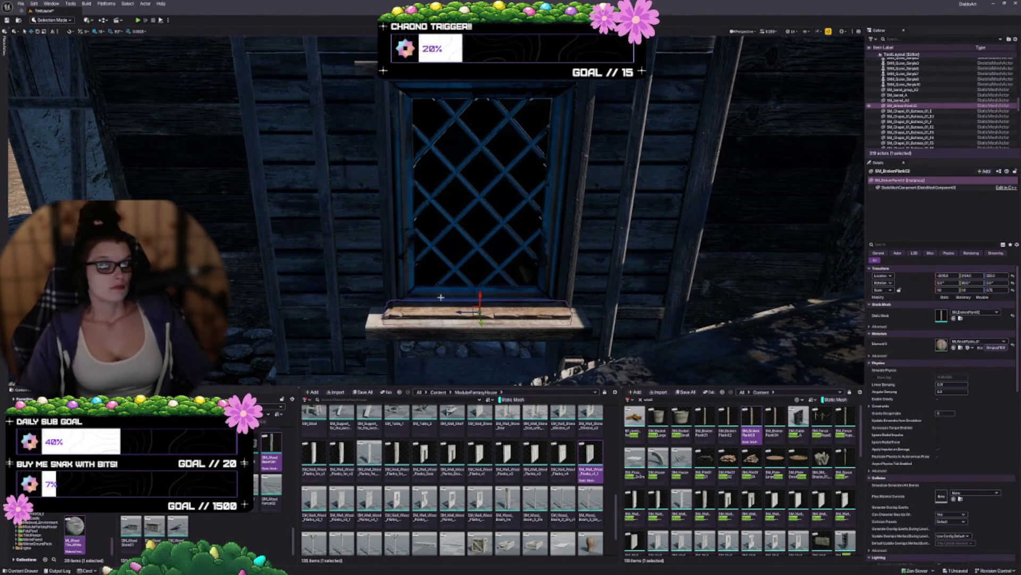
{"action": "mouse_move", "coordinate": [458, 313]}
{"action": "left_mouse_down", "text": "alt"}
{"action": "mouse_move", "coordinate": [352, 299]}
{"action": "mouse_move", "coordinate": [407, 311]}
{"action": "left_mouse_up", "text": "alt"}
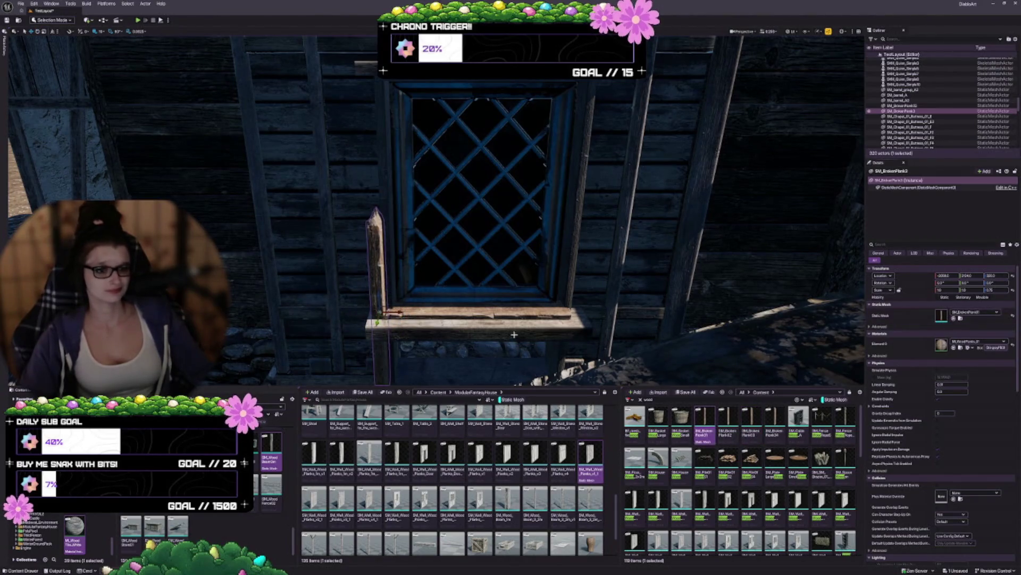
Swap the copied plank's mesh to SM_BrokenPlank03
{"action": "key", "text": "f"}
{"action": "left_click", "coordinate": [750, 421]}
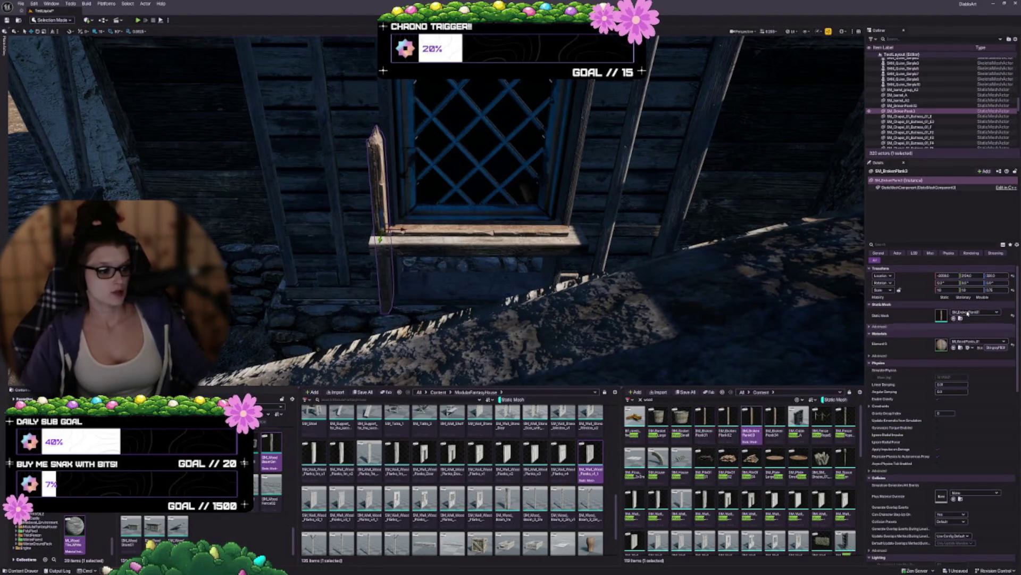
{"action": "left_click", "coordinate": [954, 318]}
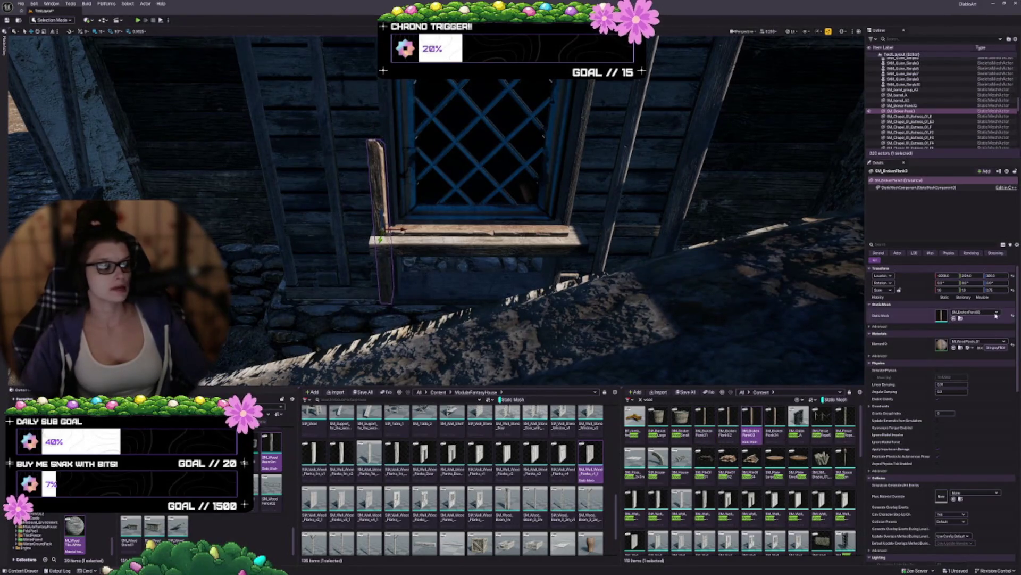
{"action": "left_click_drag", "start_coordinate": [532, 213], "coordinate": [452, 212]}
{"action": "key", "text": "f"}
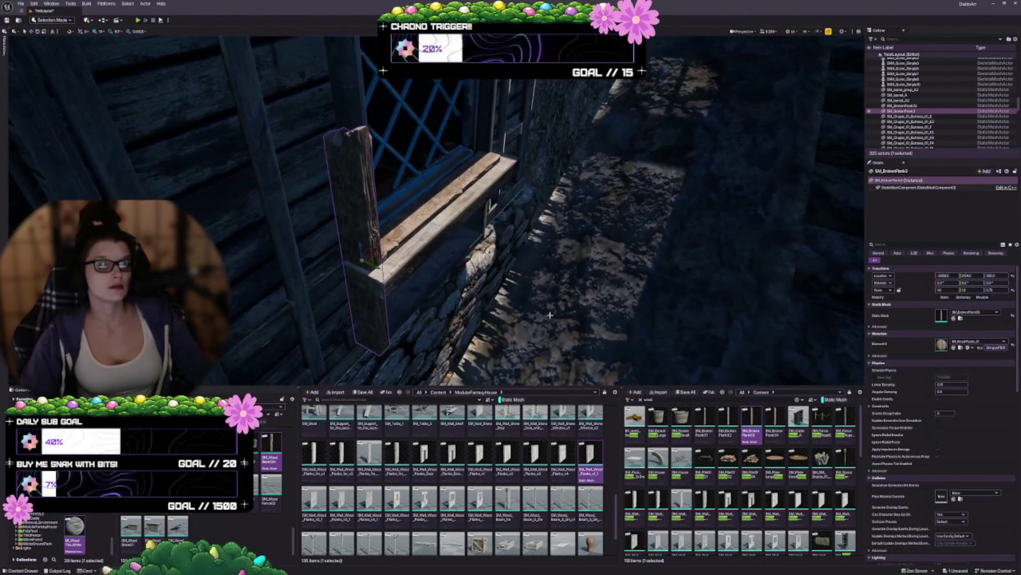
Position the upright plank as the window's left post, nudging it slightly left
{"action": "left_click_drag", "start_coordinate": [376, 266], "coordinate": [298, 244]}
{"action": "mouse_move", "coordinate": [426, 266]}
{"action": "left_mouse_down"}
{"action": "mouse_move", "coordinate": [417, 192]}
{"action": "mouse_move", "coordinate": [408, 213]}
{"action": "left_mouse_up"}
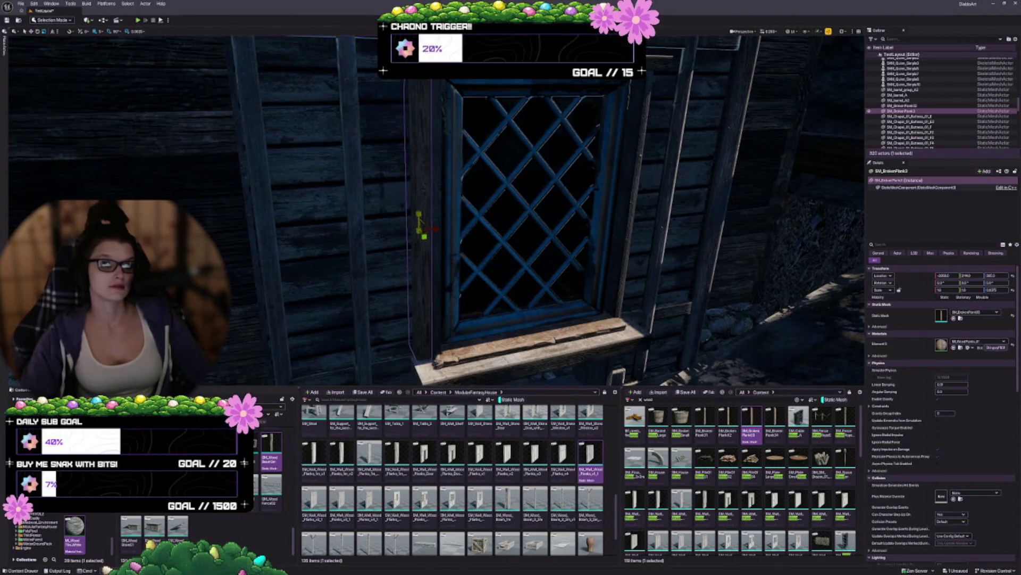
{"action": "mouse_move", "coordinate": [459, 250]}
{"action": "left_mouse_down"}
{"action": "mouse_move", "coordinate": [505, 274]}
{"action": "mouse_move", "coordinate": [325, 196]}
{"action": "left_mouse_up"}
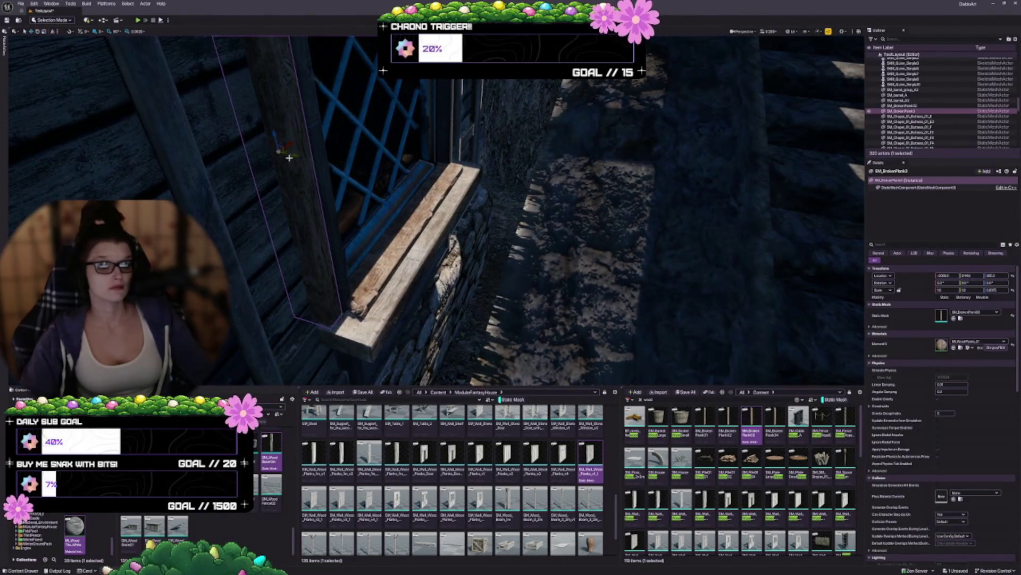
{"action": "mouse_move", "coordinate": [294, 155]}
{"action": "left_mouse_down"}
{"action": "mouse_move", "coordinate": [426, 181]}
{"action": "mouse_move", "coordinate": [409, 221]}
{"action": "mouse_move", "coordinate": [358, 198]}
{"action": "mouse_move", "coordinate": [398, 214]}
{"action": "mouse_move", "coordinate": [397, 192]}
{"action": "left_mouse_up"}
{"action": "mouse_move", "coordinate": [504, 204]}
{"action": "left_mouse_down"}
{"action": "mouse_move", "coordinate": [463, 176]}
{"action": "mouse_move", "coordinate": [457, 205]}
{"action": "left_mouse_up"}
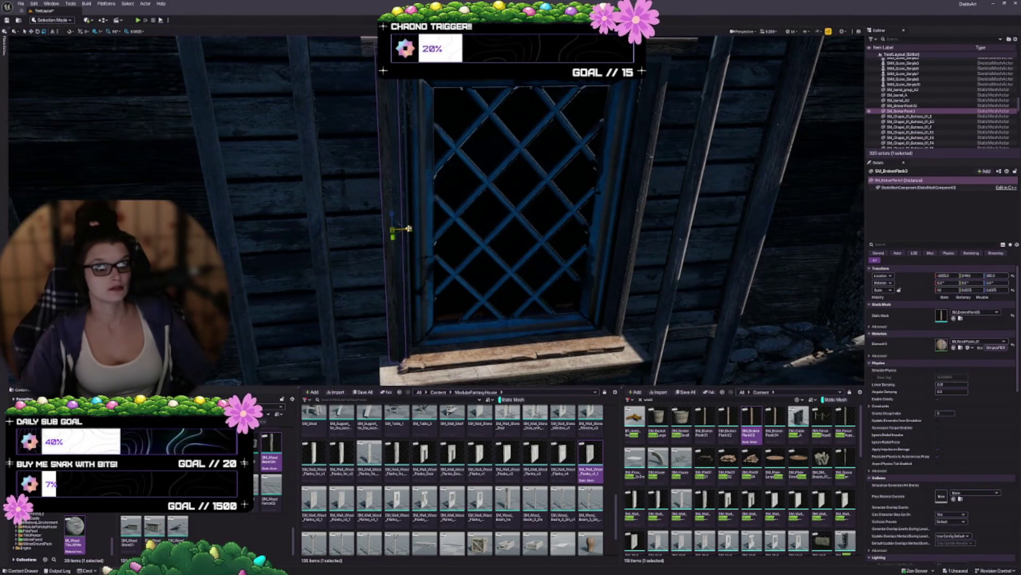
{"action": "left_click_drag", "start_coordinate": [409, 229], "coordinate": [404, 226]}
Check the framed window from several angles and select the top frame beam
{"action": "left_click_drag", "start_coordinate": [434, 319], "coordinate": [365, 281]}
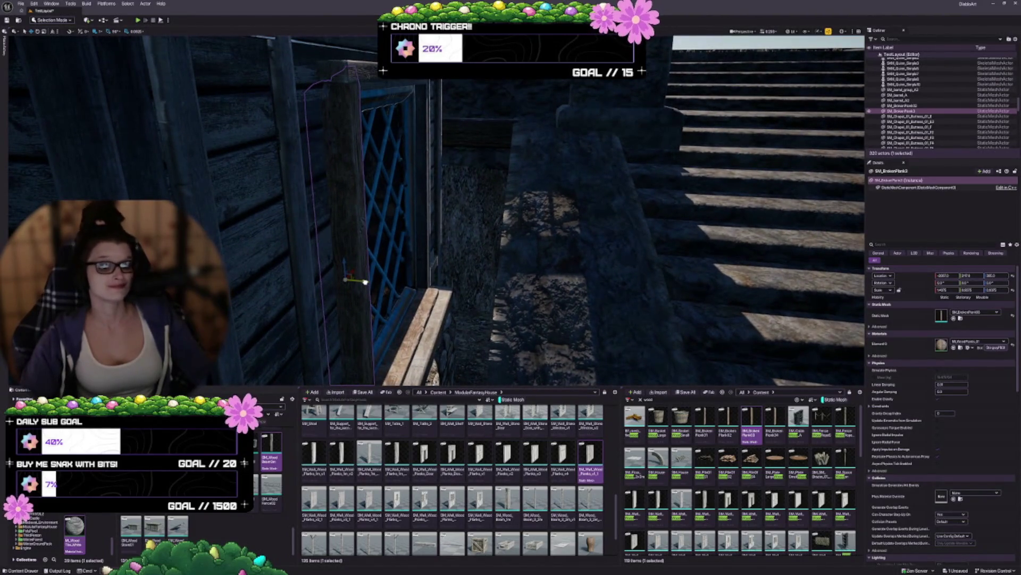
{"action": "left_click_drag", "start_coordinate": [470, 288], "coordinate": [470, 288]}
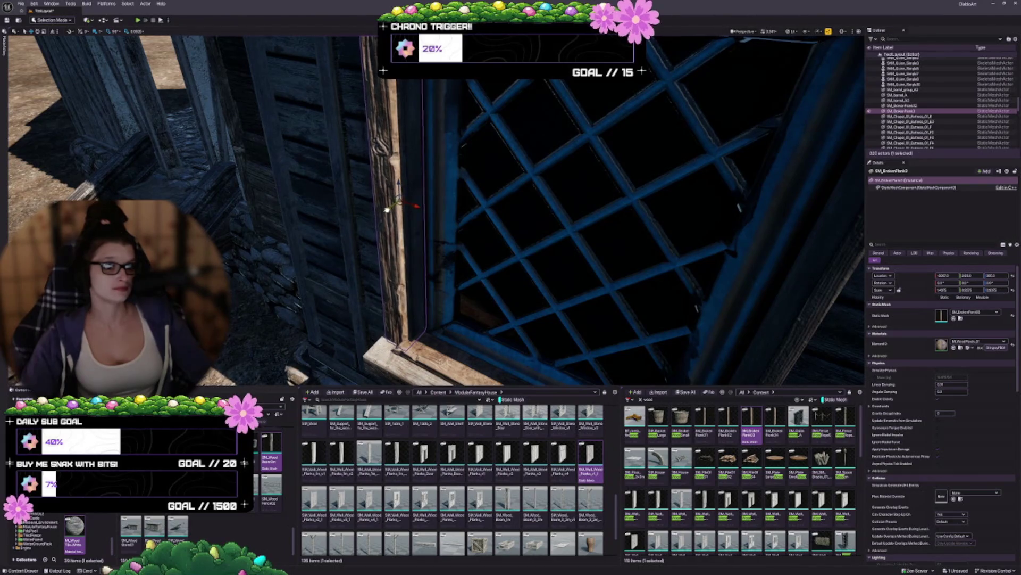
{"action": "key", "text": "Escape"}
{"action": "left_click_drag", "start_coordinate": [446, 278], "coordinate": [459, 271]}
{"action": "left_click_drag", "start_coordinate": [551, 240], "coordinate": [552, 241]}
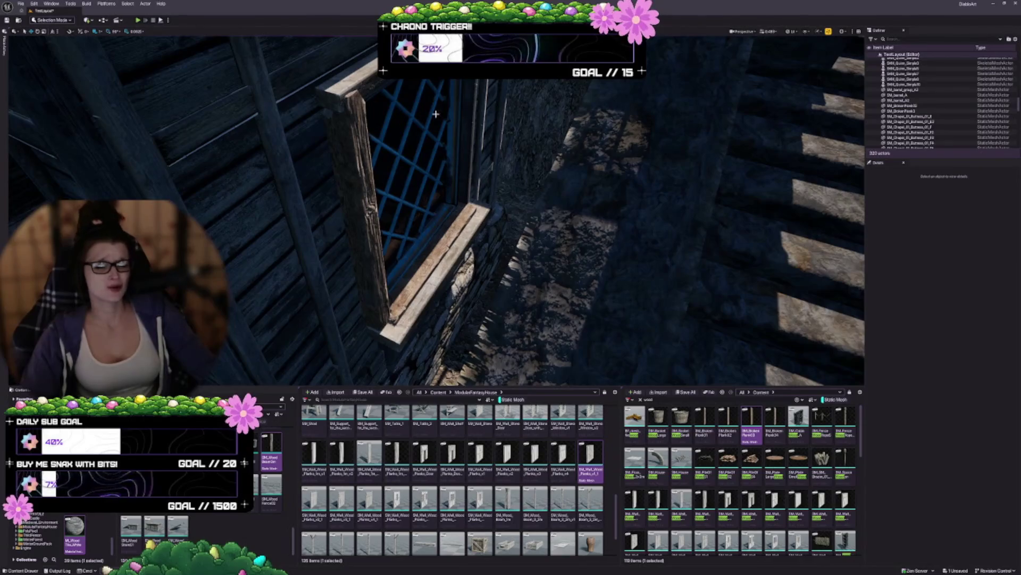
{"action": "left_click", "coordinate": [349, 88]}
{"action": "left_click_drag", "start_coordinate": [412, 148], "coordinate": [425, 142]}
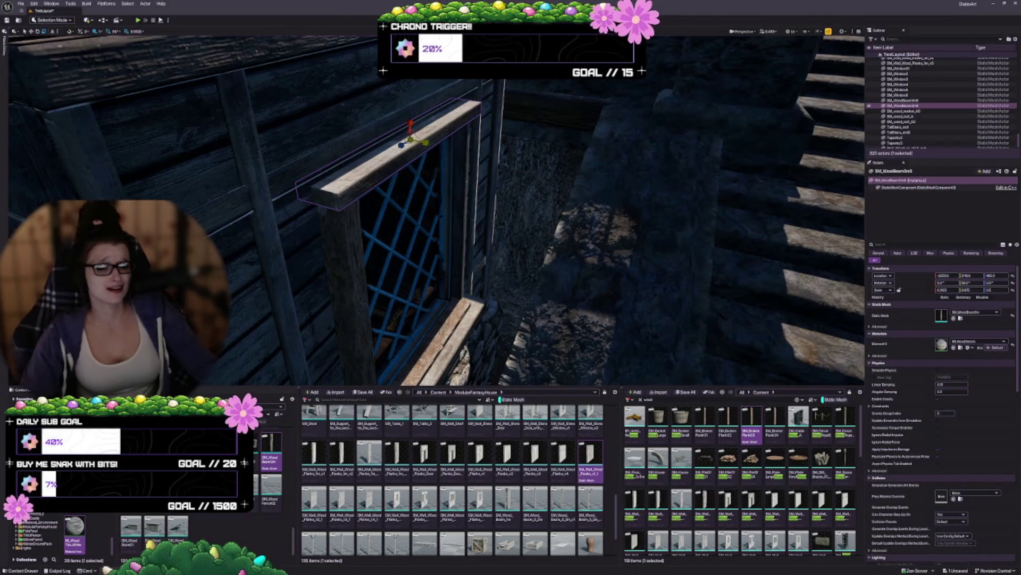
Nudge the left window post slightly to the left
{"action": "mouse_move", "coordinate": [339, 160]}
{"action": "left_mouse_down"}
{"action": "mouse_move", "coordinate": [406, 173]}
{"action": "mouse_move", "coordinate": [590, 172]}
{"action": "left_mouse_up"}
{"action": "left_click", "coordinate": [350, 147]}
{"action": "left_click_drag", "start_coordinate": [584, 235], "coordinate": [583, 235]}
{"action": "mouse_move", "coordinate": [493, 294]}
{"action": "left_mouse_down"}
{"action": "mouse_move", "coordinate": [556, 293]}
{"action": "mouse_move", "coordinate": [490, 291]}
{"action": "mouse_move", "coordinate": [531, 273]}
{"action": "left_mouse_up"}
{"action": "left_click_drag", "start_coordinate": [557, 163], "coordinate": [549, 165]}
Select the sill and set the grid snap size to 0.03125
{"action": "left_click_drag", "start_coordinate": [508, 279], "coordinate": [409, 203]}
{"action": "left_click", "coordinate": [508, 279]}
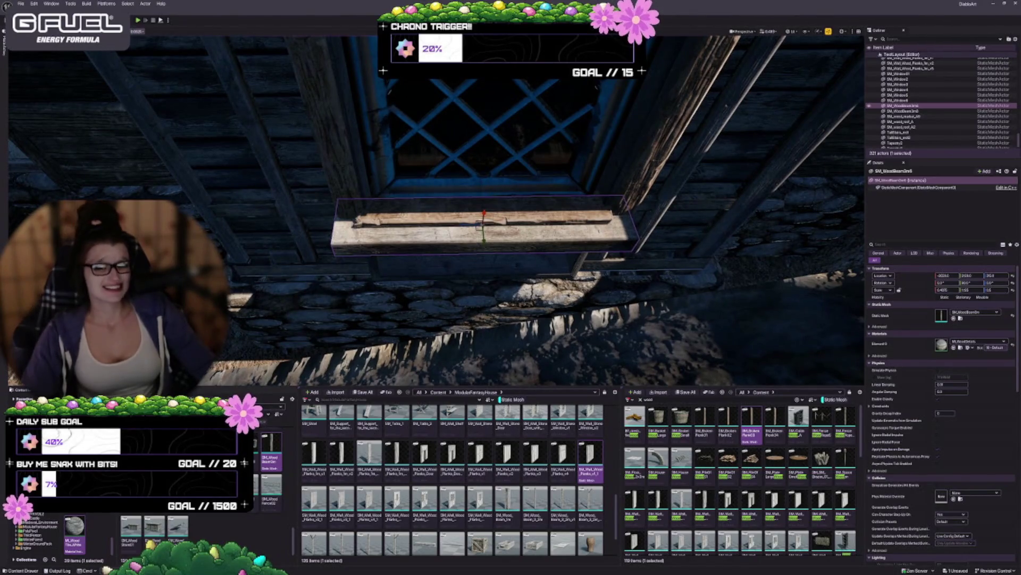
{"action": "left_click", "coordinate": [137, 30]}
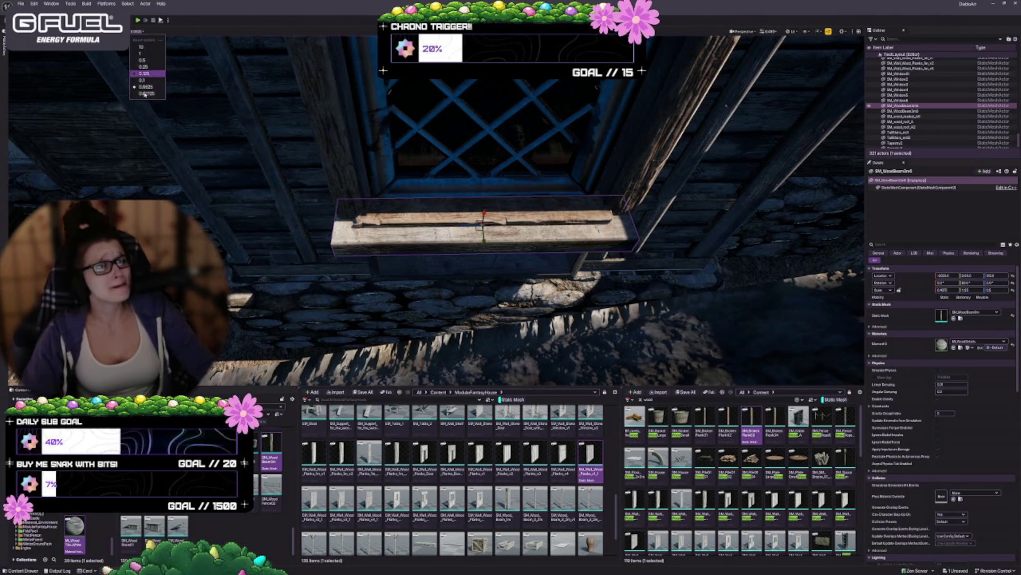
{"action": "left_click", "coordinate": [146, 94]}
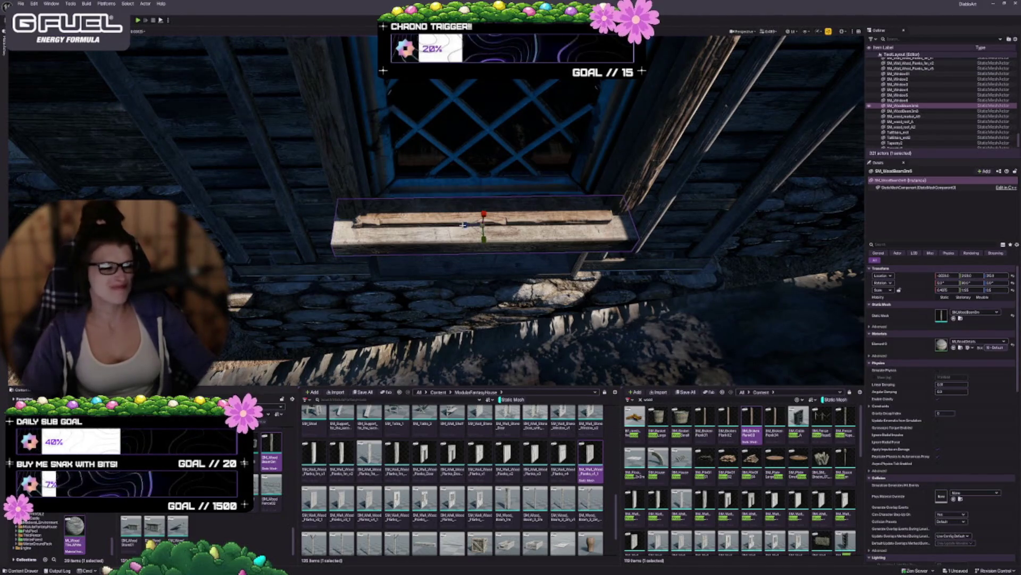
Widen the sill along its length, undo a stray plank move, and shift the sill right
{"action": "left_click_drag", "start_coordinate": [464, 224], "coordinate": [464, 224]}
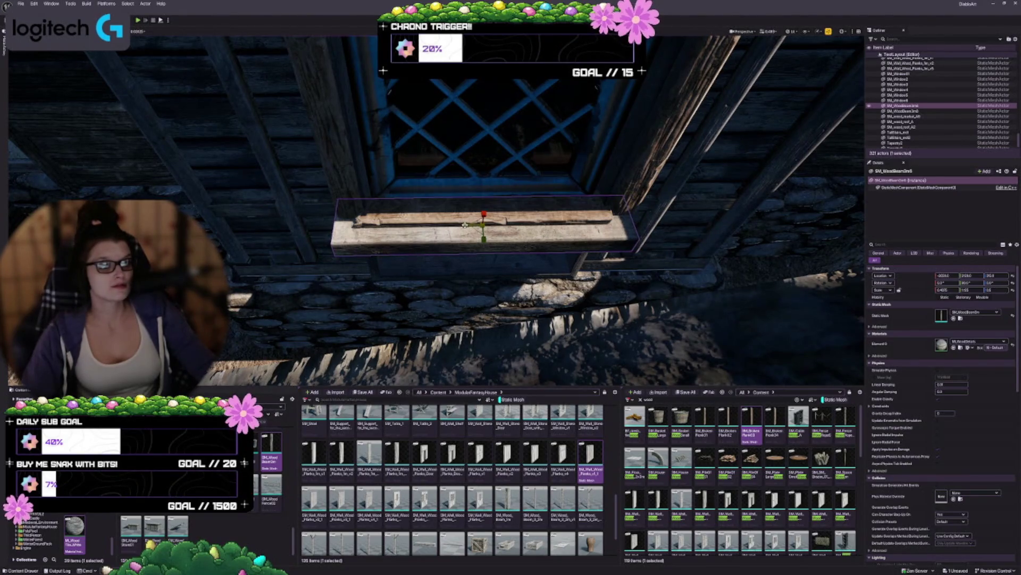
{"action": "left_click", "coordinate": [464, 225]}
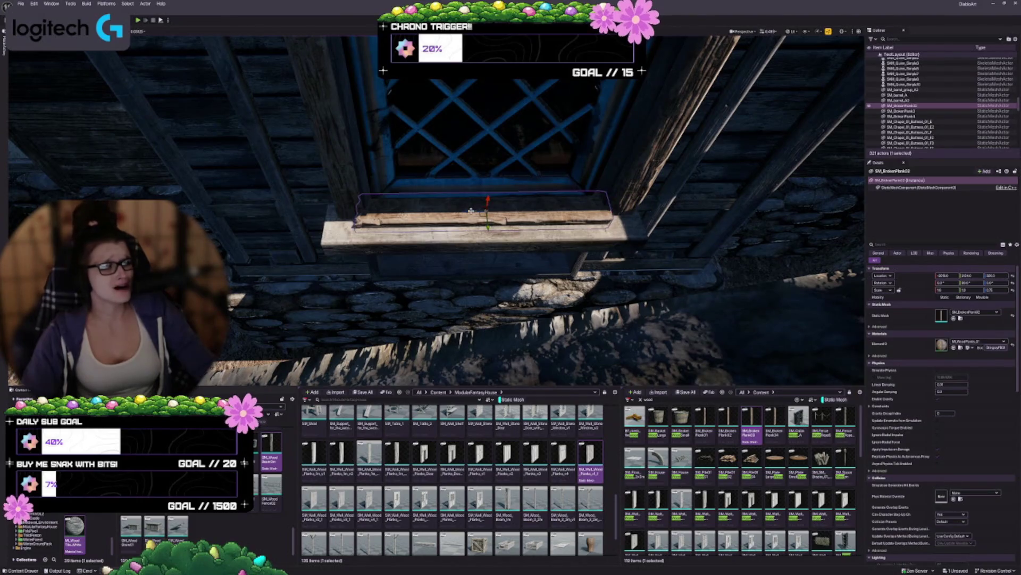
{"action": "left_click_drag", "start_coordinate": [469, 213], "coordinate": [471, 213]}
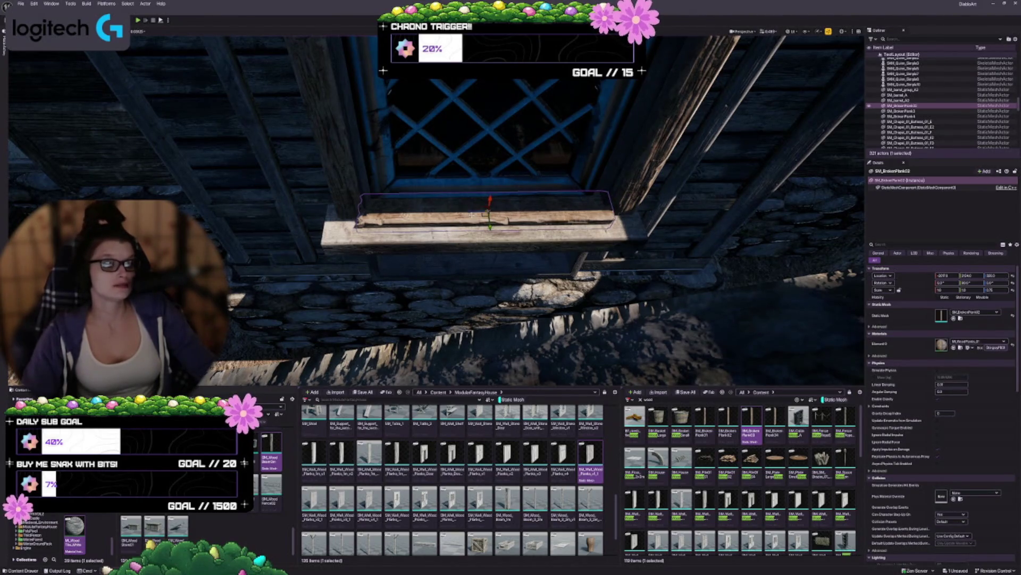
{"action": "key", "text": "ctrl+z"}
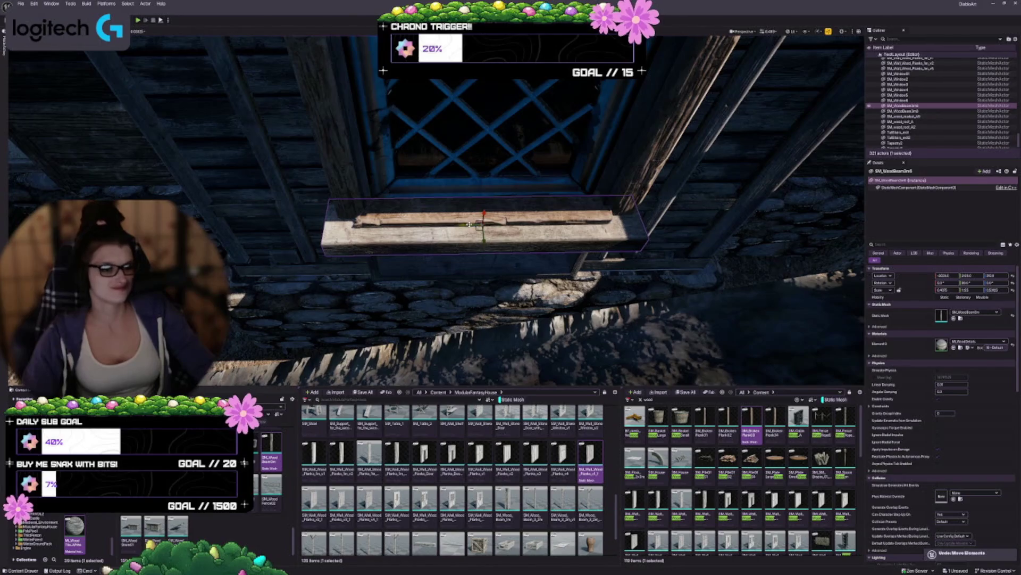
{"action": "mouse_move", "coordinate": [467, 224]}
{"action": "left_mouse_down"}
{"action": "mouse_move", "coordinate": [485, 269]}
{"action": "mouse_move", "coordinate": [495, 267]}
{"action": "mouse_move", "coordinate": [483, 289]}
{"action": "mouse_move", "coordinate": [452, 260]}
{"action": "mouse_move", "coordinate": [511, 192]}
{"action": "left_mouse_up"}
Select the top beam, lengthen it on both sides and raise it slightly
{"action": "left_click", "coordinate": [372, 136]}
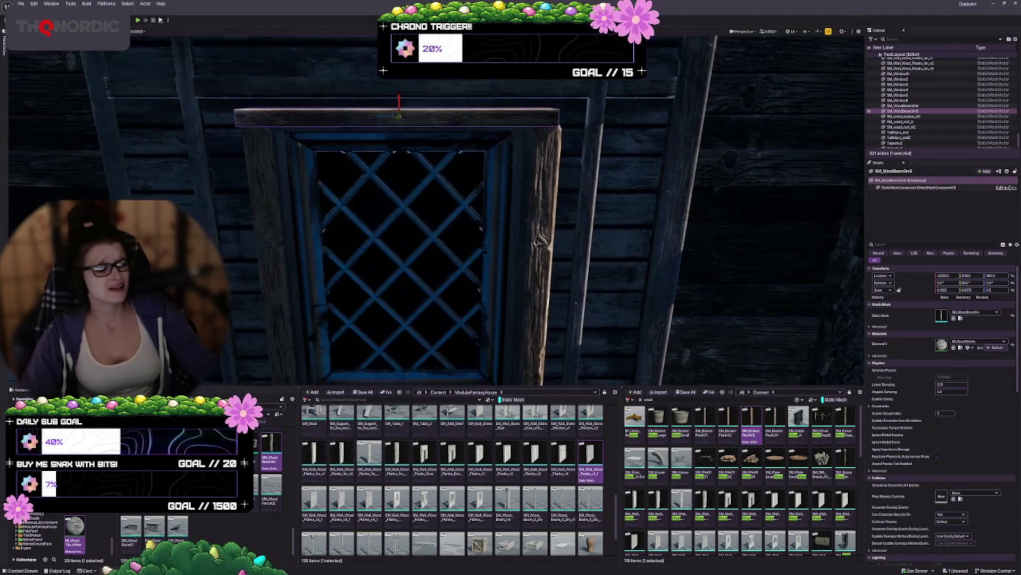
{"action": "left_click_drag", "start_coordinate": [400, 113], "coordinate": [419, 182]}
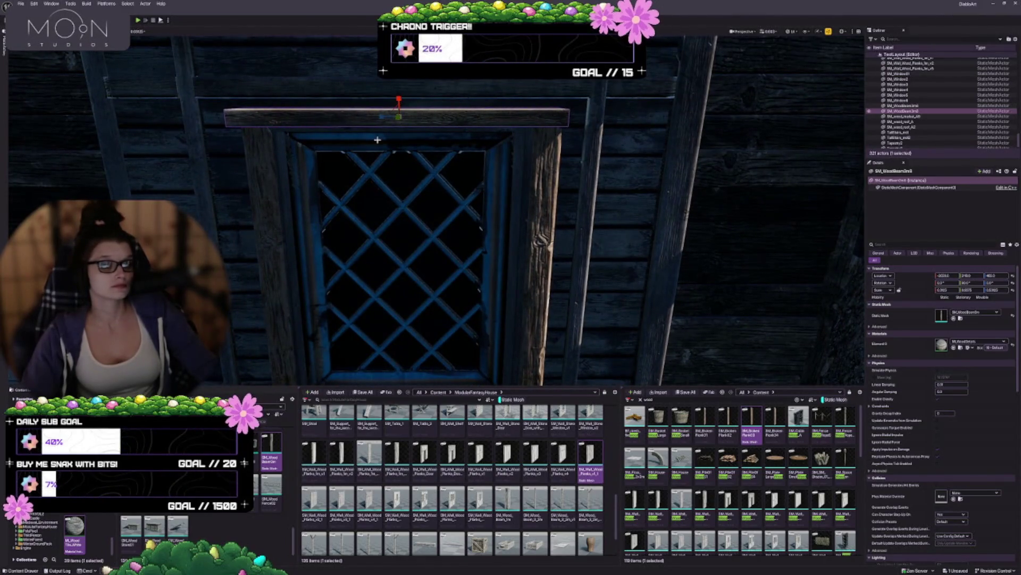
{"action": "left_click_drag", "start_coordinate": [511, 212], "coordinate": [561, 216]}
{"action": "mouse_move", "coordinate": [469, 133]}
{"action": "left_mouse_down"}
{"action": "mouse_move", "coordinate": [468, 118]}
{"action": "mouse_move", "coordinate": [468, 133]}
{"action": "left_mouse_up"}
{"action": "mouse_move", "coordinate": [412, 96]}
{"action": "left_mouse_down"}
{"action": "mouse_move", "coordinate": [420, 82]}
{"action": "mouse_move", "coordinate": [420, 92]}
{"action": "left_mouse_up"}
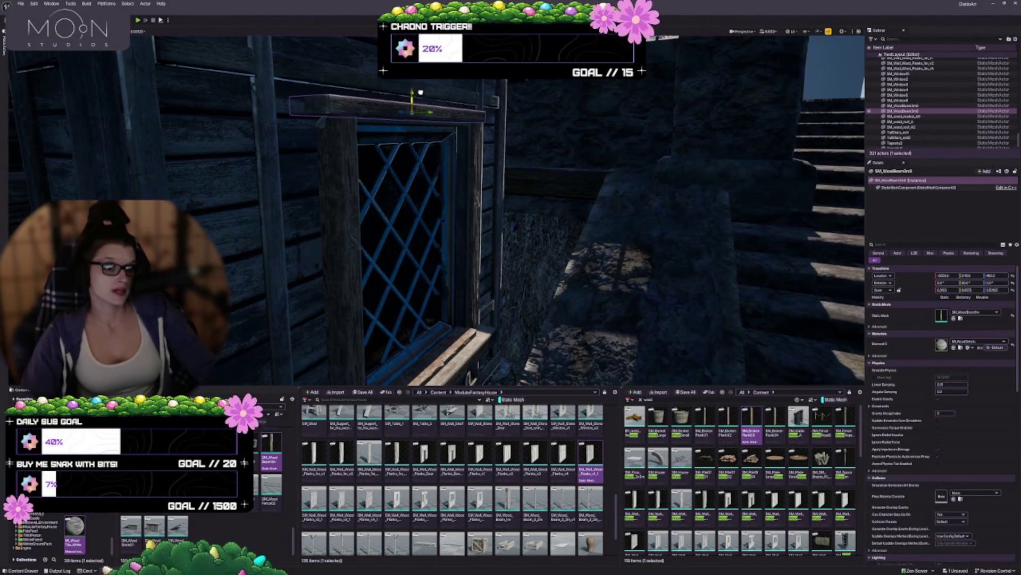
Set the beam's Scale X to 0.5 so it thickens over the frame
{"action": "key", "text": "d"}
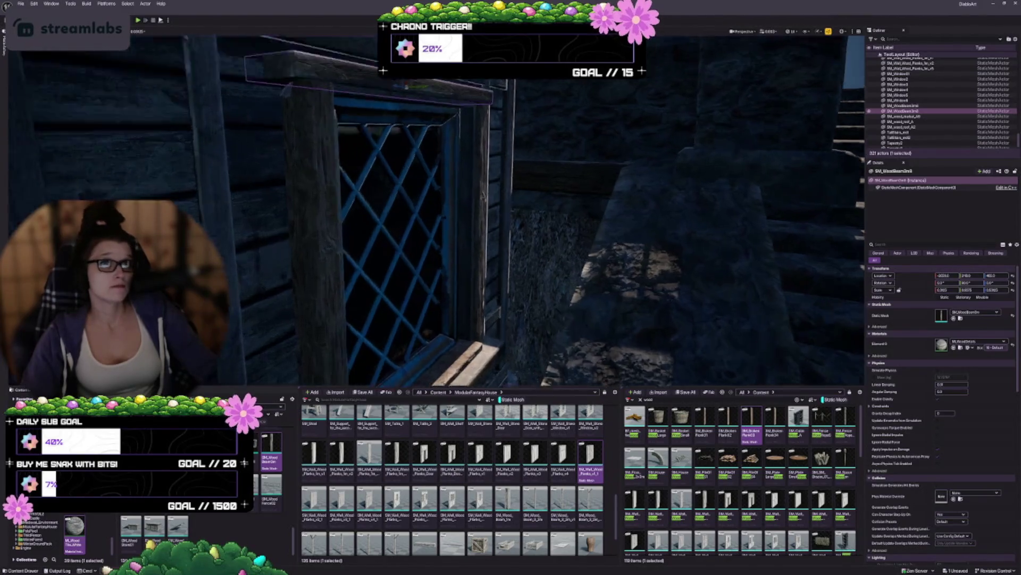
{"action": "key", "text": "a"}
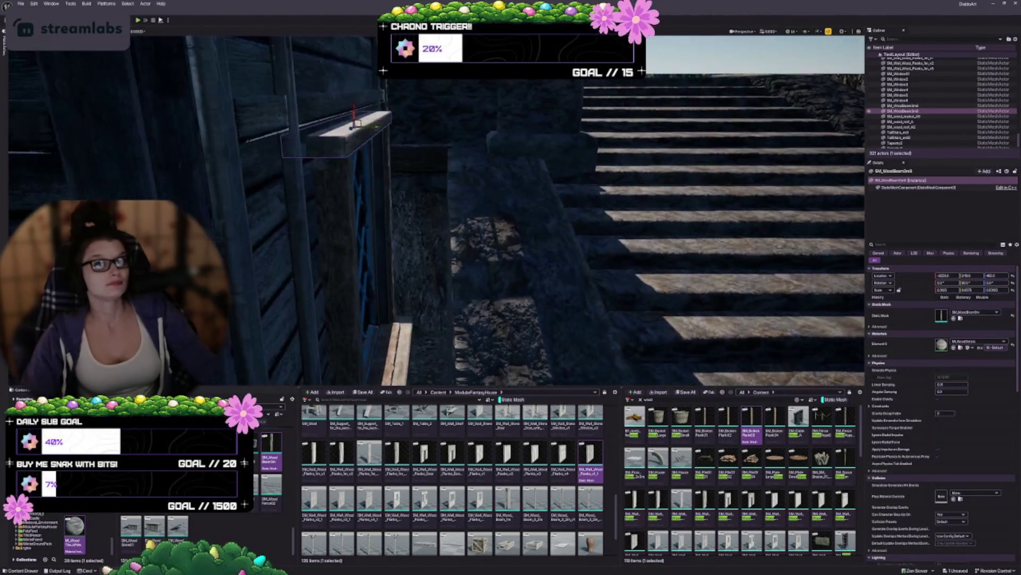
{"action": "key", "text": "q"}
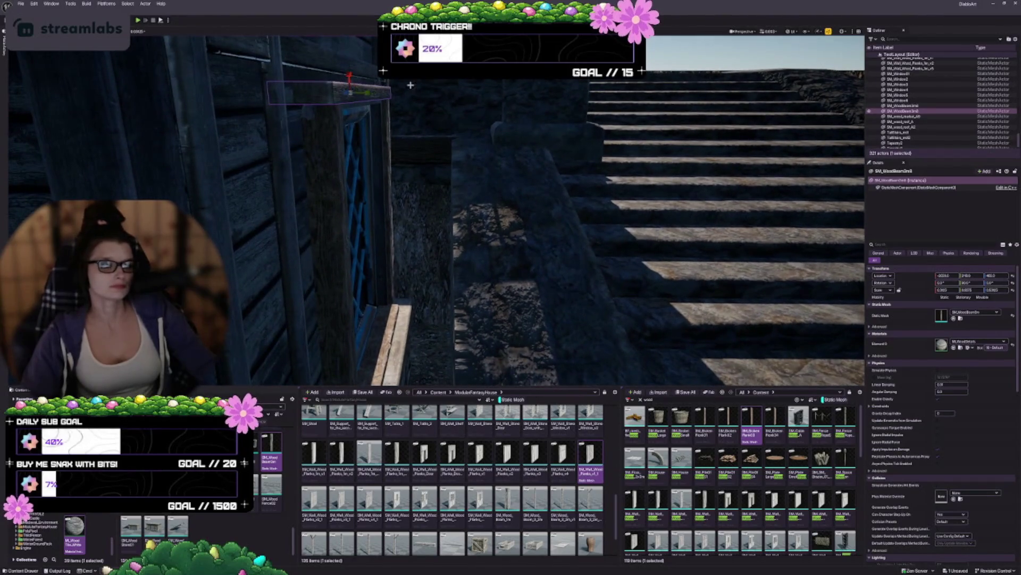
{"action": "type", "text": "0.5"}
{"action": "key", "text": "Return"}
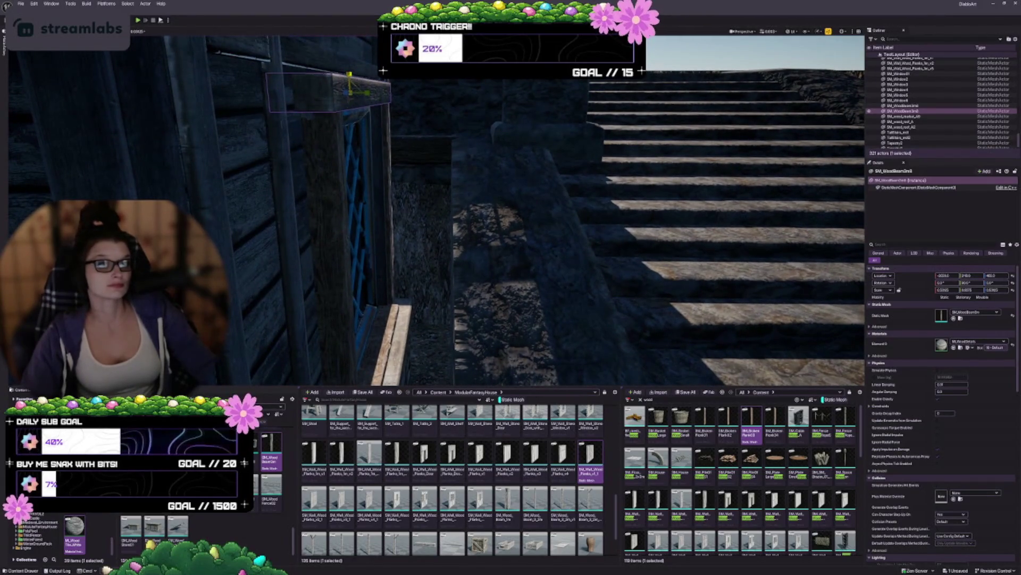
Deselect the beam and orbit around to face the window head-on
{"action": "mouse_move", "coordinate": [350, 76]}
{"action": "left_mouse_down"}
{"action": "mouse_move", "coordinate": [468, 112]}
{"action": "mouse_move", "coordinate": [482, 130]}
{"action": "left_mouse_up"}
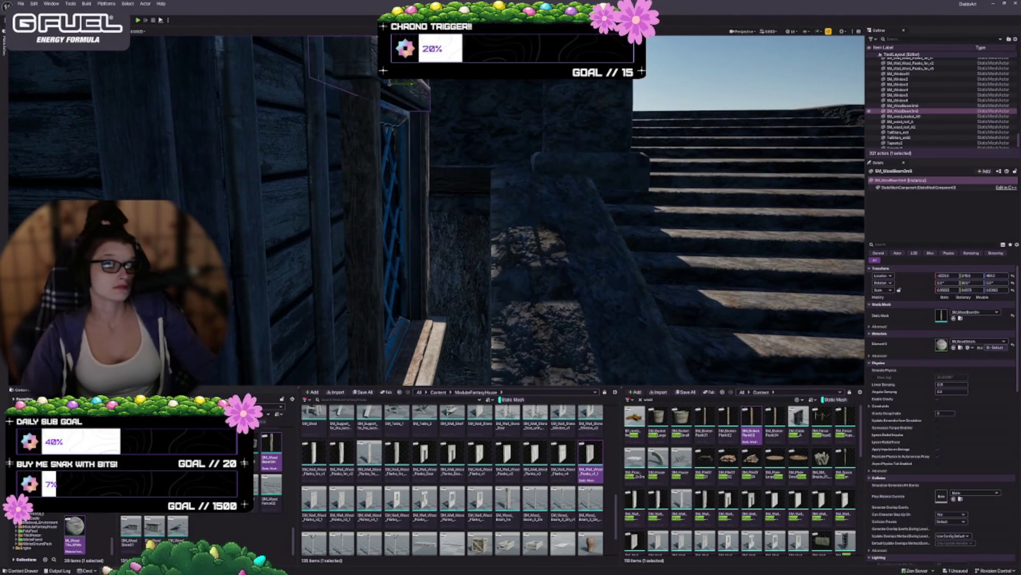
{"action": "left_click_drag", "start_coordinate": [481, 130], "coordinate": [537, 130]}
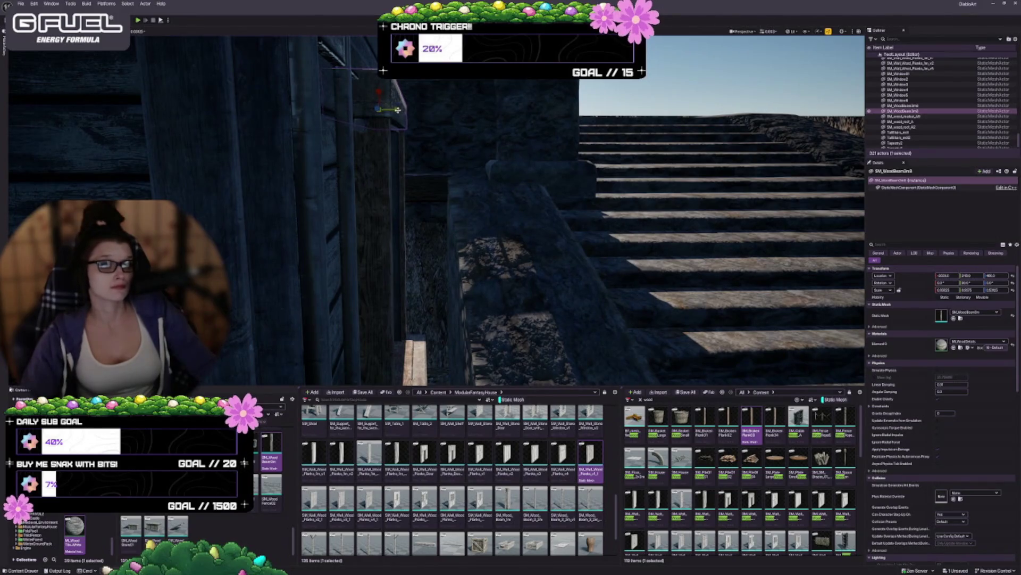
{"action": "mouse_move", "coordinate": [428, 151]}
{"action": "left_mouse_down"}
{"action": "mouse_move", "coordinate": [428, 130]}
{"action": "mouse_move", "coordinate": [328, 103]}
{"action": "left_mouse_up"}
{"action": "key", "text": "Escape"}
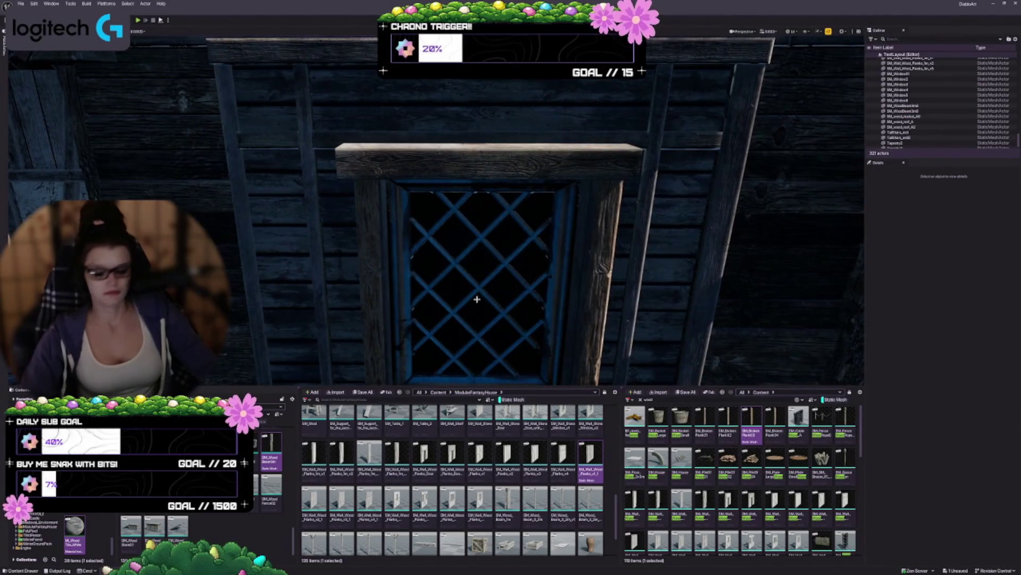
{"action": "left_click_drag", "start_coordinate": [553, 342], "coordinate": [425, 242]}
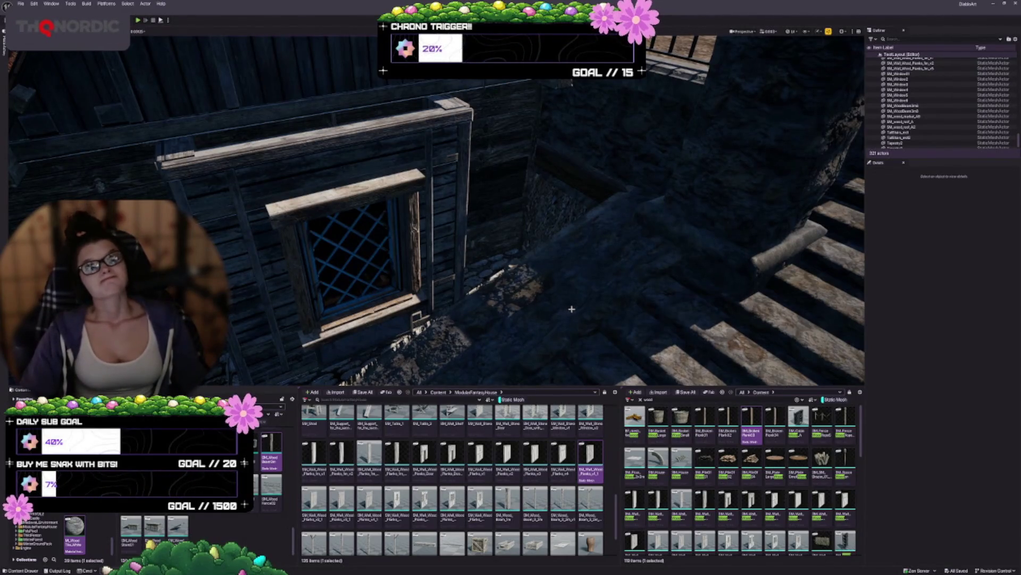
{"action": "mouse_move", "coordinate": [572, 308]}
{"action": "left_mouse_down"}
{"action": "mouse_move", "coordinate": [569, 277]}
{"action": "mouse_move", "coordinate": [579, 284]}
{"action": "left_mouse_up"}
Reselect the lintel beam and frame the window closely to check its fit
{"action": "left_click", "coordinate": [453, 99]}
{"action": "left_click_drag", "start_coordinate": [452, 99], "coordinate": [571, 167]}
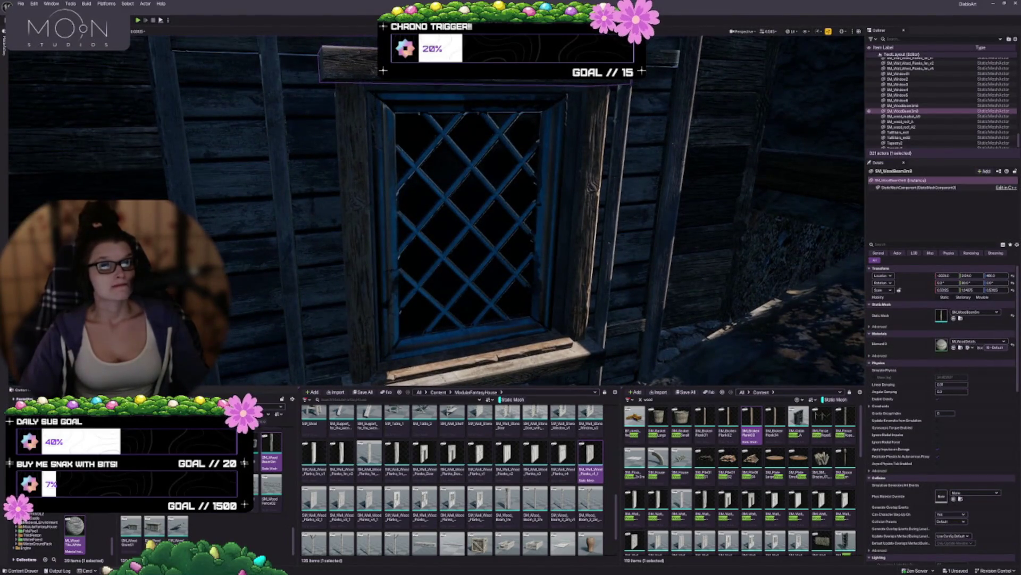
{"action": "key", "text": "Escape"}
{"action": "left_click_drag", "start_coordinate": [597, 216], "coordinate": [596, 251]}
{"action": "left_click", "coordinate": [495, 114]}
{"action": "mouse_move", "coordinate": [494, 115]}
{"action": "left_mouse_down"}
{"action": "mouse_move", "coordinate": [597, 243]}
{"action": "mouse_move", "coordinate": [573, 242]}
{"action": "mouse_move", "coordinate": [558, 160]}
{"action": "mouse_move", "coordinate": [494, 239]}
{"action": "left_mouse_up"}
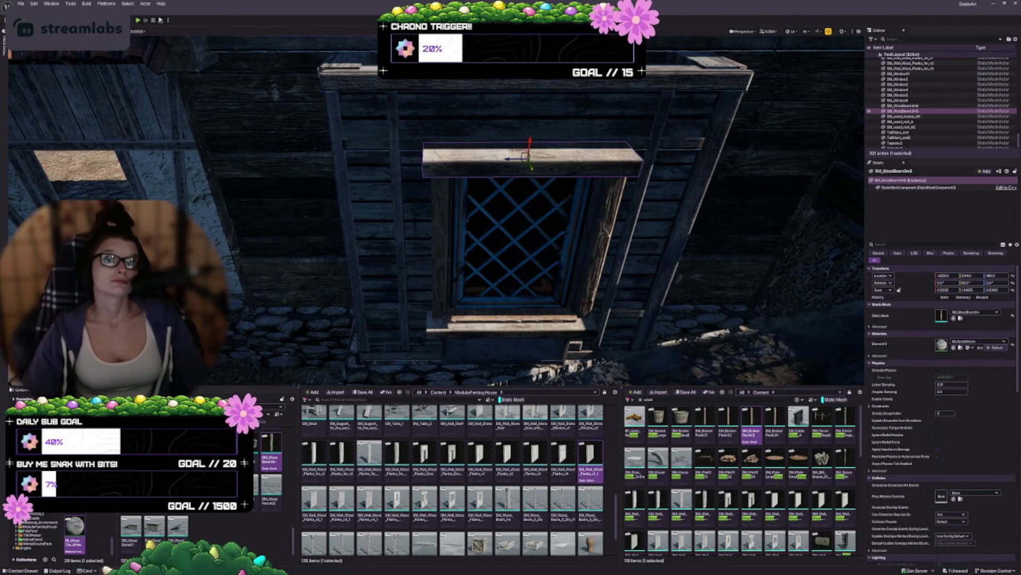
{"action": "left_click_drag", "start_coordinate": [407, 279], "coordinate": [409, 277]}
{"action": "left_click_drag", "start_coordinate": [452, 323], "coordinate": [466, 324]}
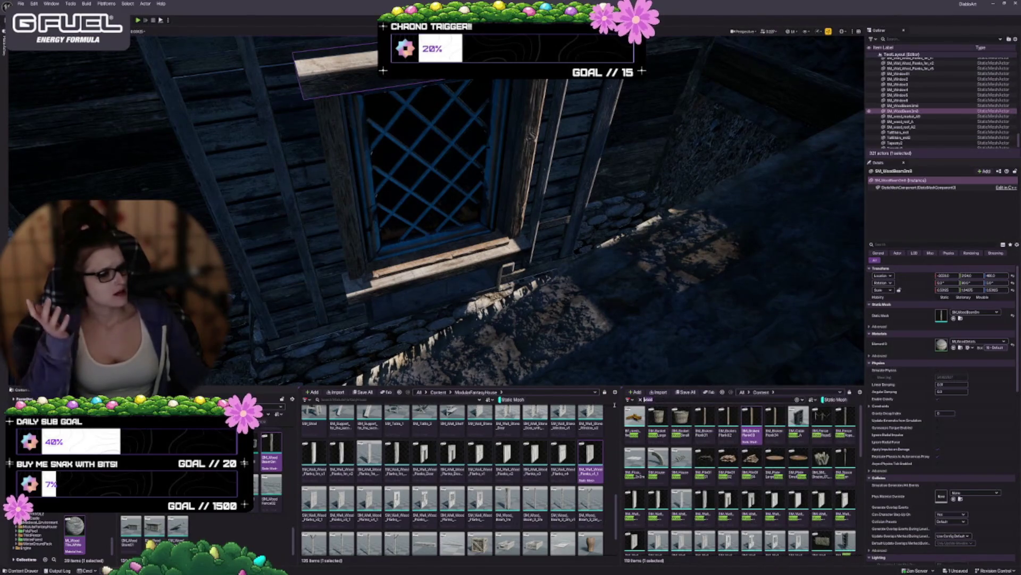
Drag a wood shutter mesh from the Content Browser into the window
{"action": "type", "text": "dal"}
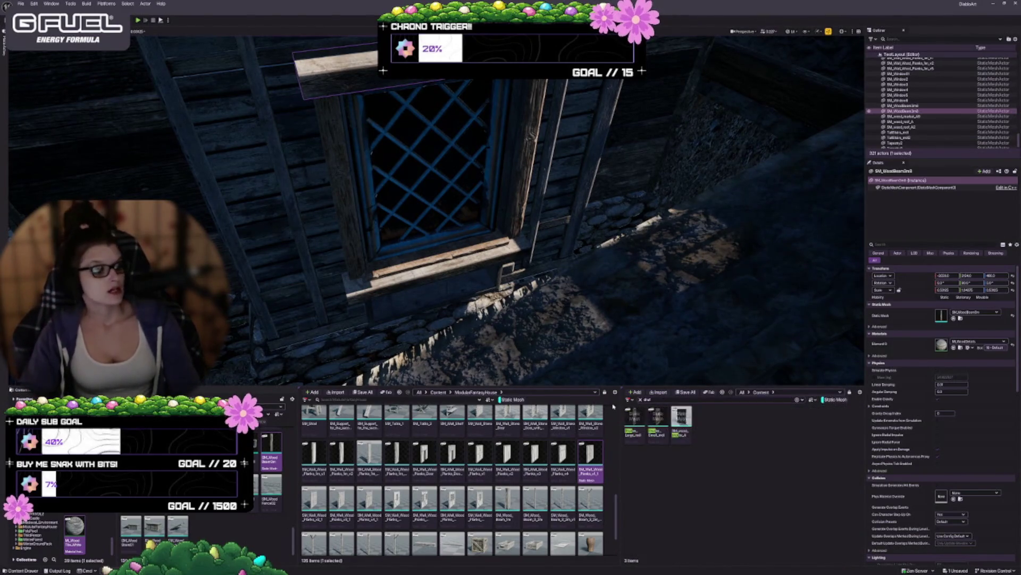
{"action": "scroll", "coordinate": [391, 248], "scroll_direction": "up", "scroll_amount": 4}
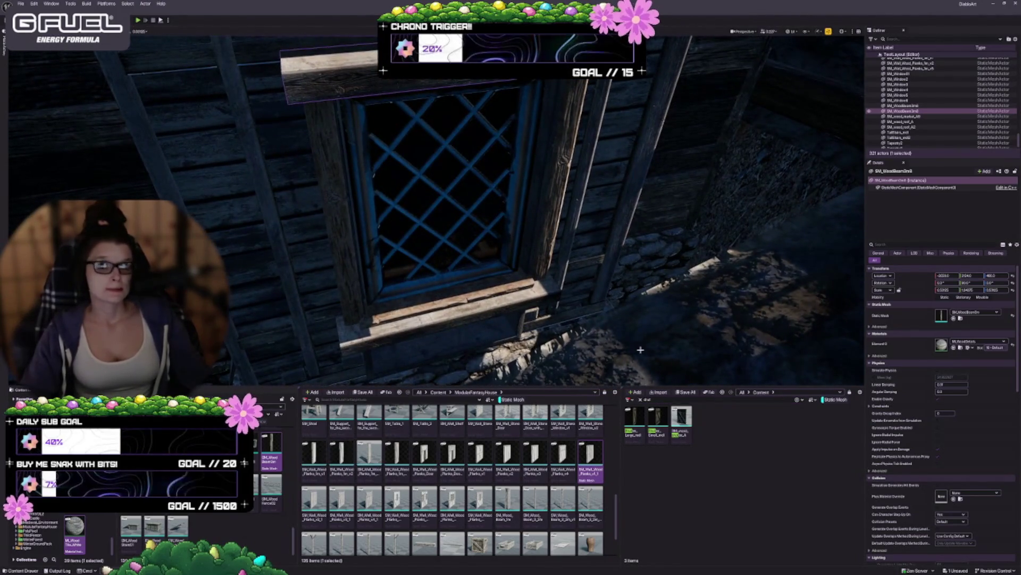
{"action": "mouse_move", "coordinate": [639, 417]}
{"action": "mouse_move", "coordinate": [681, 423]}
{"action": "left_mouse_down"}
{"action": "mouse_move", "coordinate": [513, 347]}
{"action": "mouse_move", "coordinate": [361, 231]}
{"action": "mouse_move", "coordinate": [370, 242]}
{"action": "left_mouse_up"}
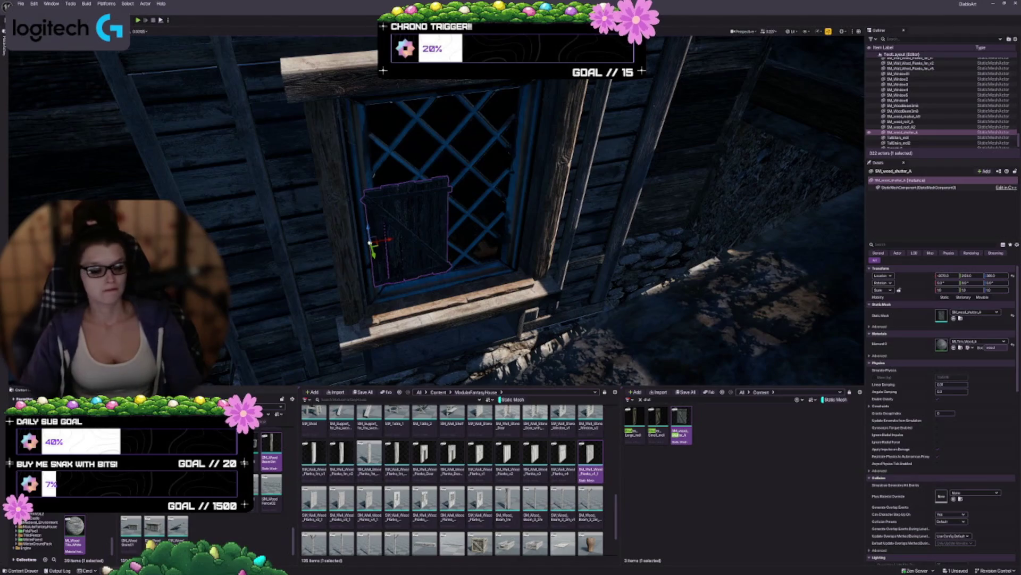
{"action": "mouse_move", "coordinate": [436, 224]}
{"action": "left_mouse_down"}
{"action": "mouse_move", "coordinate": [415, 277]}
{"action": "mouse_move", "coordinate": [415, 191]}
{"action": "mouse_move", "coordinate": [373, 192]}
{"action": "mouse_move", "coordinate": [390, 206]}
{"action": "mouse_move", "coordinate": [406, 287]}
{"action": "mouse_move", "coordinate": [401, 251]}
{"action": "mouse_move", "coordinate": [442, 279]}
{"action": "mouse_move", "coordinate": [415, 273]}
{"action": "mouse_move", "coordinate": [607, 377]}
{"action": "left_mouse_up"}
Delete the old shutter, place the Shutter_Small mesh and rotate it upright
{"action": "key", "text": "e"}
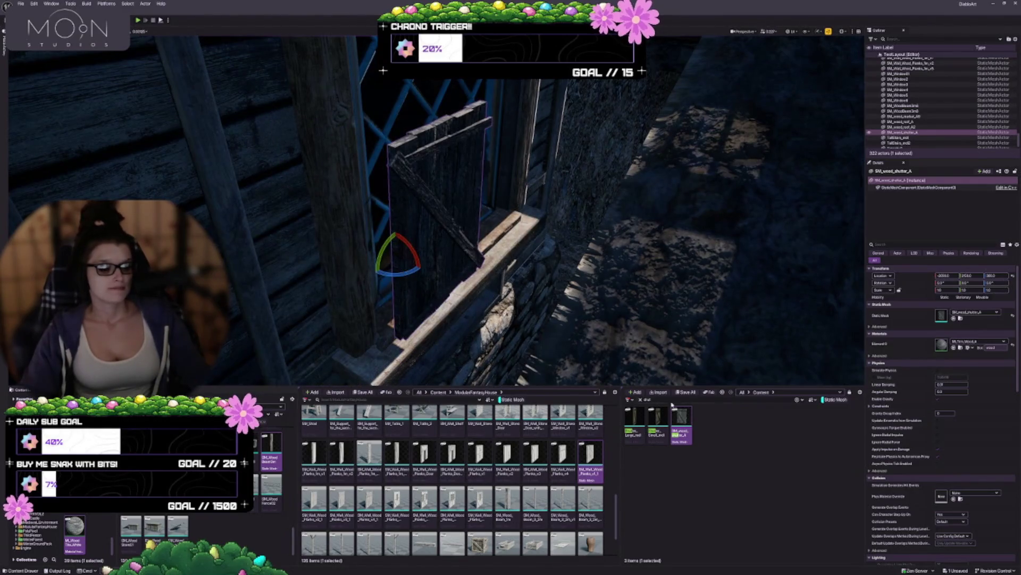
{"action": "key", "text": "Delete"}
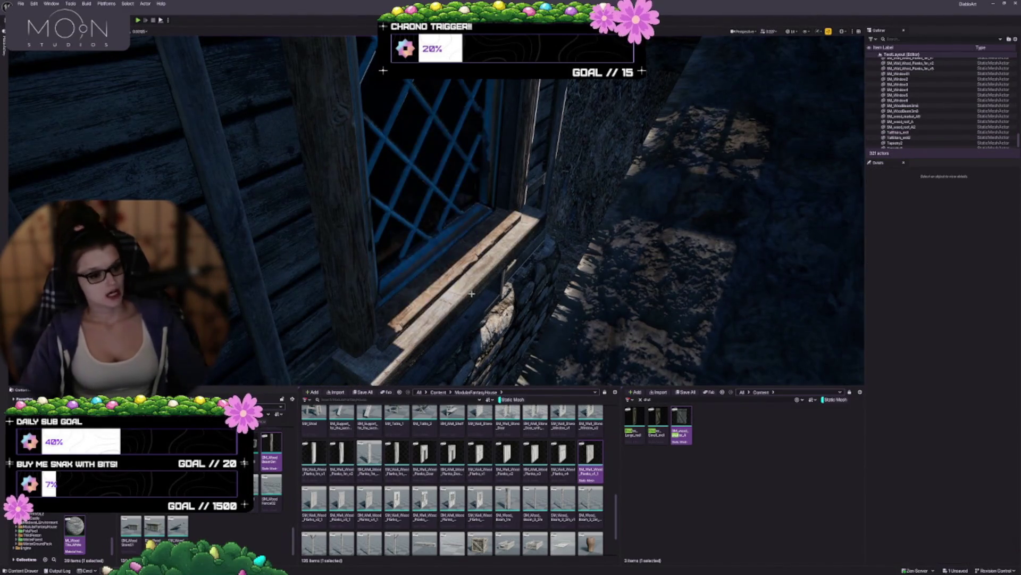
{"action": "mouse_move", "coordinate": [658, 418]}
{"action": "left_mouse_down"}
{"action": "mouse_move", "coordinate": [485, 304]}
{"action": "mouse_move", "coordinate": [444, 309]}
{"action": "mouse_move", "coordinate": [475, 329]}
{"action": "mouse_move", "coordinate": [420, 298]}
{"action": "left_mouse_up"}
{"action": "key", "text": "e"}
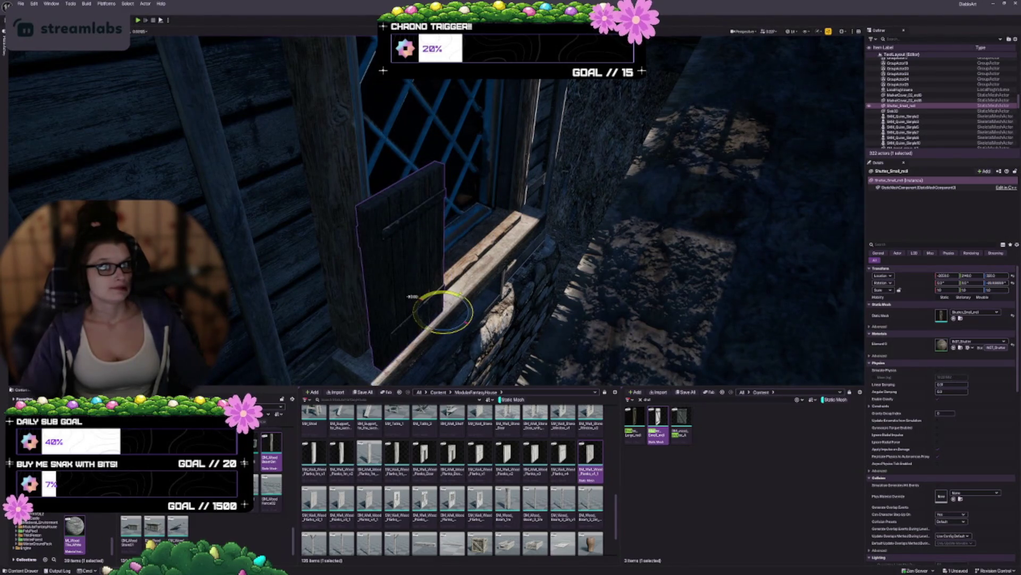
Swing the shutter open, then stretch it to full window height and widen it
{"action": "mouse_move", "coordinate": [418, 298]}
{"action": "left_mouse_down"}
{"action": "mouse_move", "coordinate": [462, 292]}
{"action": "mouse_move", "coordinate": [418, 337]}
{"action": "mouse_move", "coordinate": [426, 330]}
{"action": "left_mouse_up"}
{"action": "mouse_move", "coordinate": [512, 325]}
{"action": "left_mouse_down"}
{"action": "mouse_move", "coordinate": [518, 337]}
{"action": "mouse_move", "coordinate": [500, 325]}
{"action": "mouse_move", "coordinate": [528, 222]}
{"action": "left_mouse_up"}
{"action": "key", "text": "w"}
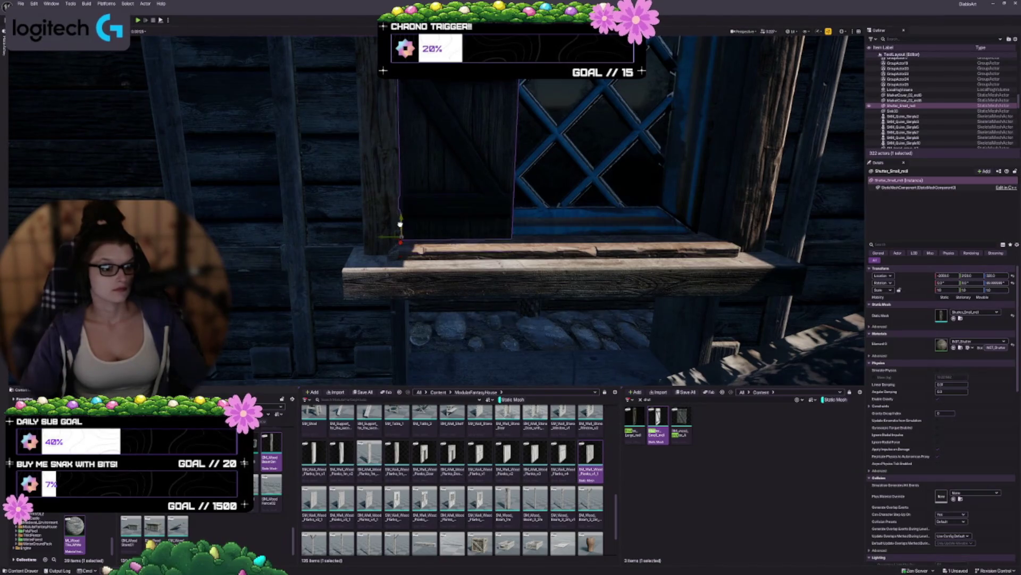
{"action": "left_click_drag", "start_coordinate": [548, 343], "coordinate": [548, 343]}
{"action": "left_click_drag", "start_coordinate": [355, 313], "coordinate": [429, 292]}
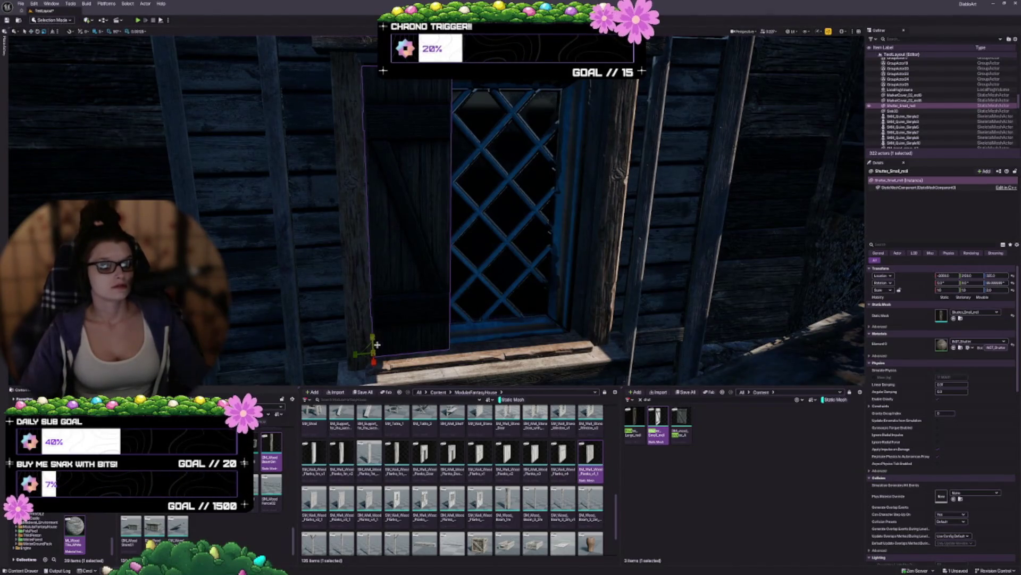
{"action": "left_click_drag", "start_coordinate": [371, 336], "coordinate": [369, 327]}
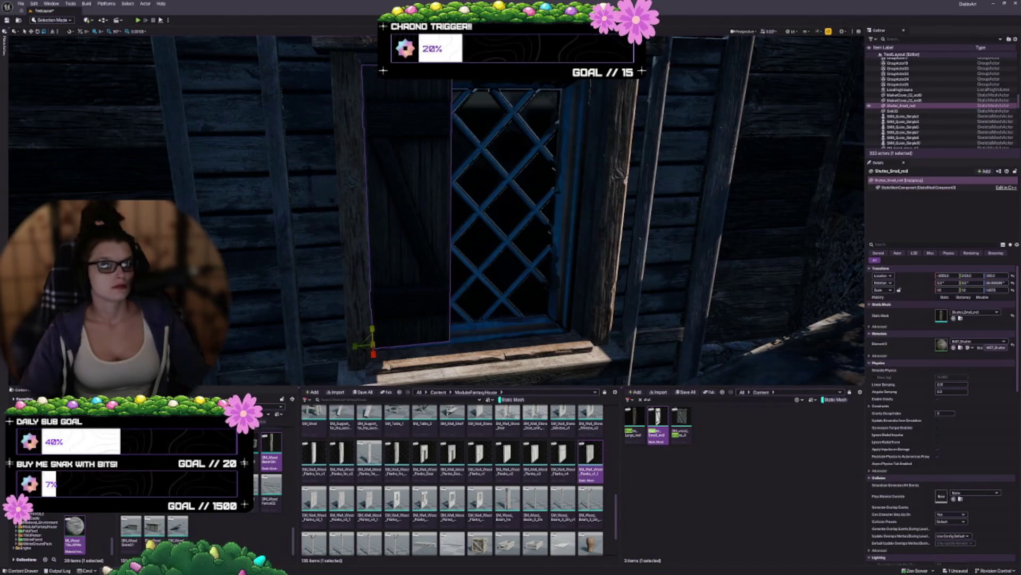
{"action": "mouse_move", "coordinate": [354, 346]}
{"action": "left_mouse_down"}
{"action": "mouse_move", "coordinate": [407, 345]}
{"action": "mouse_move", "coordinate": [380, 330]}
{"action": "left_mouse_up"}
Rotate the shutter 15° further shut and center the view on it
{"action": "key", "text": "e"}
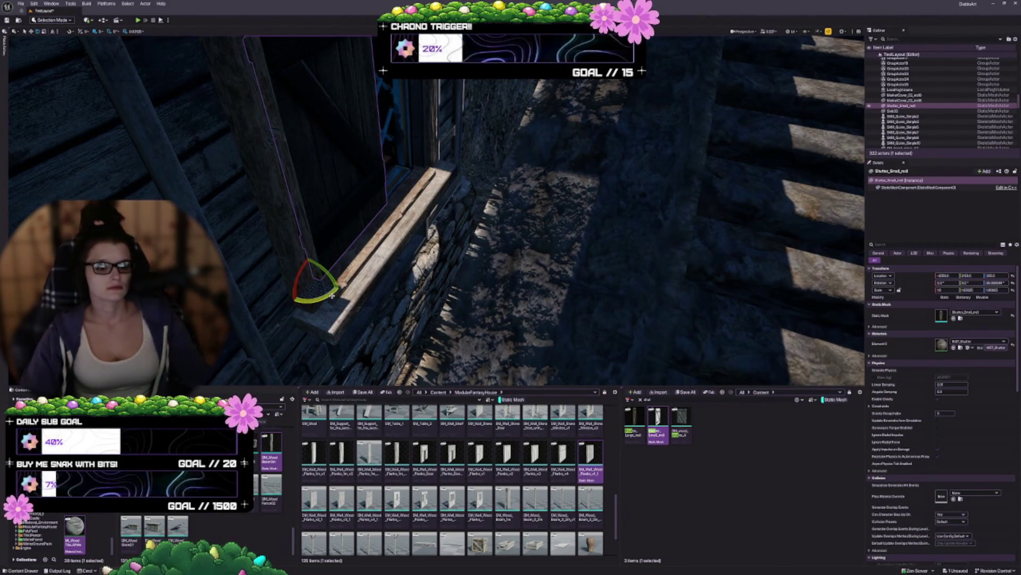
{"action": "left_click_drag", "start_coordinate": [329, 287], "coordinate": [336, 292]}
{"action": "key", "text": "f"}
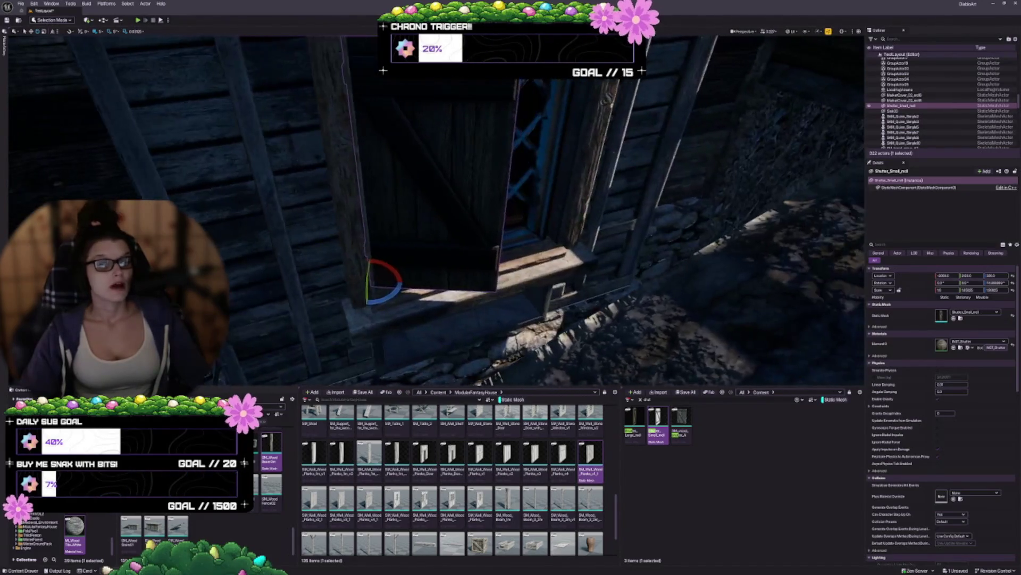
{"action": "scroll", "coordinate": [406, 326], "scroll_direction": "up", "scroll_amount": 4}
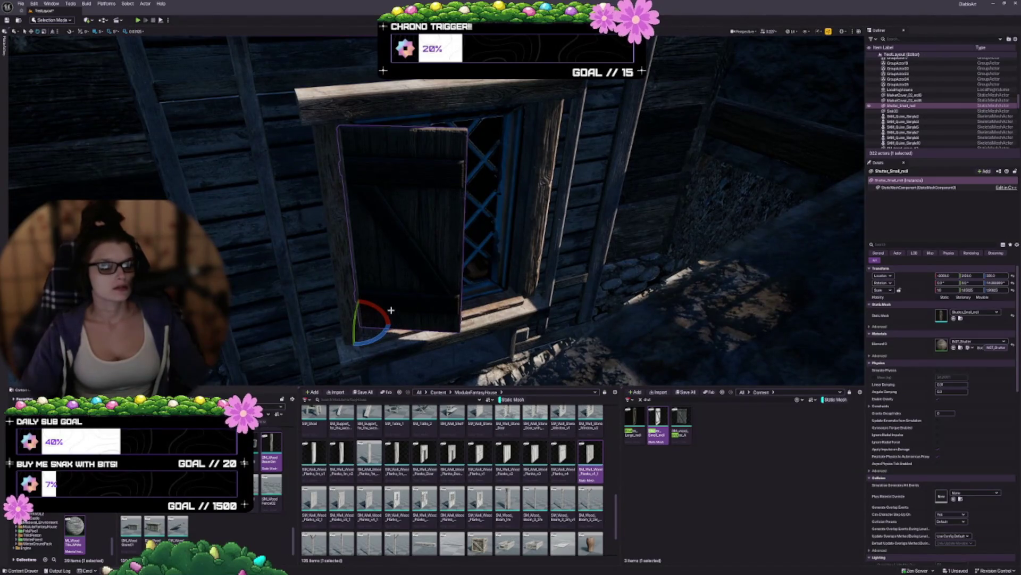
{"action": "mouse_move", "coordinate": [477, 255]}
{"action": "left_mouse_down"}
{"action": "mouse_move", "coordinate": [476, 299]}
{"action": "mouse_move", "coordinate": [477, 255]}
{"action": "mouse_move", "coordinate": [447, 290]}
{"action": "mouse_move", "coordinate": [489, 280]}
{"action": "mouse_move", "coordinate": [338, 304]}
{"action": "mouse_move", "coordinate": [370, 274]}
{"action": "mouse_move", "coordinate": [412, 291]}
{"action": "left_mouse_up"}
{"action": "key", "text": "w"}
Swing the shutter open on its left hinge and Alt-drag a copy to the right side
{"action": "left_click_drag", "start_coordinate": [501, 307], "coordinate": [500, 307]}
{"action": "left_click", "coordinate": [355, 337]}
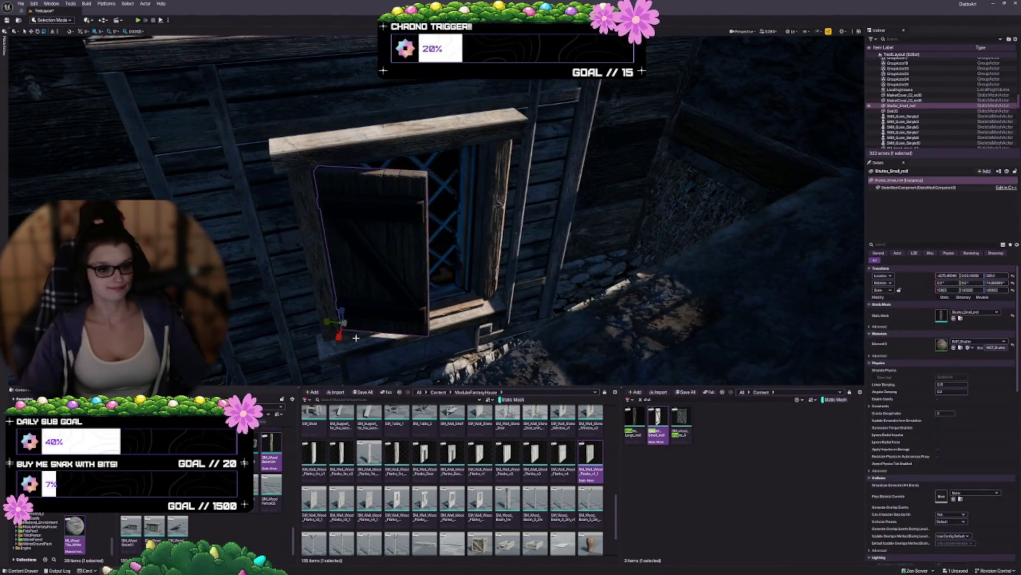
{"action": "left_click_drag", "start_coordinate": [327, 321], "coordinate": [234, 346]}
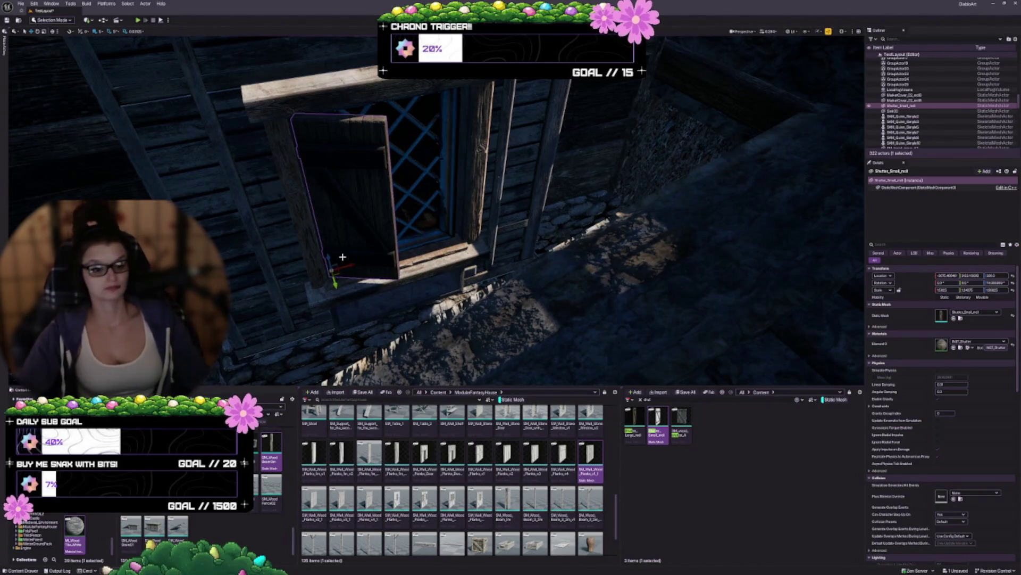
{"action": "left_click_drag", "start_coordinate": [342, 256], "coordinate": [307, 208]}
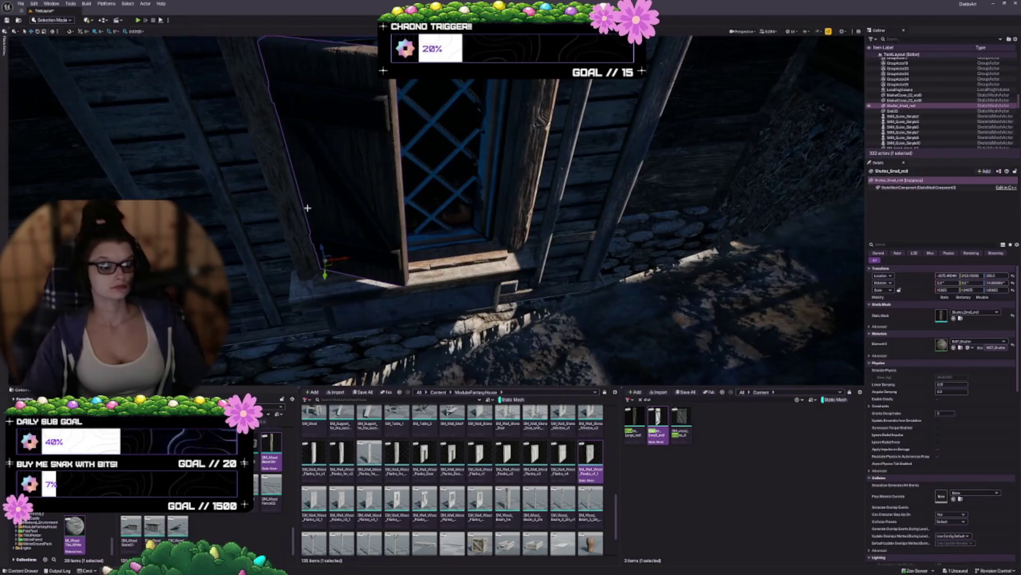
{"action": "left_click_drag", "start_coordinate": [345, 259], "coordinate": [484, 266]}
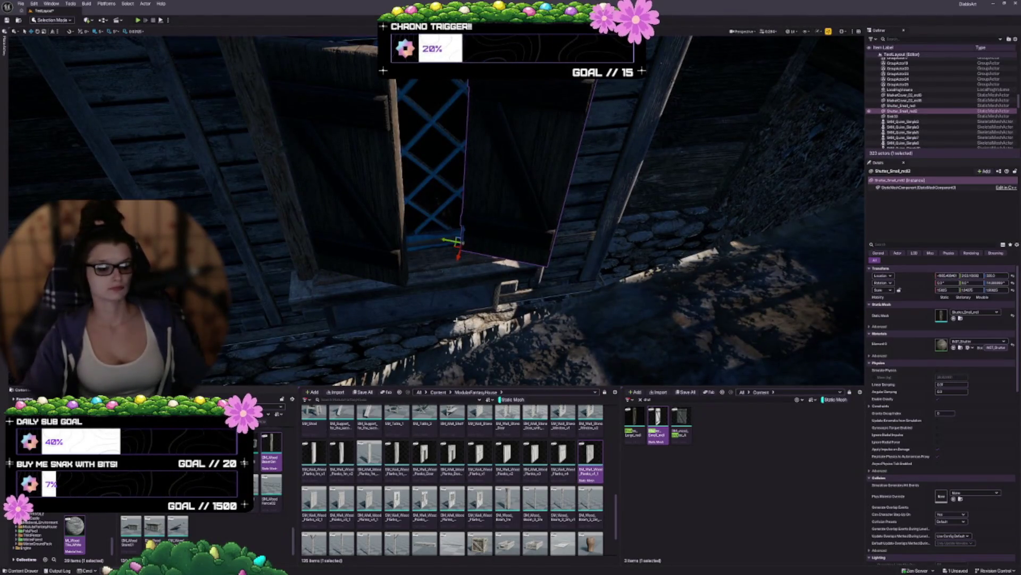
Rotate the duplicated shutter upright within the right side of the window frame
{"action": "key", "text": "e"}
{"action": "left_click_drag", "start_coordinate": [448, 323], "coordinate": [448, 282]}
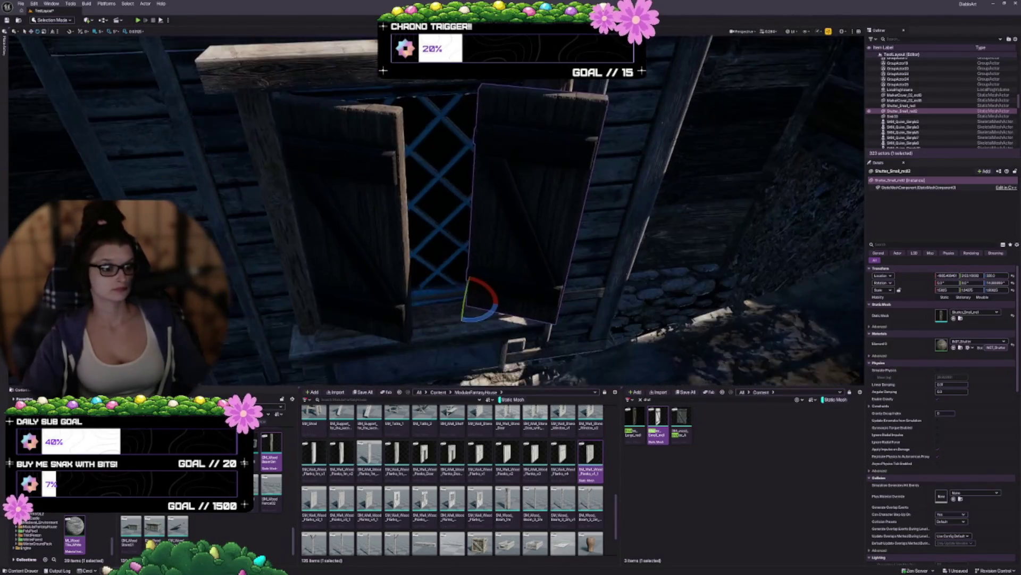
{"action": "left_click_drag", "start_coordinate": [482, 315], "coordinate": [470, 320]}
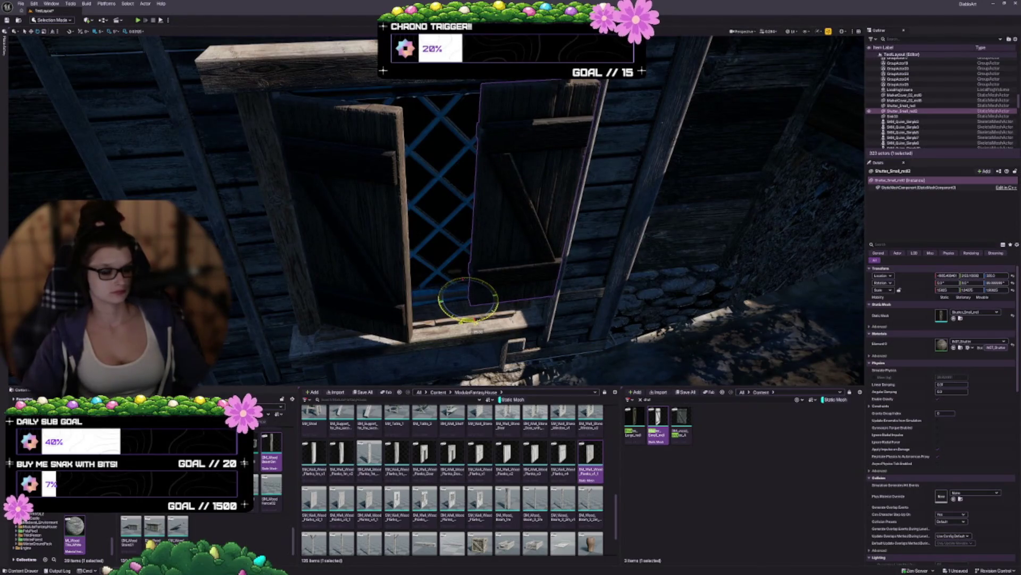
{"action": "scroll", "coordinate": [470, 320], "scroll_direction": "up", "scroll_amount": 5}
{"action": "scroll", "coordinate": [470, 320], "scroll_direction": "up", "scroll_amount": 3}
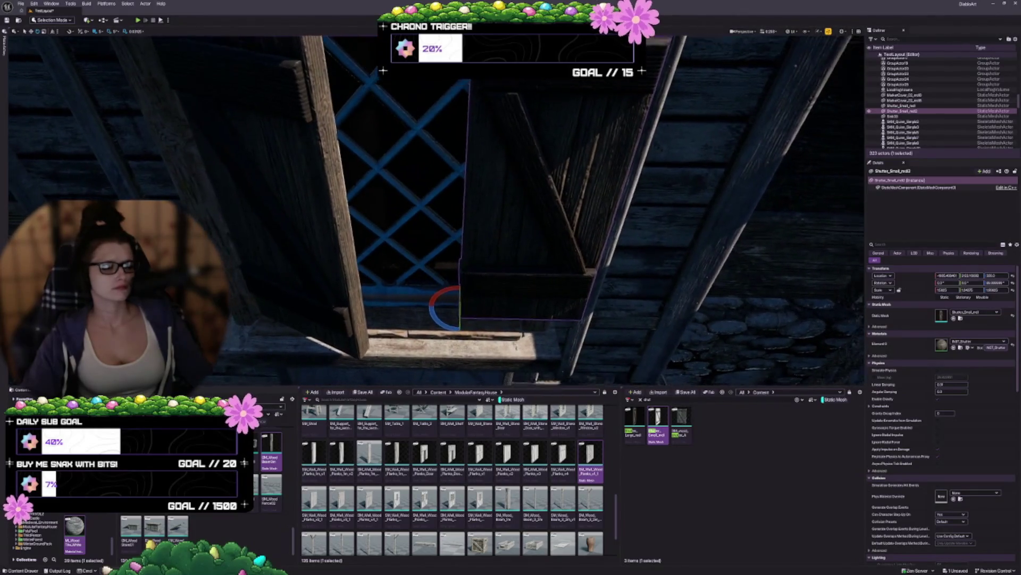
{"action": "scroll", "coordinate": [475, 375], "scroll_direction": "up", "scroll_amount": 2}
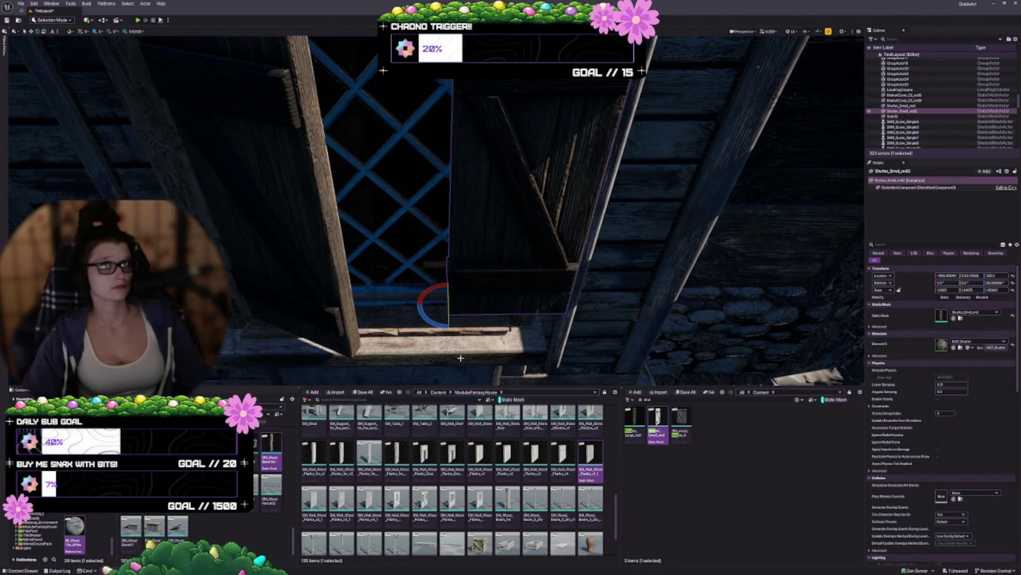
{"action": "mouse_move", "coordinate": [468, 345]}
{"action": "left_mouse_down"}
{"action": "mouse_move", "coordinate": [401, 341]}
{"action": "mouse_move", "coordinate": [387, 358]}
{"action": "mouse_move", "coordinate": [344, 350]}
{"action": "mouse_move", "coordinate": [440, 350]}
{"action": "left_mouse_up"}
{"action": "right_click", "coordinate": [403, 242]}
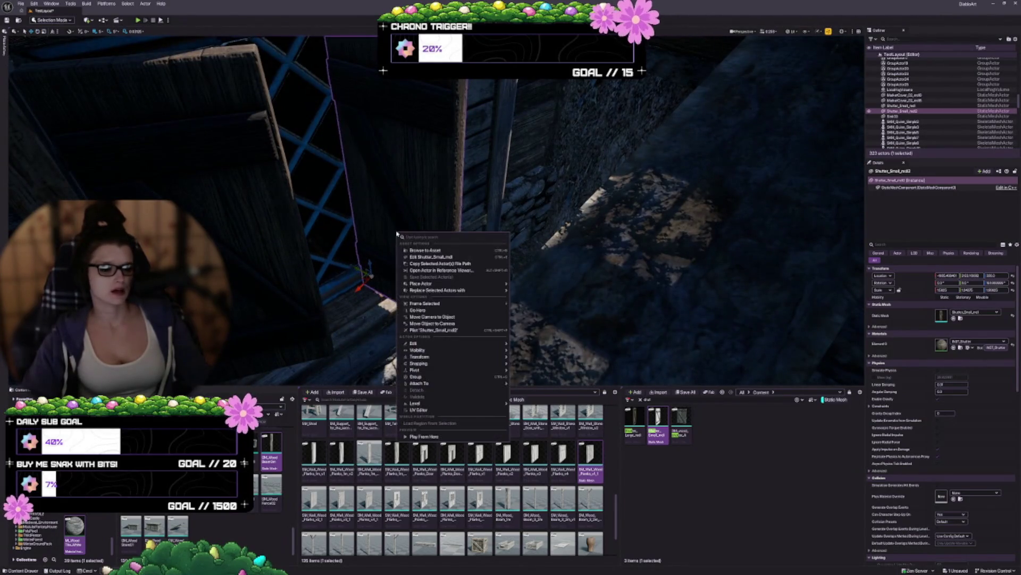
Mirror the second shutter on the X axis, turn it outward and slide it into place
{"action": "mouse_move", "coordinate": [446, 358]}
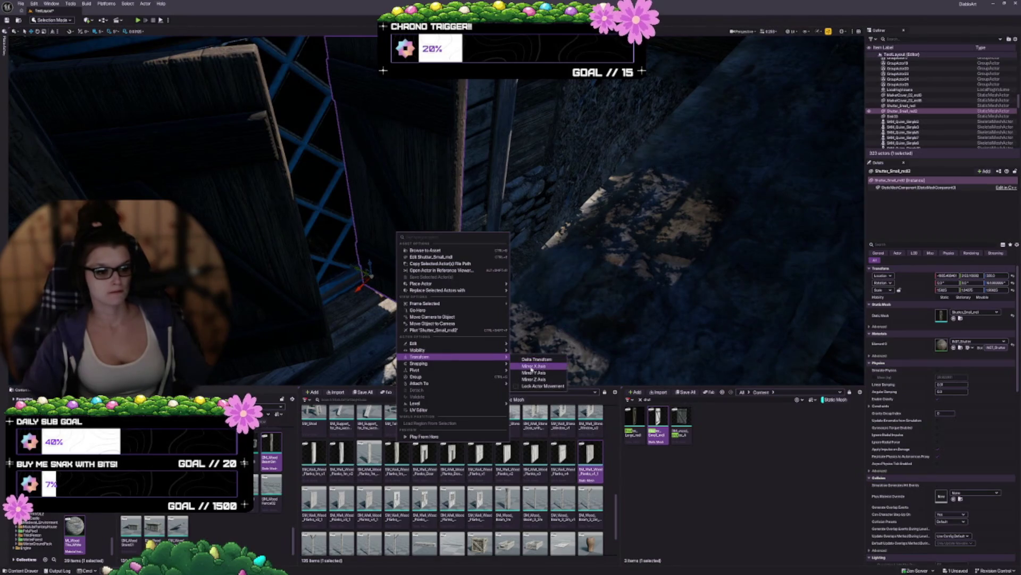
{"action": "left_click", "coordinate": [532, 366]}
{"action": "mouse_move", "coordinate": [366, 300]}
{"action": "left_mouse_down"}
{"action": "mouse_move", "coordinate": [394, 302]}
{"action": "mouse_move", "coordinate": [383, 242]}
{"action": "left_mouse_up"}
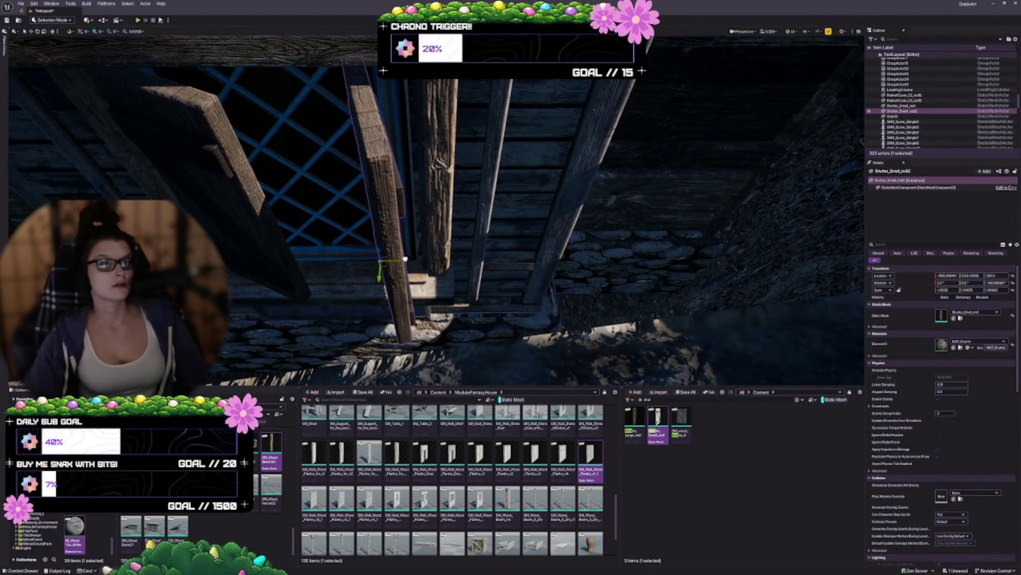
{"action": "left_click_drag", "start_coordinate": [405, 258], "coordinate": [436, 257]}
{"action": "left_click_drag", "start_coordinate": [503, 313], "coordinate": [492, 306]}
{"action": "mouse_move", "coordinate": [413, 312]}
{"action": "left_mouse_down"}
{"action": "mouse_move", "coordinate": [382, 287]}
{"action": "mouse_move", "coordinate": [396, 371]}
{"action": "left_mouse_up"}
{"action": "left_click_drag", "start_coordinate": [422, 310], "coordinate": [415, 308]}
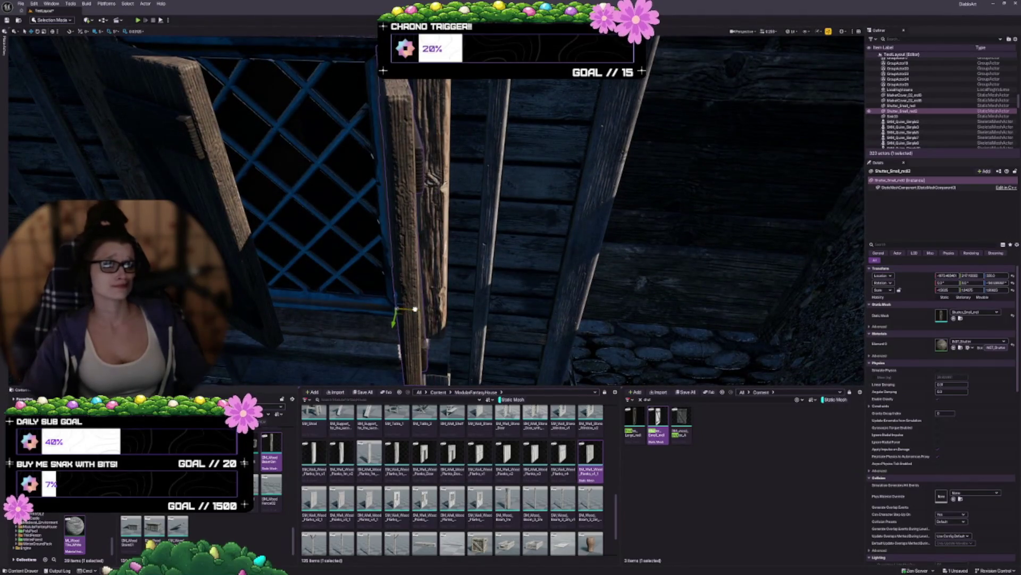
{"action": "left_click_drag", "start_coordinate": [569, 274], "coordinate": [579, 344]}
{"action": "key", "text": "Escape"}
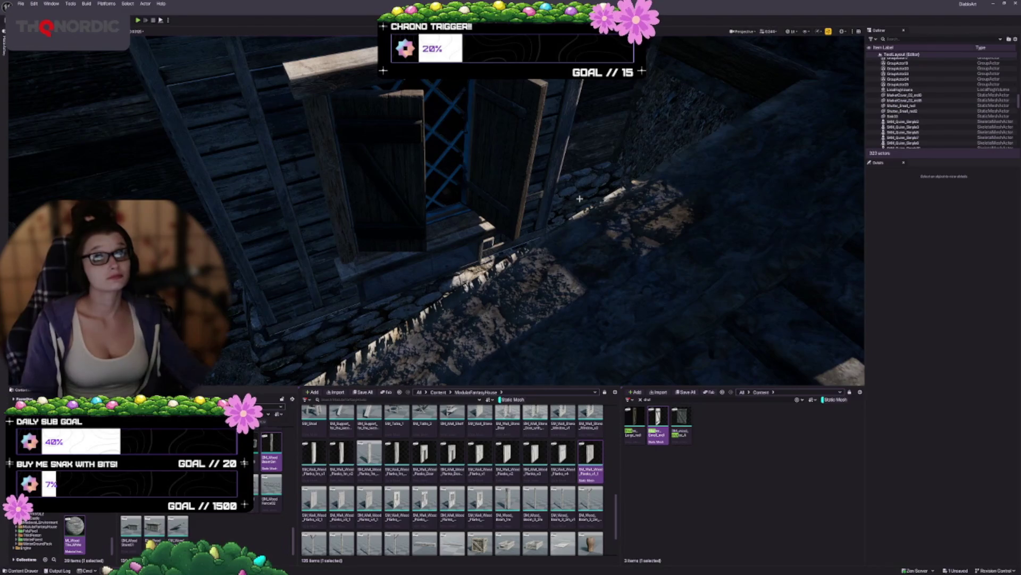
{"action": "scroll", "coordinate": [552, 205], "scroll_direction": "down", "scroll_amount": 5}
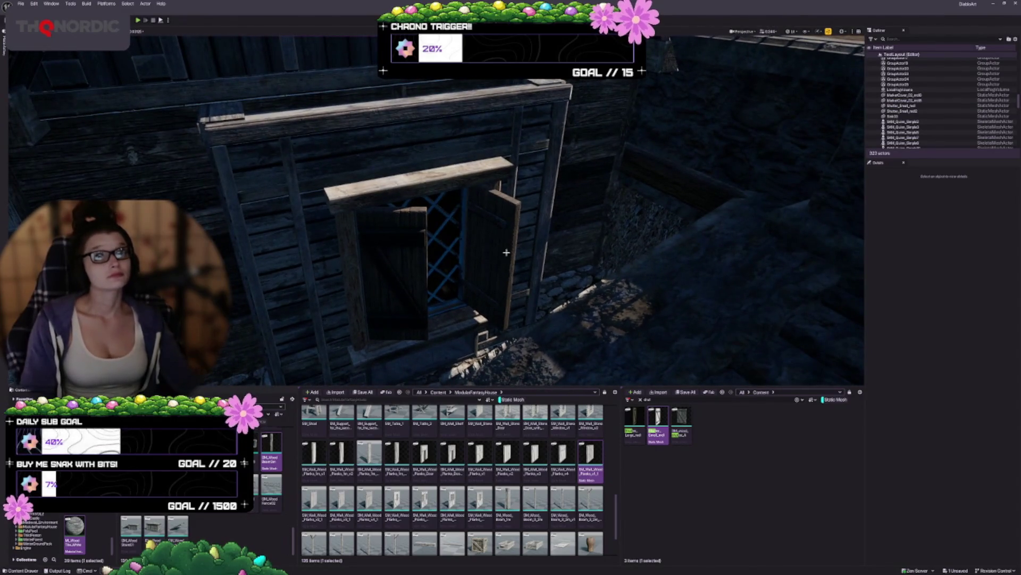
{"action": "left_click_drag", "start_coordinate": [449, 300], "coordinate": [452, 341]}
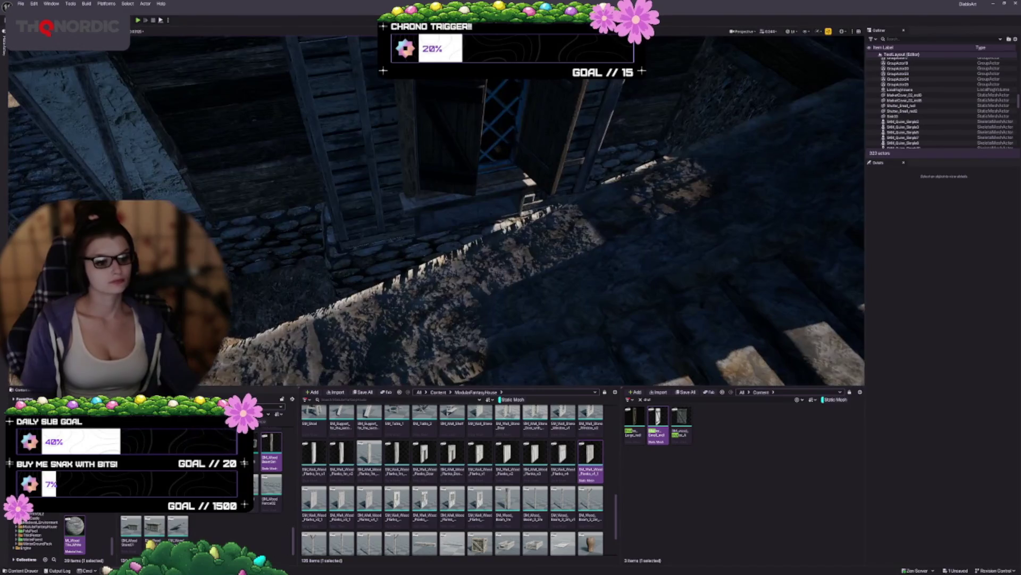
{"action": "mouse_move", "coordinate": [526, 262]}
{"action": "left_mouse_down"}
{"action": "mouse_move", "coordinate": [523, 216]}
{"action": "mouse_move", "coordinate": [514, 261]}
{"action": "left_mouse_up"}
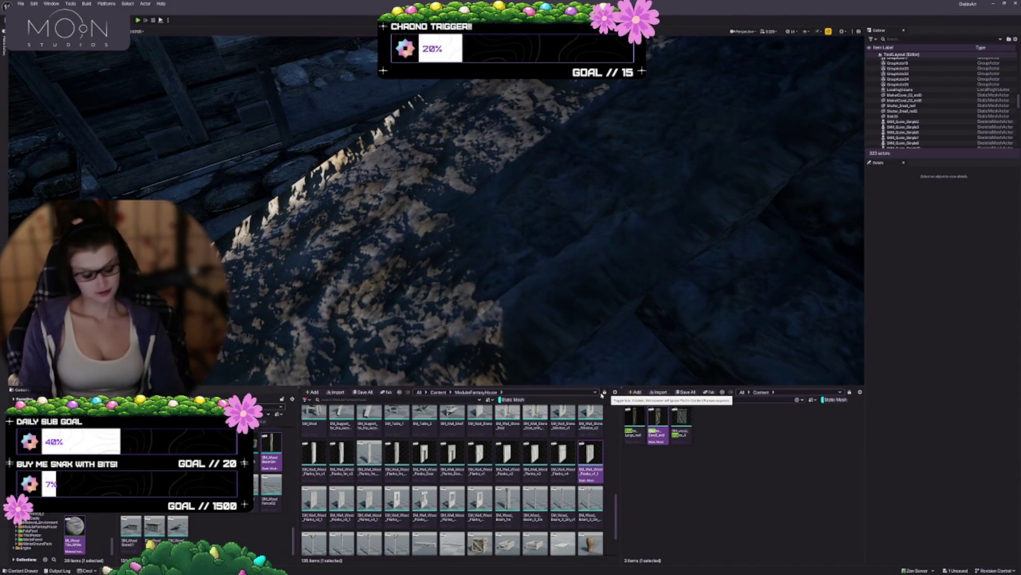
Search the Content Browser for 'wood' and drag SM_WoodStairs01 in beside the plank wall
{"action": "type", "text": "wood"}
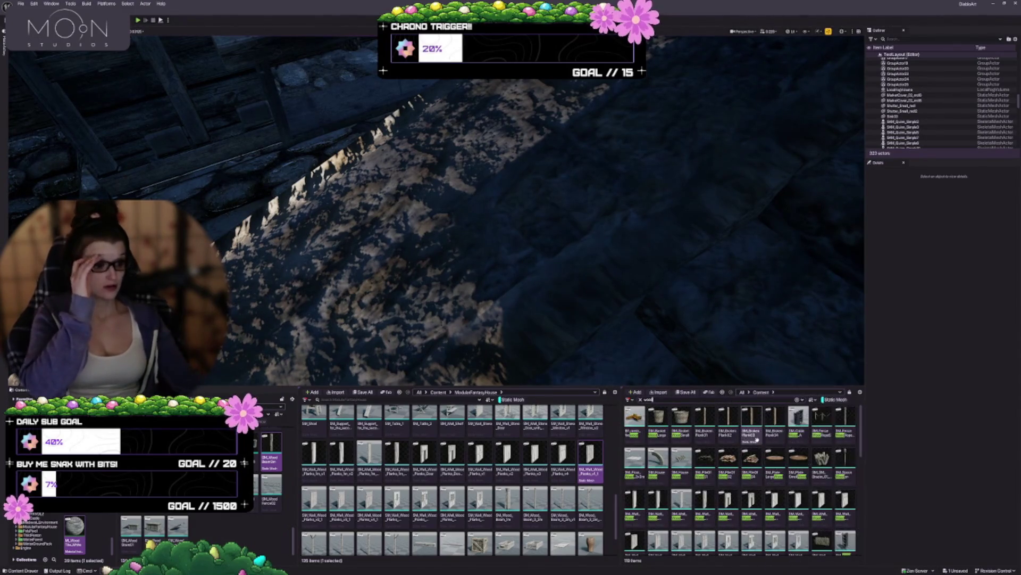
{"action": "scroll", "coordinate": [434, 511], "scroll_direction": "up", "scroll_amount": 2}
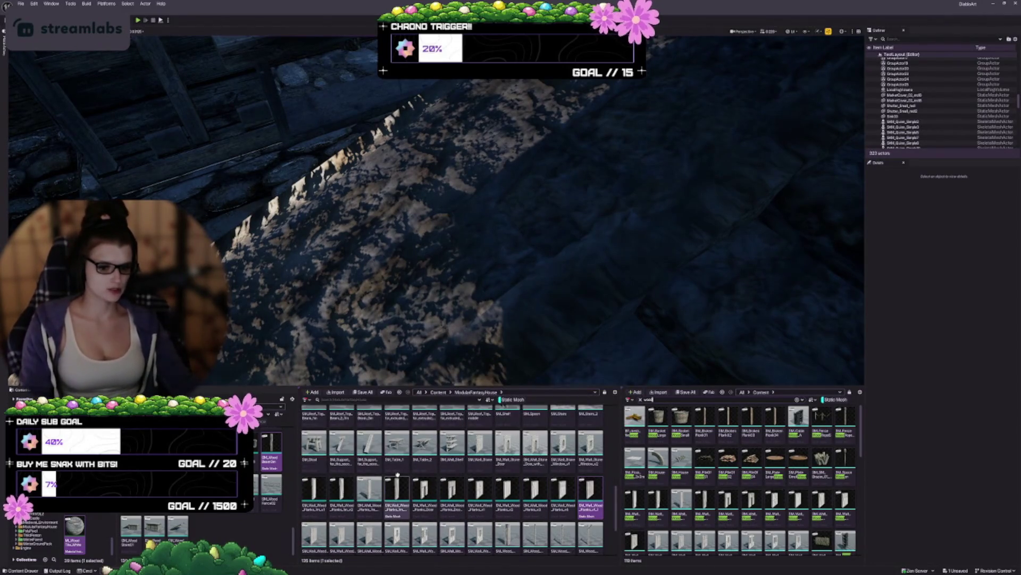
{"action": "scroll", "coordinate": [476, 467], "scroll_direction": "up", "scroll_amount": 2}
{"action": "scroll", "coordinate": [476, 468], "scroll_direction": "up", "scroll_amount": 8}
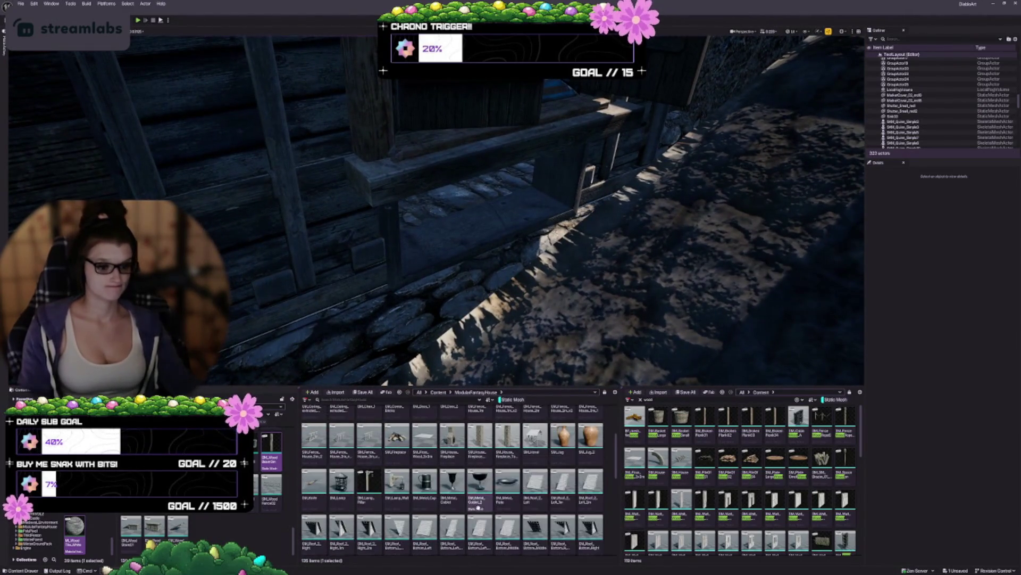
{"action": "scroll", "coordinate": [469, 478], "scroll_direction": "down", "scroll_amount": 8}
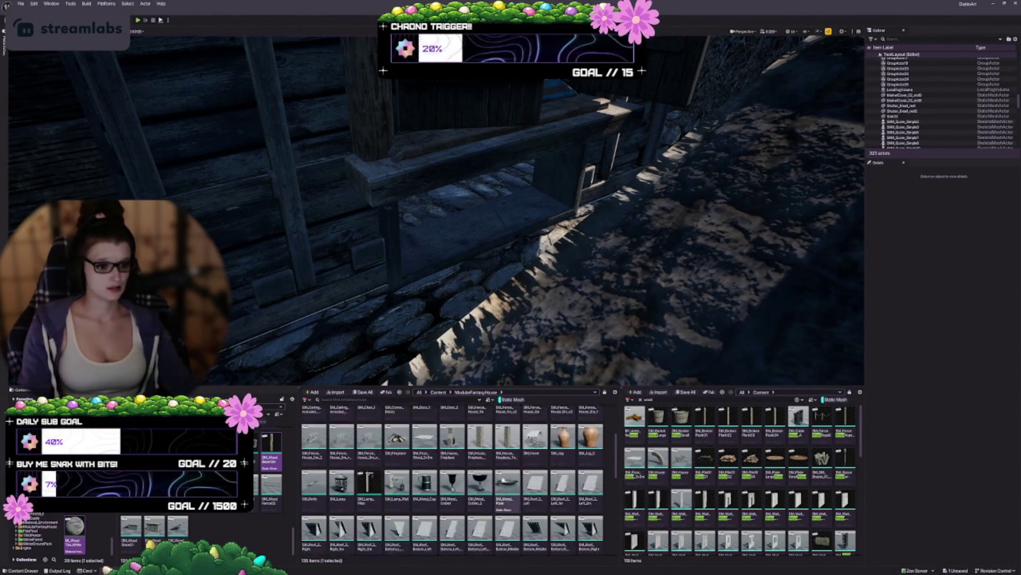
{"action": "scroll", "coordinate": [456, 467], "scroll_direction": "down", "scroll_amount": 6}
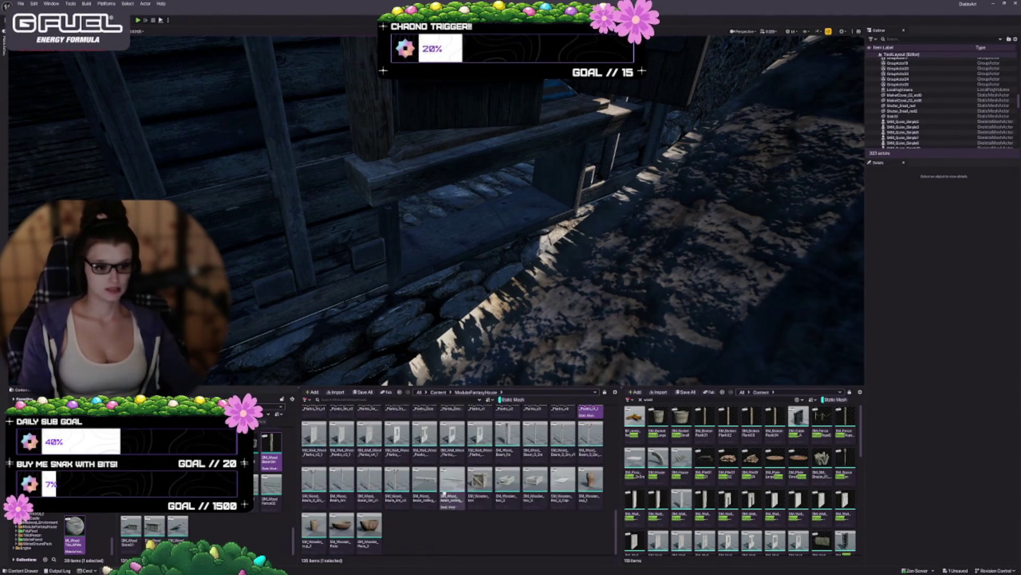
{"action": "scroll", "coordinate": [213, 511], "scroll_direction": "up", "scroll_amount": 5}
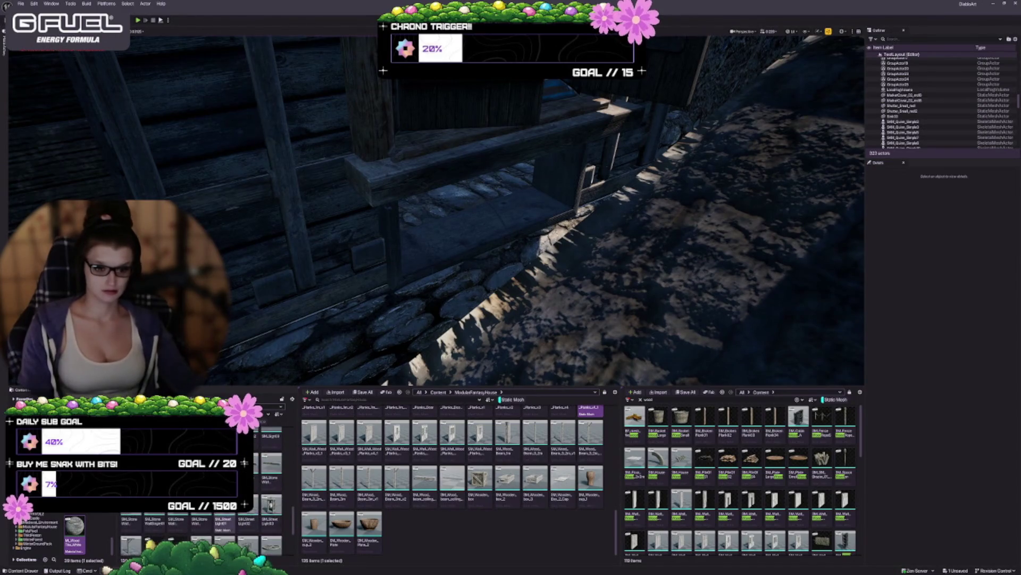
{"action": "scroll", "coordinate": [213, 511], "scroll_direction": "up", "scroll_amount": 5}
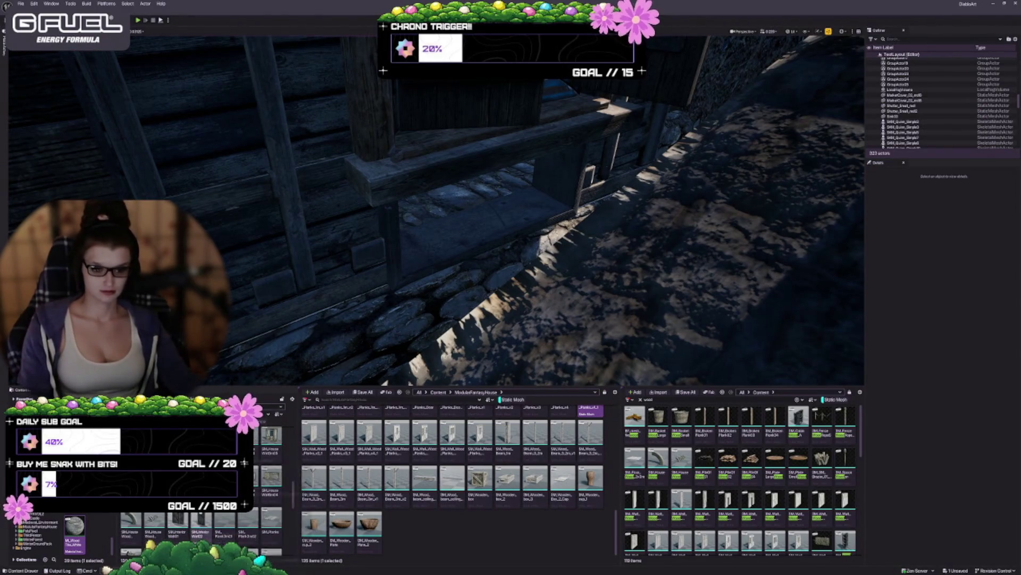
{"action": "scroll", "coordinate": [213, 511], "scroll_direction": "up", "scroll_amount": 5}
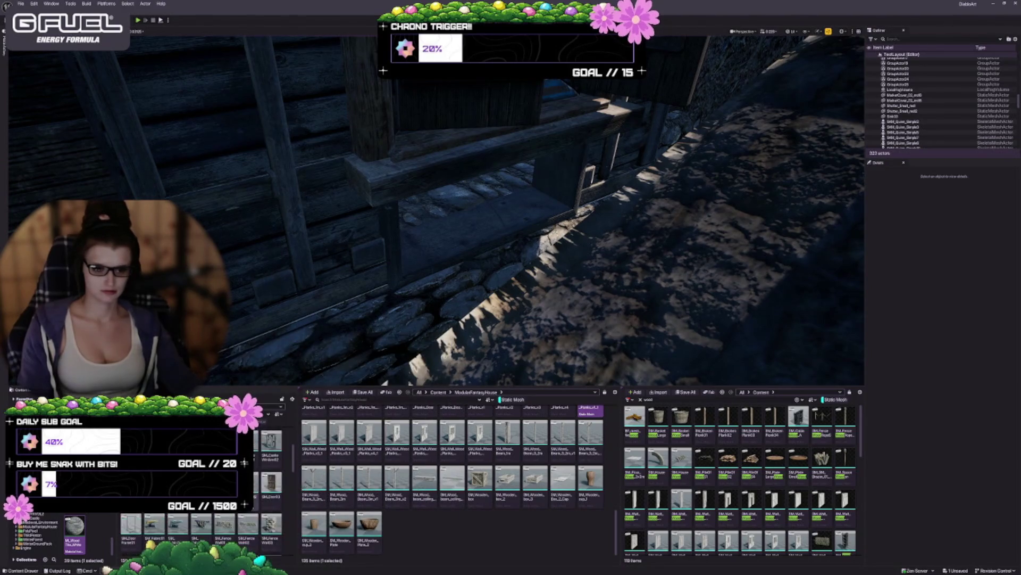
{"action": "scroll", "coordinate": [261, 483], "scroll_direction": "up", "scroll_amount": 5}
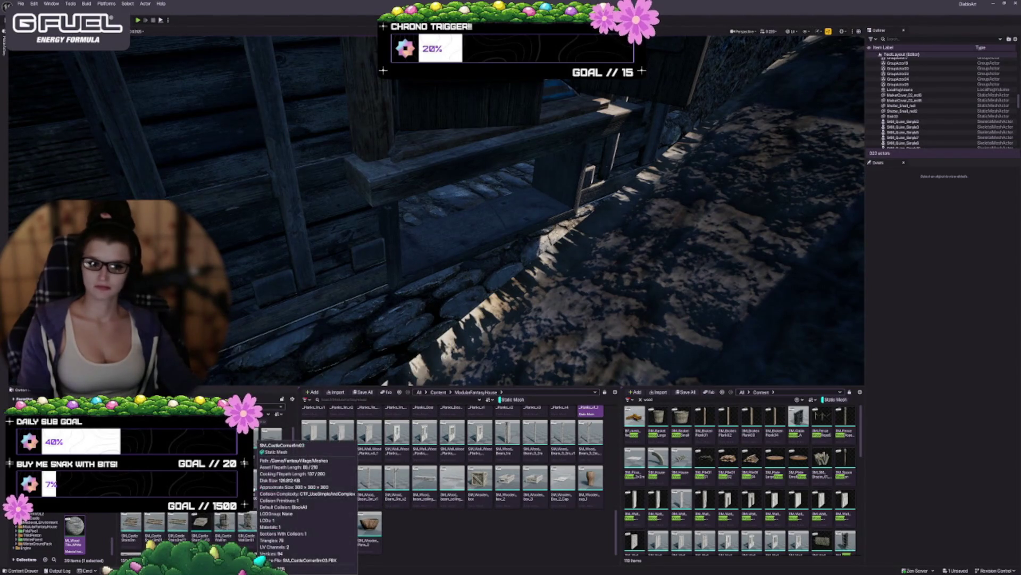
{"action": "scroll", "coordinate": [289, 453], "scroll_direction": "down", "scroll_amount": 2}
{"action": "left_click_drag", "start_coordinate": [293, 449], "coordinate": [293, 542]}
{"action": "mouse_move", "coordinate": [130, 541]}
{"action": "left_mouse_down"}
{"action": "mouse_move", "coordinate": [431, 213]}
{"action": "mouse_move", "coordinate": [425, 202]}
{"action": "mouse_move", "coordinate": [420, 218]}
{"action": "left_mouse_up"}
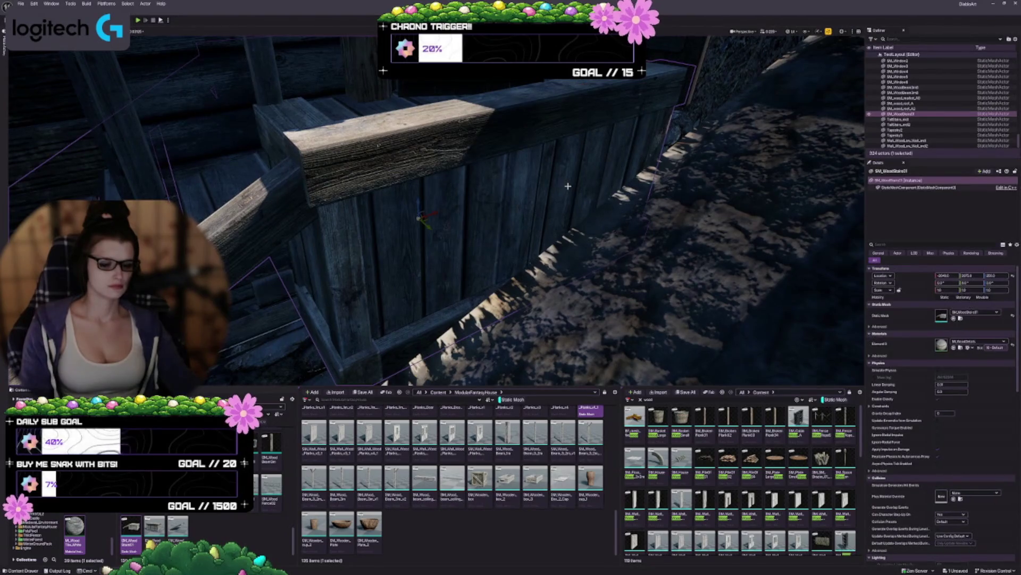
Delete the stairs, drop a different wooden plank piece against the wall and frame it
{"action": "key", "text": "Delete"}
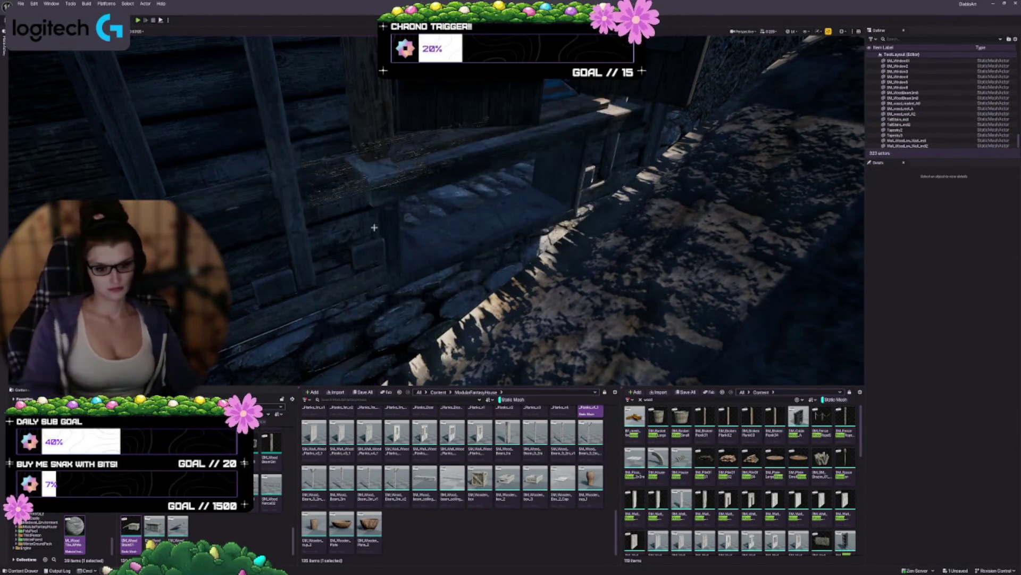
{"action": "mouse_move", "coordinate": [154, 527]}
{"action": "left_mouse_down"}
{"action": "mouse_move", "coordinate": [468, 201]}
{"action": "mouse_move", "coordinate": [395, 177]}
{"action": "mouse_move", "coordinate": [424, 210]}
{"action": "left_mouse_up"}
{"action": "scroll", "coordinate": [424, 210], "scroll_direction": "down", "scroll_amount": 5}
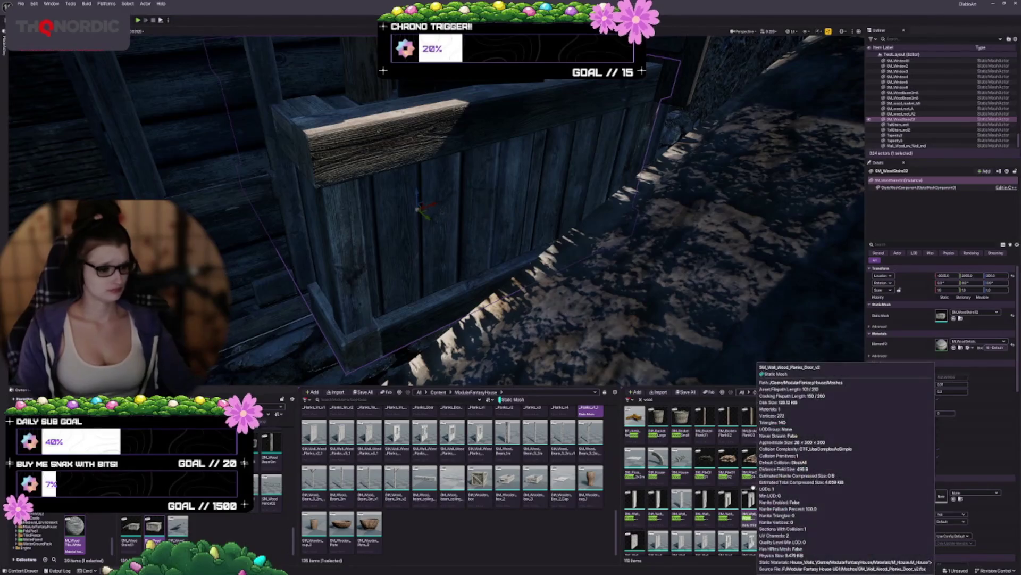
{"action": "scroll", "coordinate": [766, 478], "scroll_direction": "down", "scroll_amount": 3}
{"action": "scroll", "coordinate": [784, 466], "scroll_direction": "down", "scroll_amount": 6}
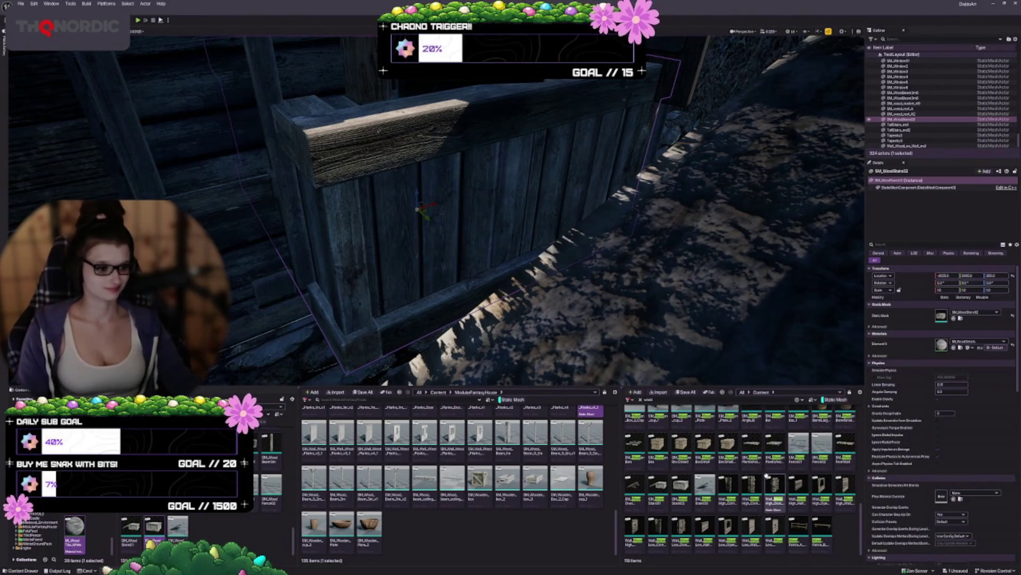
{"action": "left_click_drag", "start_coordinate": [510, 213], "coordinate": [469, 192]}
{"action": "left_click_drag", "start_coordinate": [479, 319], "coordinate": [489, 316]}
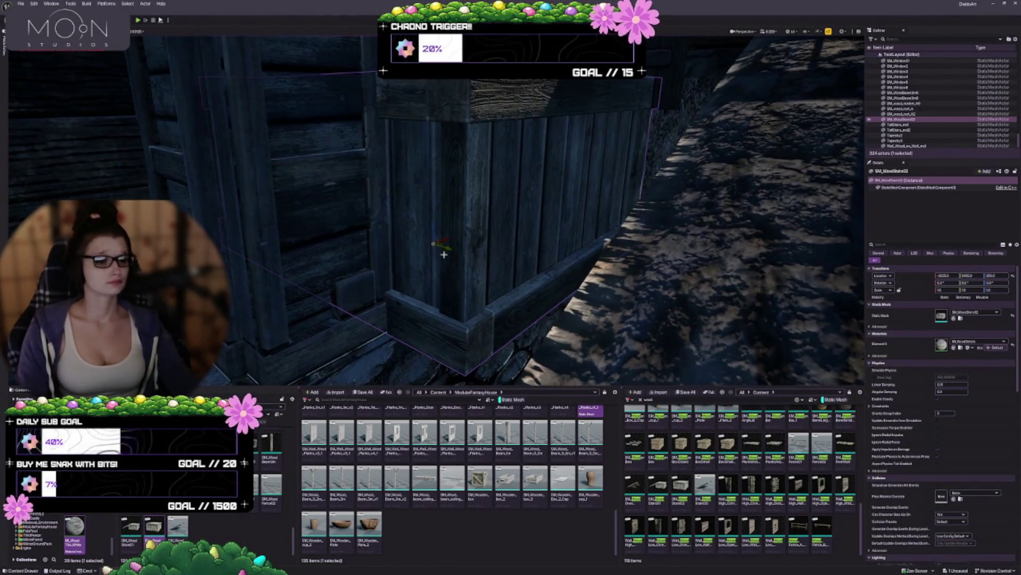
{"action": "mouse_move", "coordinate": [447, 246]}
{"action": "left_mouse_down"}
{"action": "mouse_move", "coordinate": [405, 221]}
{"action": "mouse_move", "coordinate": [404, 192]}
{"action": "mouse_move", "coordinate": [404, 213]}
{"action": "mouse_move", "coordinate": [579, 239]}
{"action": "left_mouse_up"}
{"action": "key", "text": "f"}
{"action": "key", "text": "f"}
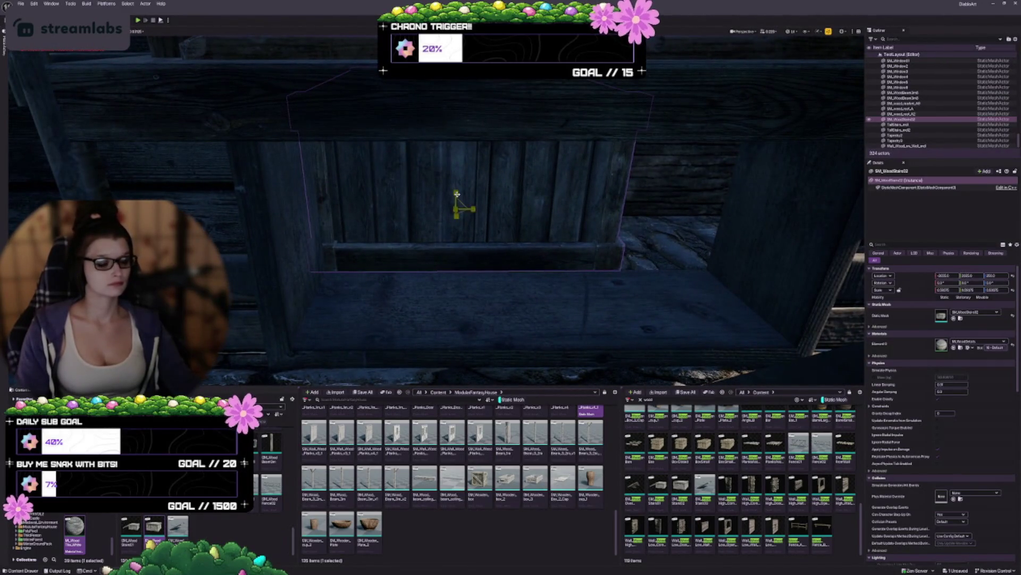
{"action": "left_click_drag", "start_coordinate": [455, 209], "coordinate": [455, 210]}
Undo the scale, set scale snap to 0.125 and shrink the piece to 0.875
{"action": "key", "text": "ctrl+z"}
{"action": "key", "text": "ctrl+z"}
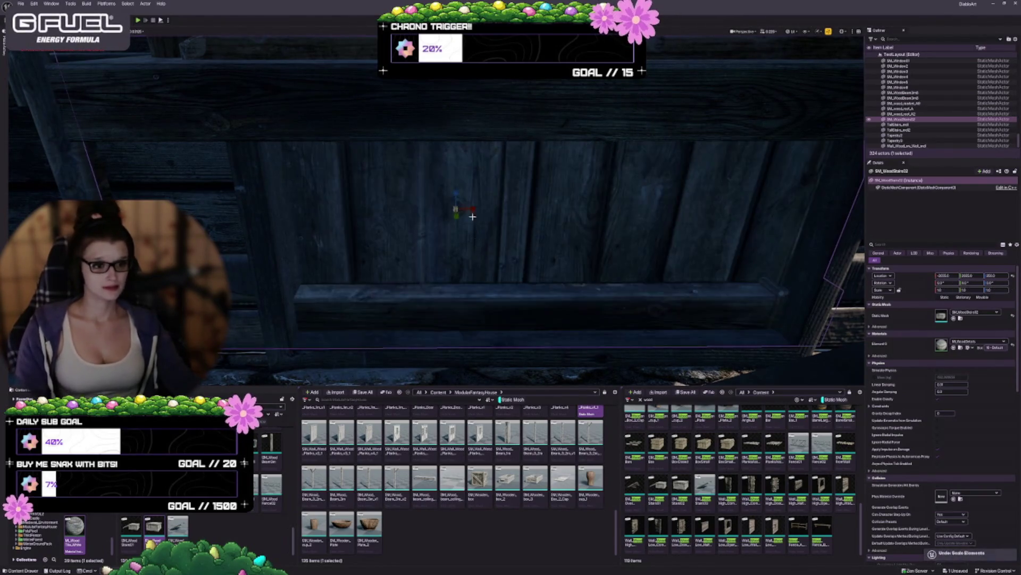
{"action": "key", "text": "f"}
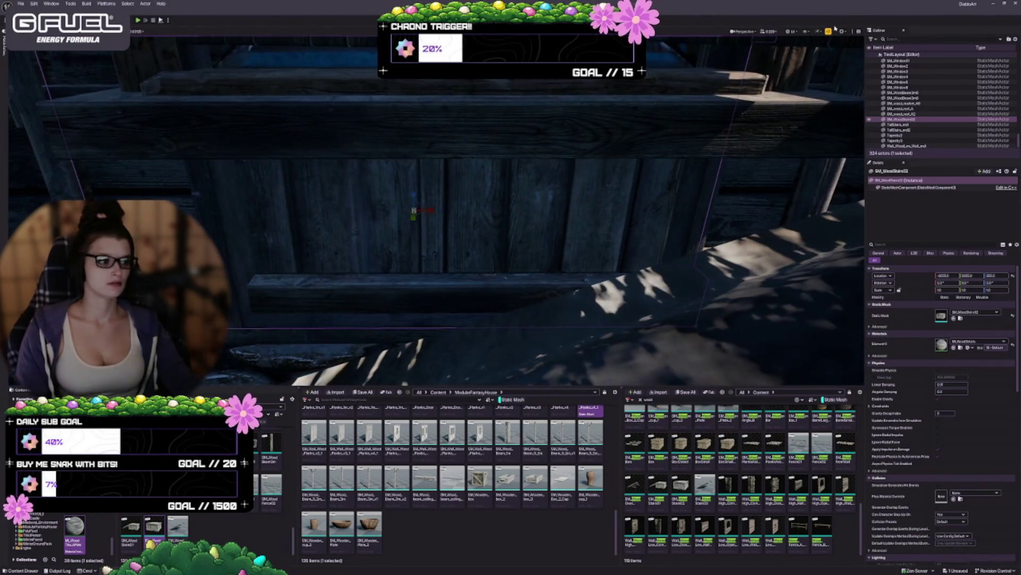
{"action": "left_click", "coordinate": [137, 31]}
{"action": "left_click", "coordinate": [145, 74]}
{"action": "mouse_move", "coordinate": [414, 212]}
{"action": "left_mouse_down"}
{"action": "mouse_move", "coordinate": [524, 209]}
{"action": "mouse_move", "coordinate": [418, 225]}
{"action": "left_mouse_up"}
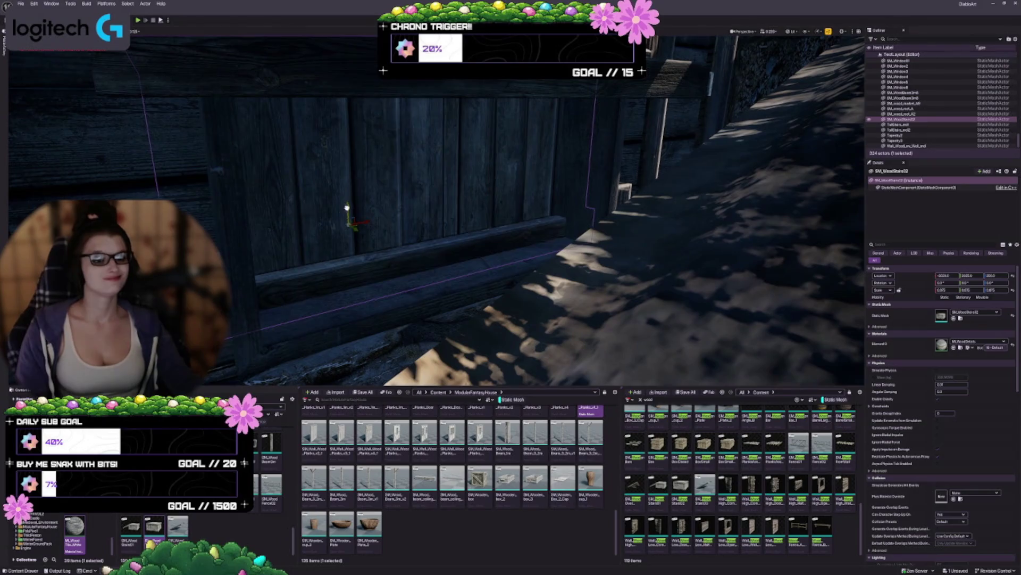
Select the wooden stairs piece along the wall and delete it
{"action": "mouse_move", "coordinate": [347, 207]}
{"action": "left_mouse_down"}
{"action": "mouse_move", "coordinate": [340, 279]}
{"action": "mouse_move", "coordinate": [331, 244]}
{"action": "mouse_move", "coordinate": [372, 245]}
{"action": "left_mouse_up"}
{"action": "mouse_move", "coordinate": [270, 215]}
{"action": "left_mouse_down"}
{"action": "mouse_move", "coordinate": [320, 287]}
{"action": "mouse_move", "coordinate": [383, 297]}
{"action": "left_mouse_up"}
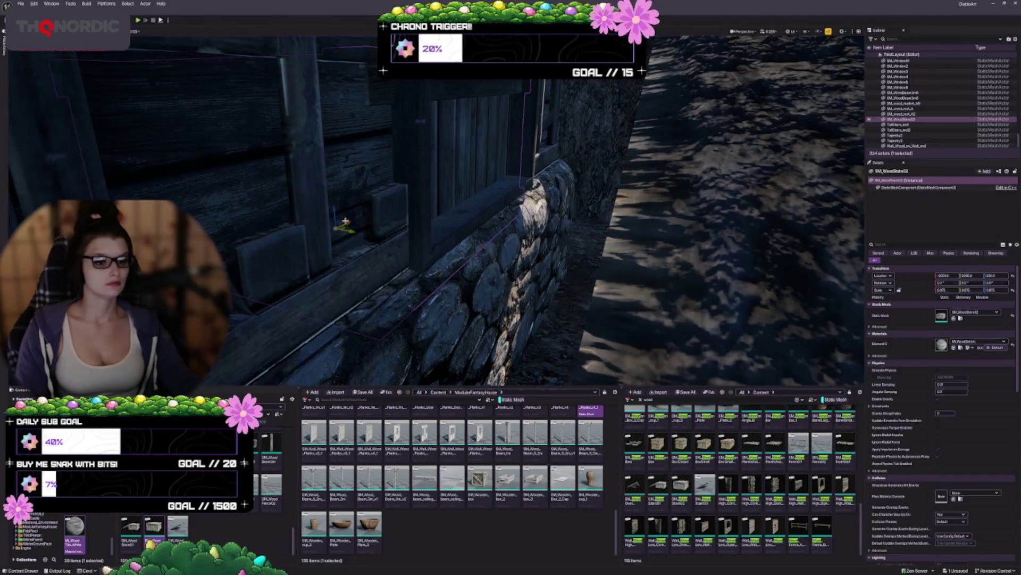
{"action": "left_click_drag", "start_coordinate": [349, 232], "coordinate": [467, 212]}
{"action": "key", "text": "Escape"}
{"action": "mouse_move", "coordinate": [411, 230]}
{"action": "left_mouse_down"}
{"action": "mouse_move", "coordinate": [494, 246]}
{"action": "mouse_move", "coordinate": [422, 228]}
{"action": "left_mouse_up"}
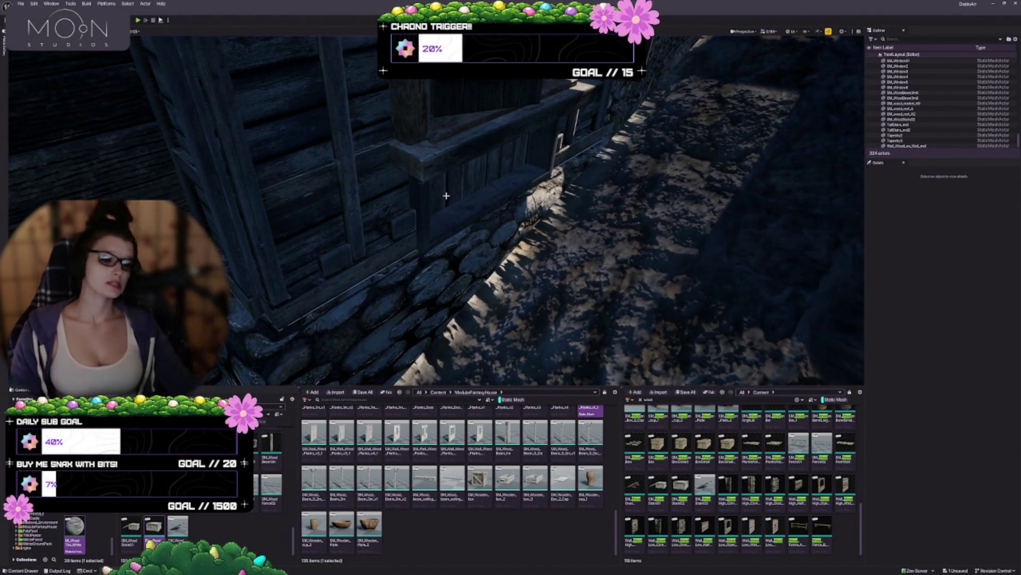
{"action": "left_click", "coordinate": [549, 152]}
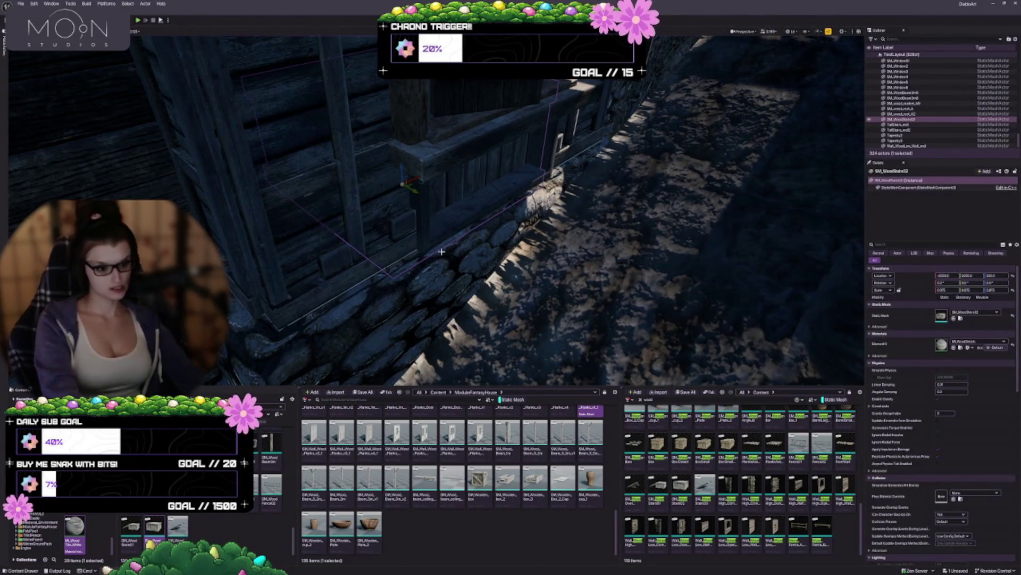
{"action": "key", "text": "Delete"}
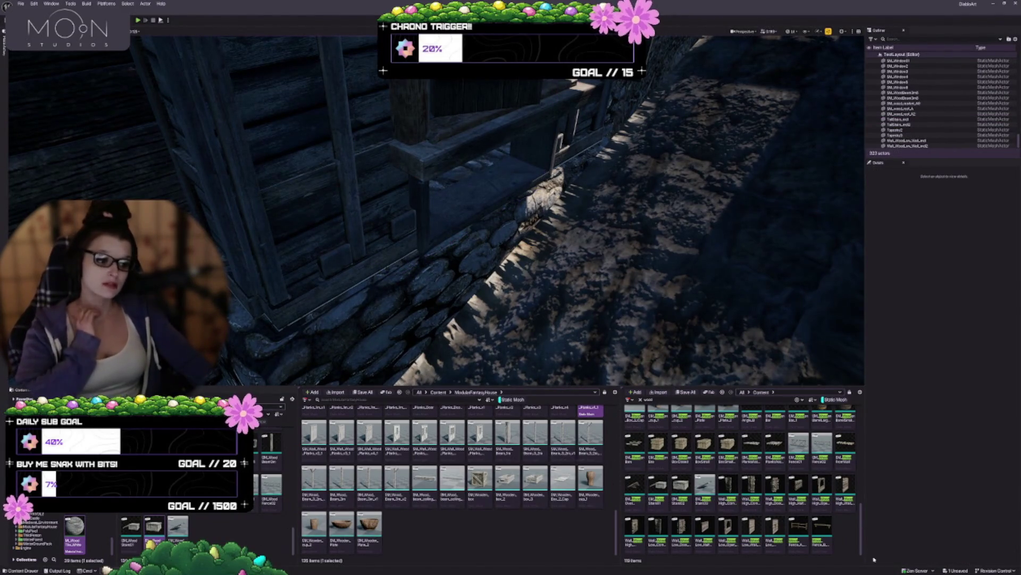
Select the house floor mesh and locate its material in the Content Browser
{"action": "scroll", "coordinate": [744, 483], "scroll_direction": "up", "scroll_amount": 3}
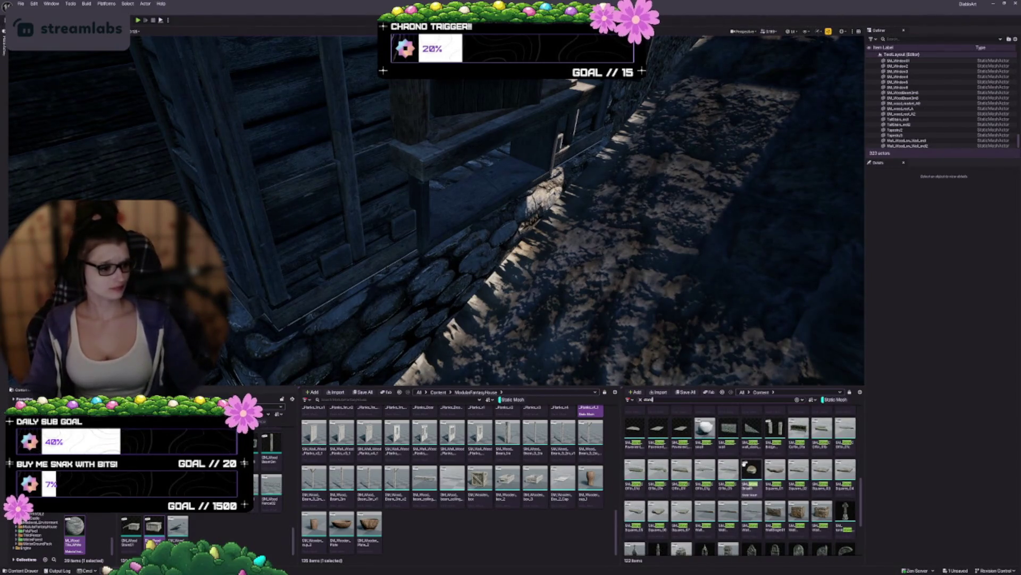
{"action": "scroll", "coordinate": [744, 462], "scroll_direction": "down", "scroll_amount": 2}
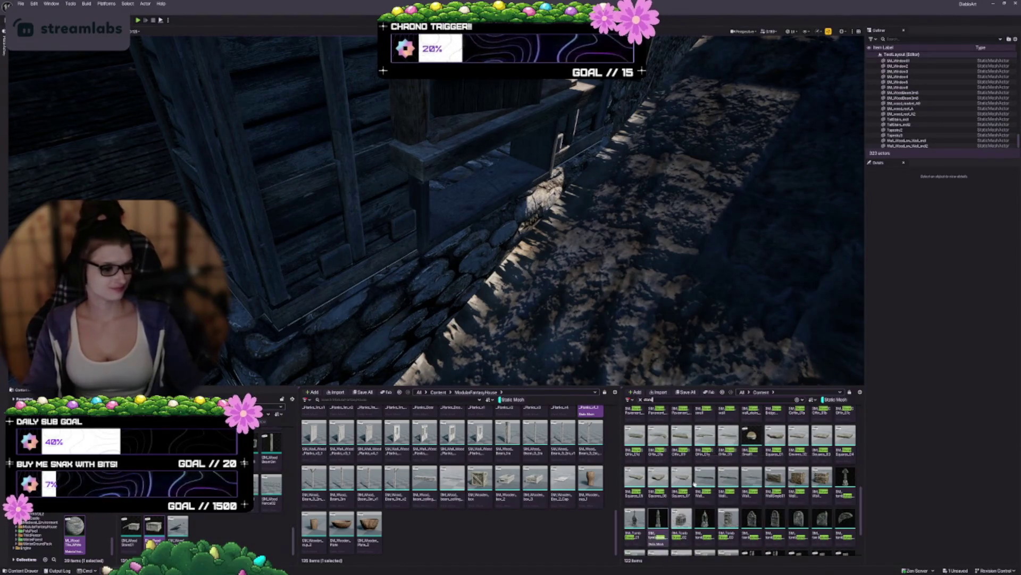
{"action": "left_click_drag", "start_coordinate": [616, 296], "coordinate": [584, 270]}
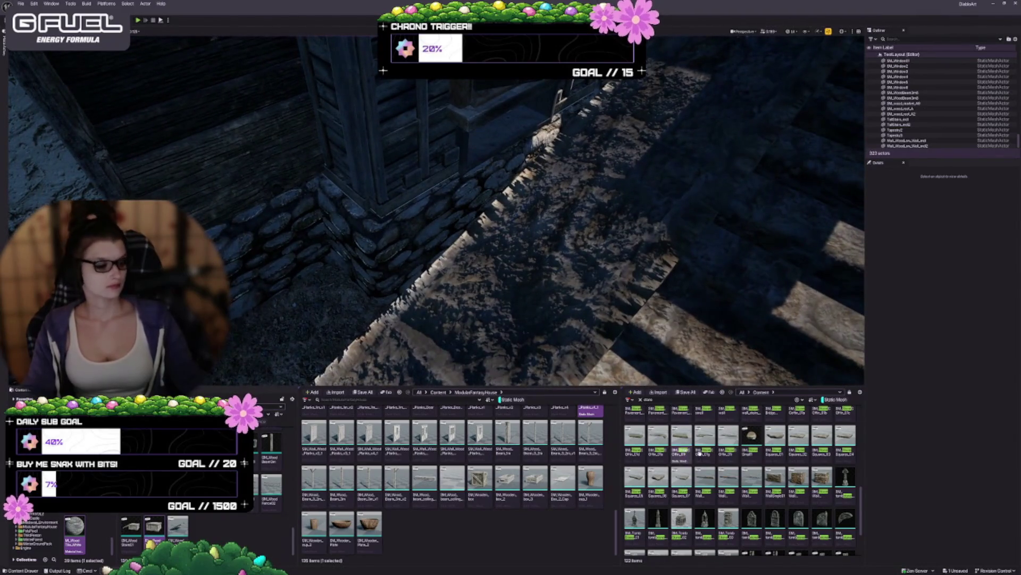
{"action": "scroll", "coordinate": [790, 463], "scroll_direction": "up", "scroll_amount": 3}
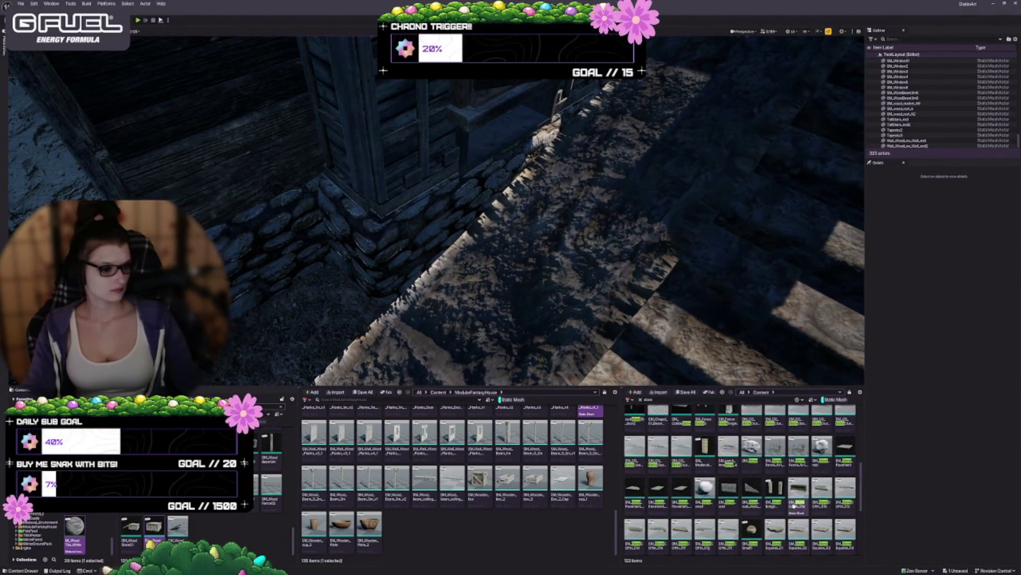
{"action": "left_click", "coordinate": [330, 159]}
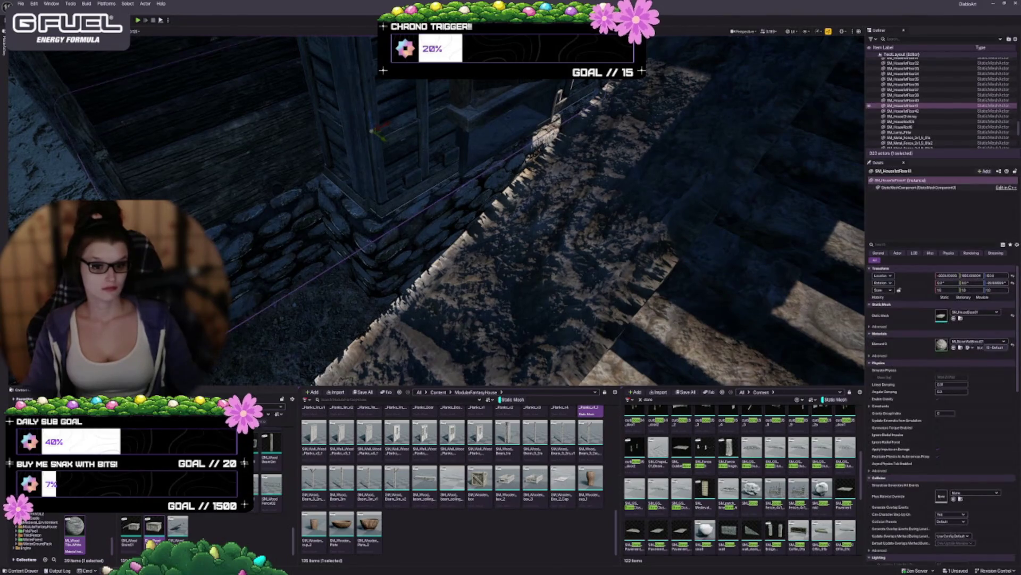
{"action": "left_click", "coordinate": [961, 348]}
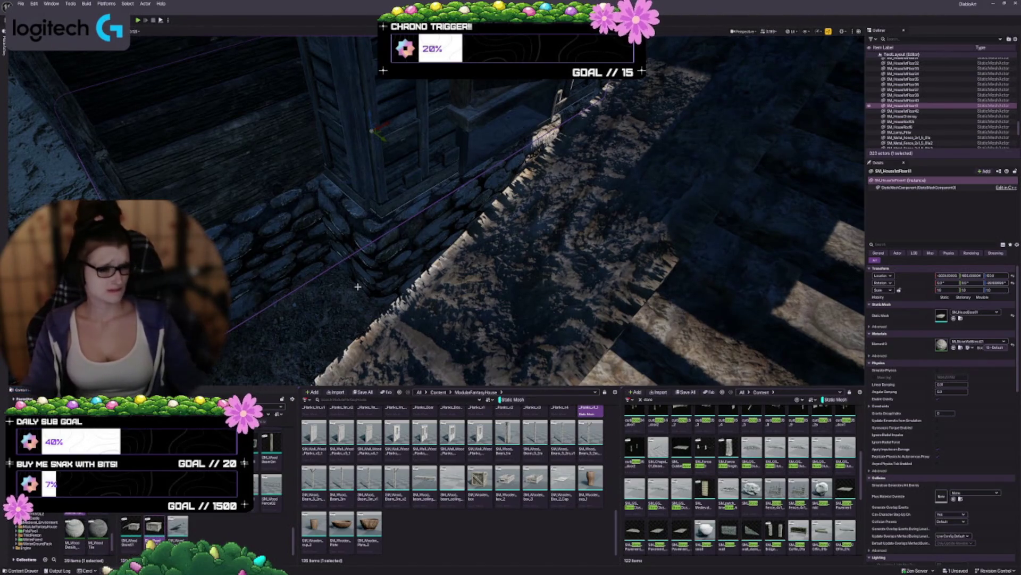
Drag a stone wall mesh into the scene beside the stone path
{"action": "left_click_drag", "start_coordinate": [393, 245], "coordinate": [405, 224]}
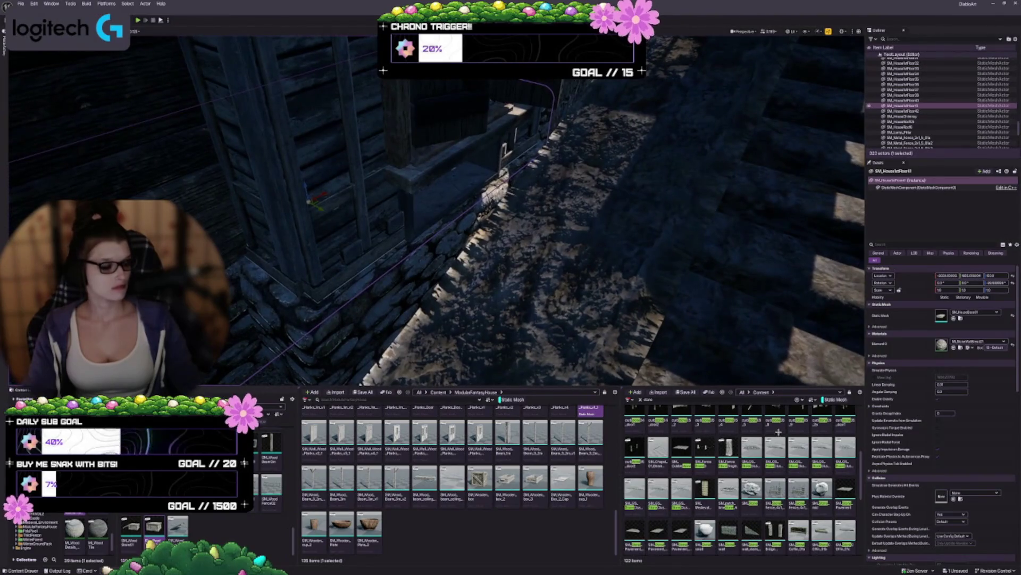
{"action": "scroll", "coordinate": [801, 488], "scroll_direction": "down", "scroll_amount": 3}
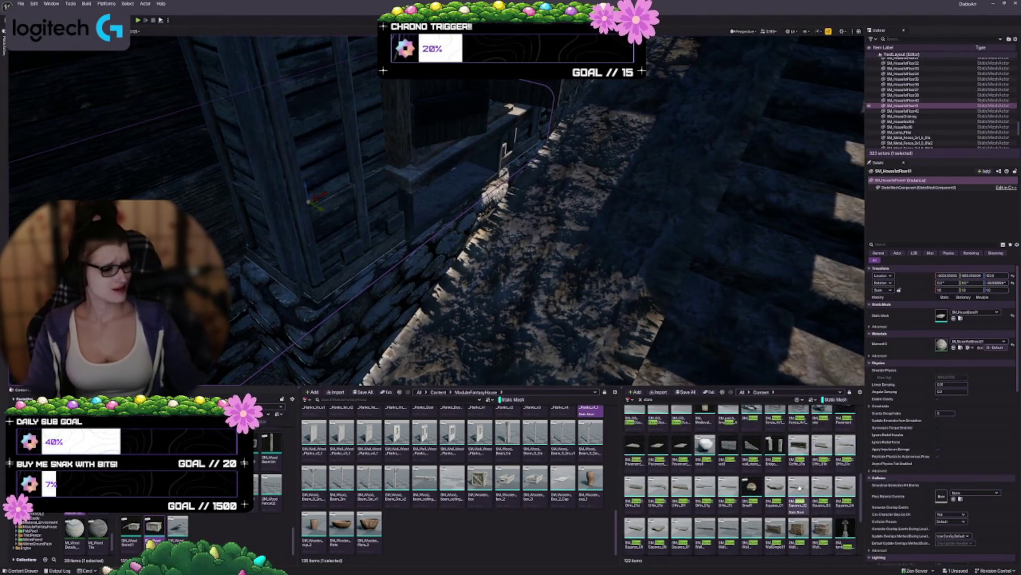
{"action": "scroll", "coordinate": [766, 487], "scroll_direction": "down", "scroll_amount": 2}
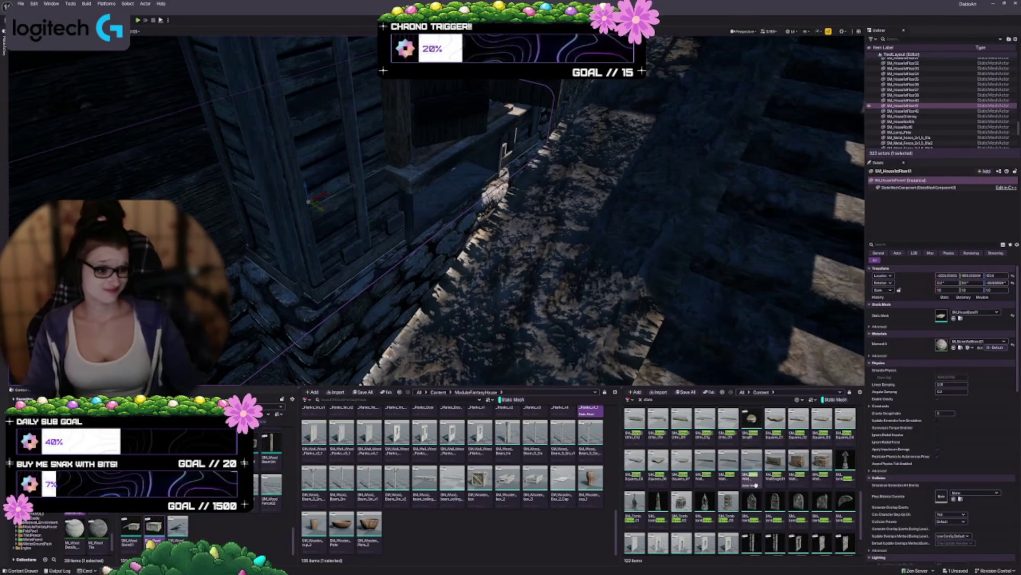
{"action": "mouse_move", "coordinate": [775, 471]}
{"action": "left_mouse_down"}
{"action": "mouse_move", "coordinate": [444, 212]}
{"action": "mouse_move", "coordinate": [447, 221]}
{"action": "left_mouse_up"}
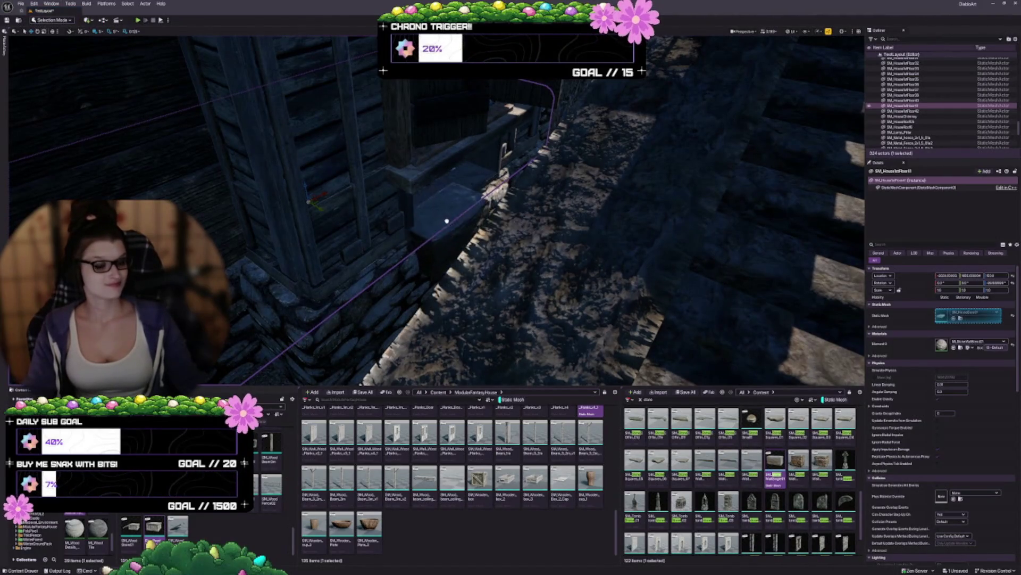
Select and frame the new stone wall block, sliding it right then back left
{"action": "left_click", "coordinate": [449, 218]}
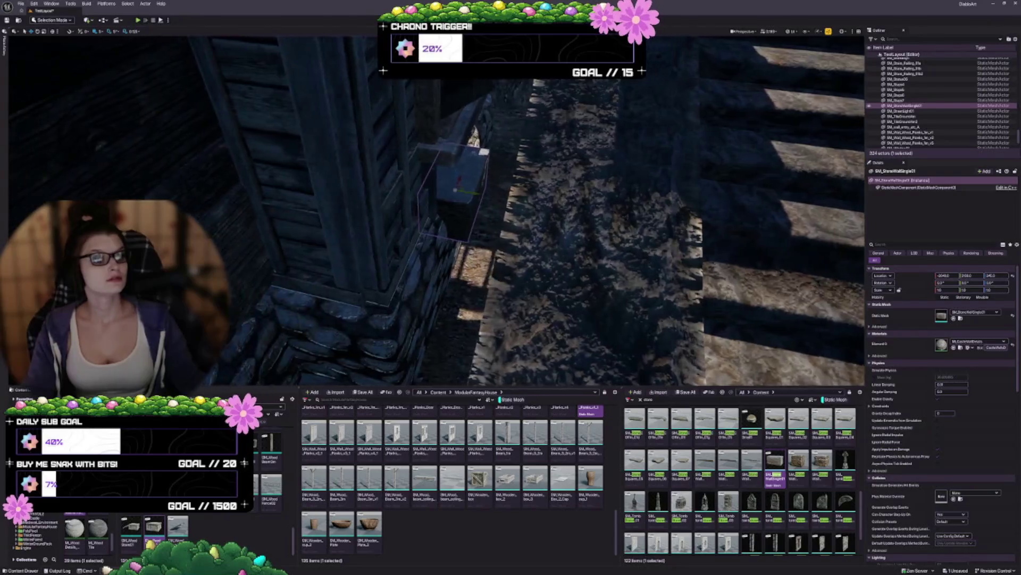
{"action": "left_click_drag", "start_coordinate": [448, 217], "coordinate": [458, 255]}
{"action": "key", "text": "f"}
{"action": "left_click_drag", "start_coordinate": [510, 235], "coordinate": [476, 208]}
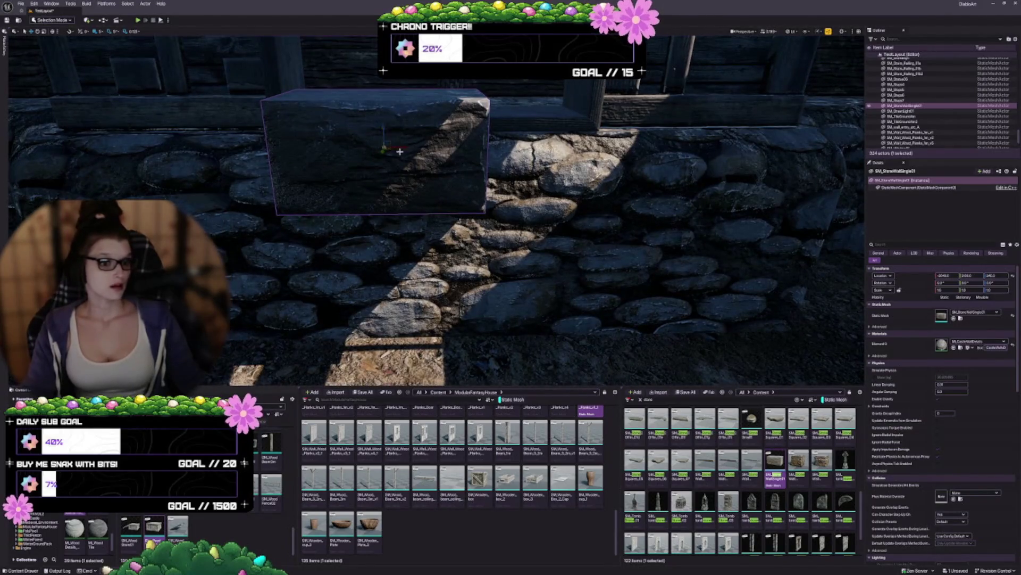
{"action": "mouse_move", "coordinate": [384, 146]}
{"action": "left_mouse_down"}
{"action": "mouse_move", "coordinate": [377, 181]}
{"action": "mouse_move", "coordinate": [422, 167]}
{"action": "left_mouse_up"}
{"action": "mouse_move", "coordinate": [452, 288]}
{"action": "left_mouse_down"}
{"action": "mouse_move", "coordinate": [487, 285]}
{"action": "mouse_move", "coordinate": [463, 313]}
{"action": "mouse_move", "coordinate": [534, 287]}
{"action": "left_mouse_up"}
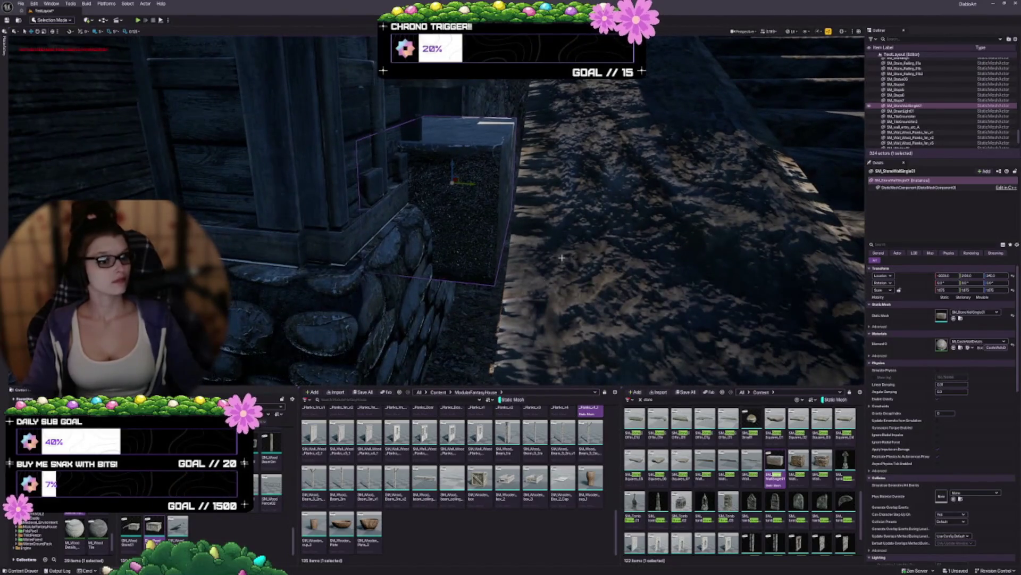
{"action": "mouse_move", "coordinate": [471, 182]}
{"action": "left_mouse_down"}
{"action": "mouse_move", "coordinate": [433, 180]}
{"action": "mouse_move", "coordinate": [416, 235]}
{"action": "mouse_move", "coordinate": [461, 248]}
{"action": "mouse_move", "coordinate": [481, 274]}
{"action": "left_mouse_up"}
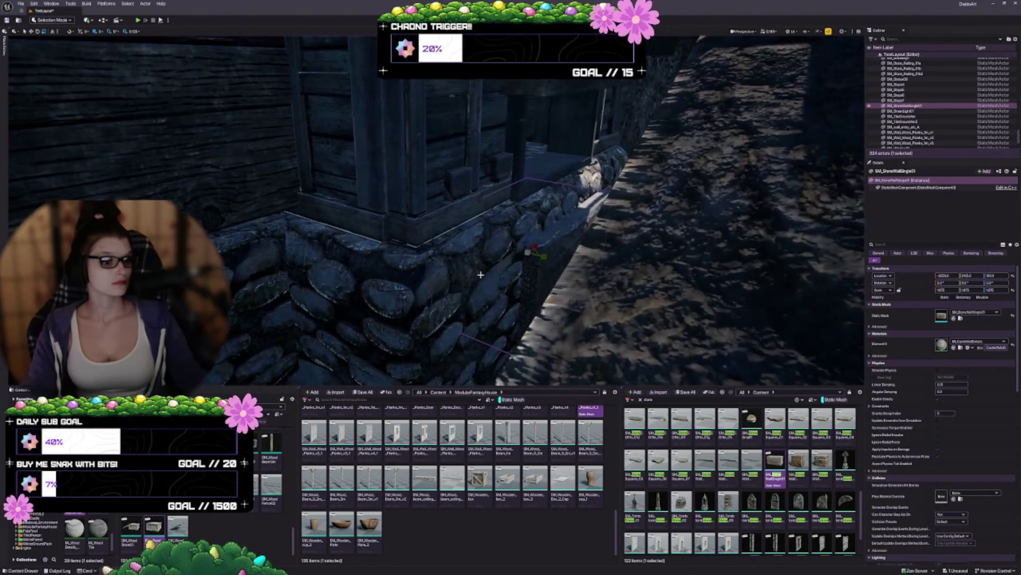
Reduce the block's height to about 4.5, raise it and push it left and outward
{"action": "mouse_move", "coordinate": [528, 241]}
{"action": "left_mouse_down"}
{"action": "mouse_move", "coordinate": [567, 226]}
{"action": "mouse_move", "coordinate": [529, 197]}
{"action": "left_mouse_up"}
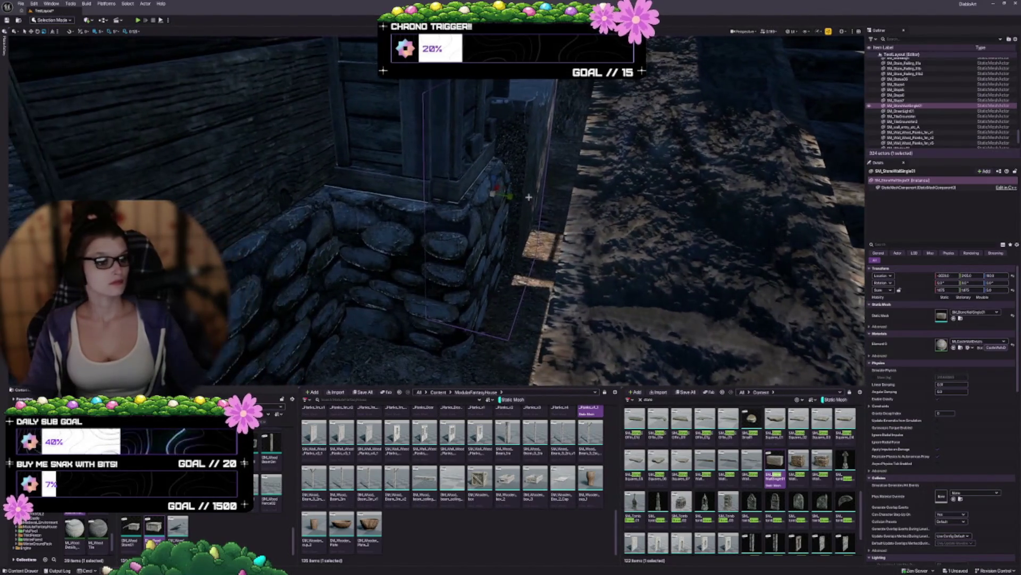
{"action": "left_click_drag", "start_coordinate": [988, 290], "coordinate": [984, 289]}
{"action": "left_click_drag", "start_coordinate": [523, 194], "coordinate": [452, 250]}
{"action": "mouse_move", "coordinate": [455, 266]}
{"action": "left_mouse_down"}
{"action": "mouse_move", "coordinate": [452, 220]}
{"action": "mouse_move", "coordinate": [485, 210]}
{"action": "mouse_move", "coordinate": [552, 238]}
{"action": "left_mouse_up"}
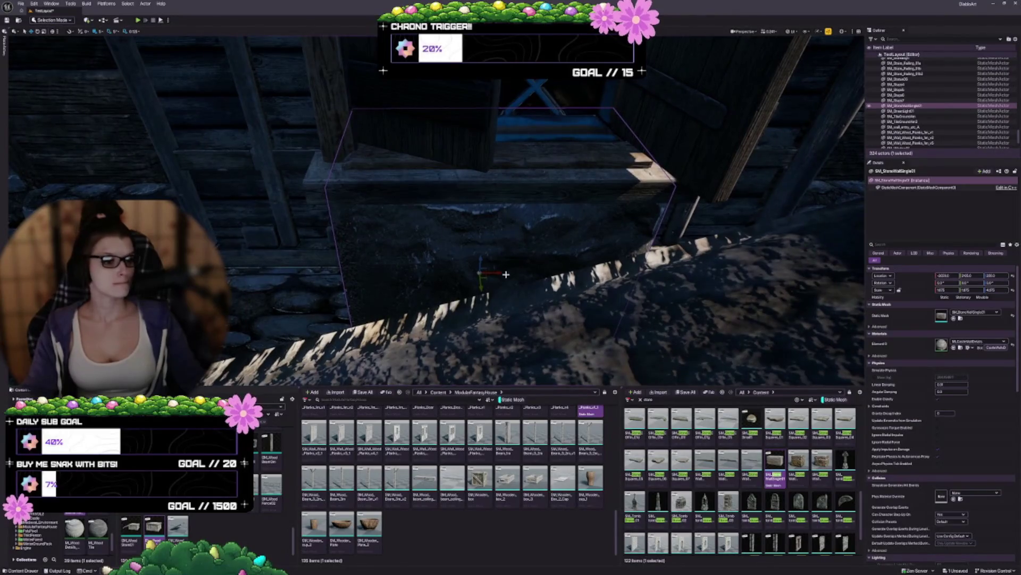
{"action": "mouse_move", "coordinate": [499, 272]}
{"action": "left_mouse_down"}
{"action": "mouse_move", "coordinate": [489, 275]}
{"action": "mouse_move", "coordinate": [524, 261]}
{"action": "mouse_move", "coordinate": [583, 277]}
{"action": "left_mouse_up"}
{"action": "left_click_drag", "start_coordinate": [517, 208], "coordinate": [542, 213]}
Nudge the stone wall piece a few units left and fly along the wall to check it
{"action": "left_click_drag", "start_coordinate": [436, 229], "coordinate": [436, 230]}
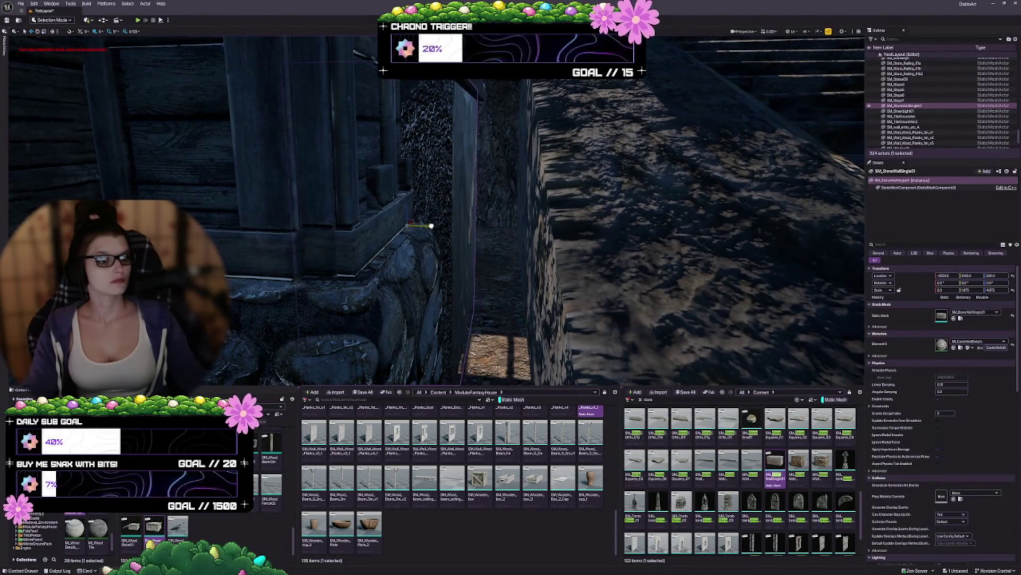
{"action": "left_click_drag", "start_coordinate": [434, 227], "coordinate": [427, 227]}
{"action": "left_click_drag", "start_coordinate": [560, 231], "coordinate": [561, 231]}
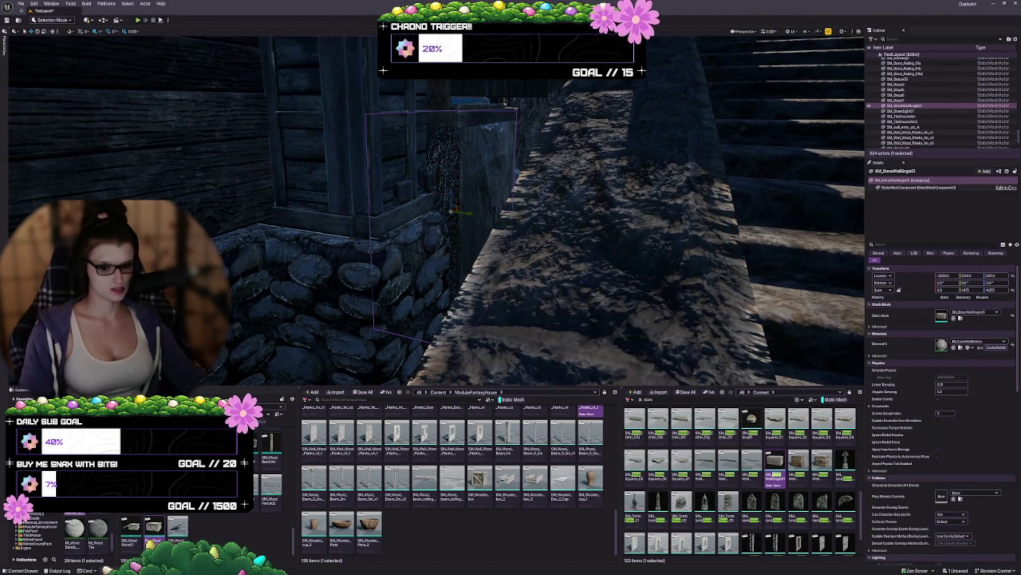
{"action": "left_click_drag", "start_coordinate": [569, 229], "coordinate": [568, 229]}
{"action": "key", "text": "Escape"}
{"action": "left_click_drag", "start_coordinate": [644, 253], "coordinate": [644, 254]}
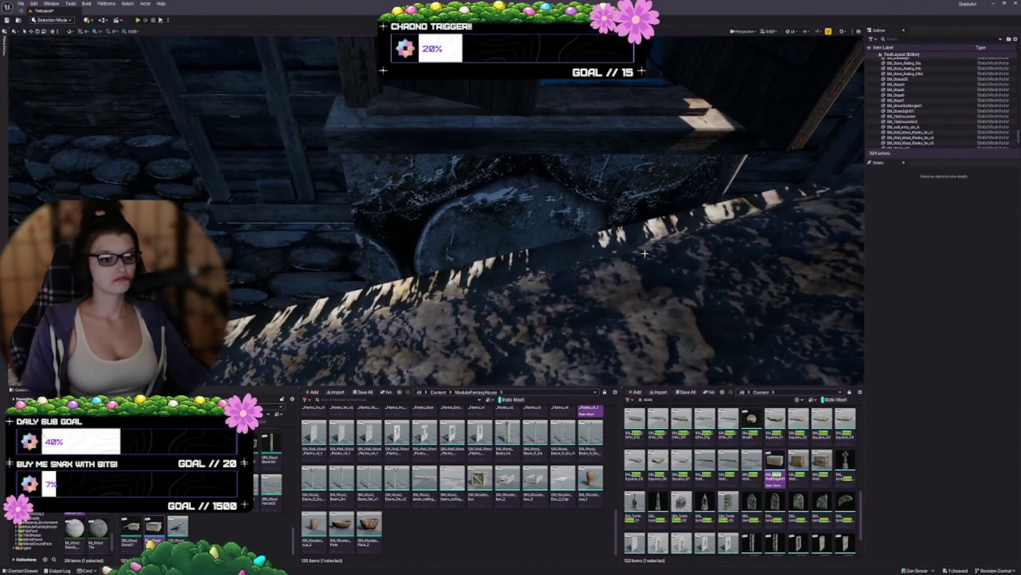
Select SM_StoneWallSingle01 and try MI_StoneWall on its Element 0 slot, then undo it
{"action": "left_click_drag", "start_coordinate": [613, 202], "coordinate": [613, 202]}
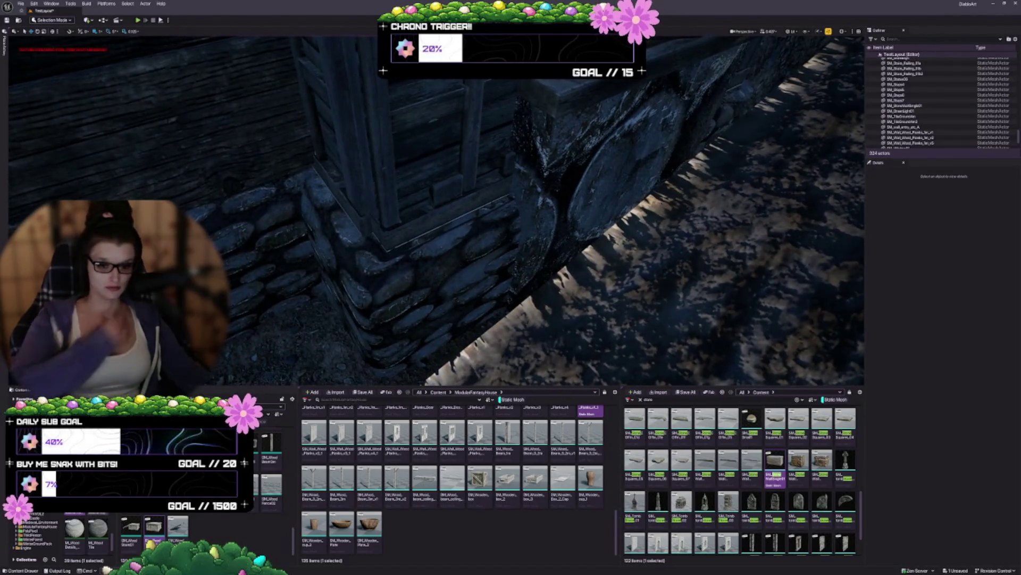
{"action": "scroll", "coordinate": [85, 532], "scroll_direction": "down", "scroll_amount": 2}
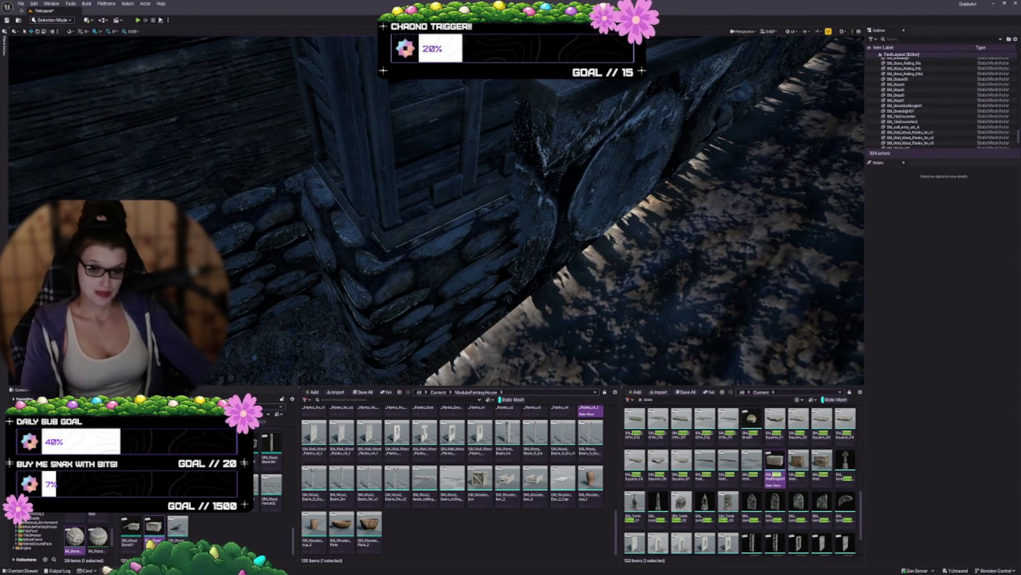
{"action": "scroll", "coordinate": [160, 527], "scroll_direction": "down", "scroll_amount": 2}
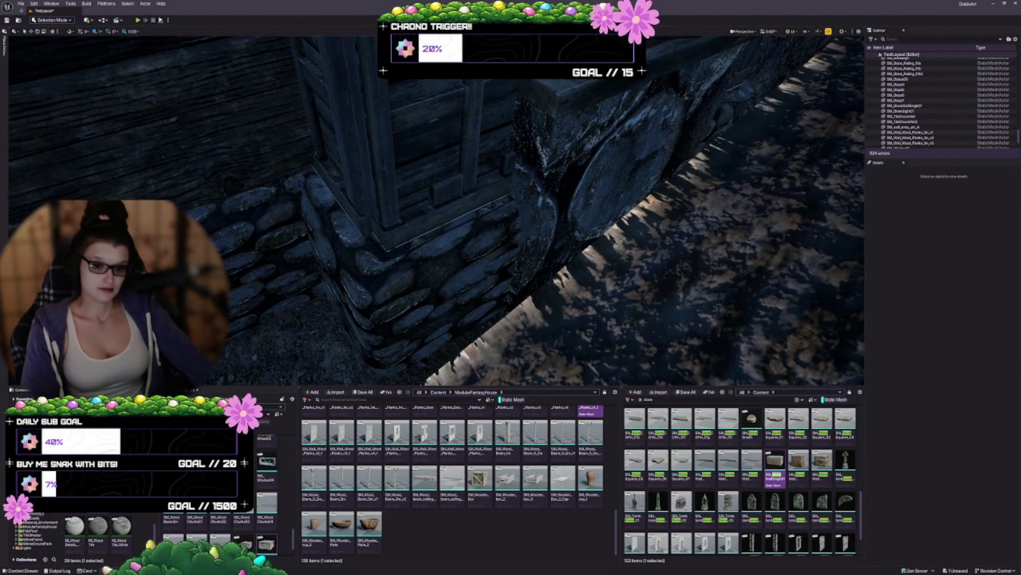
{"action": "scroll", "coordinate": [99, 532], "scroll_direction": "up", "scroll_amount": 3}
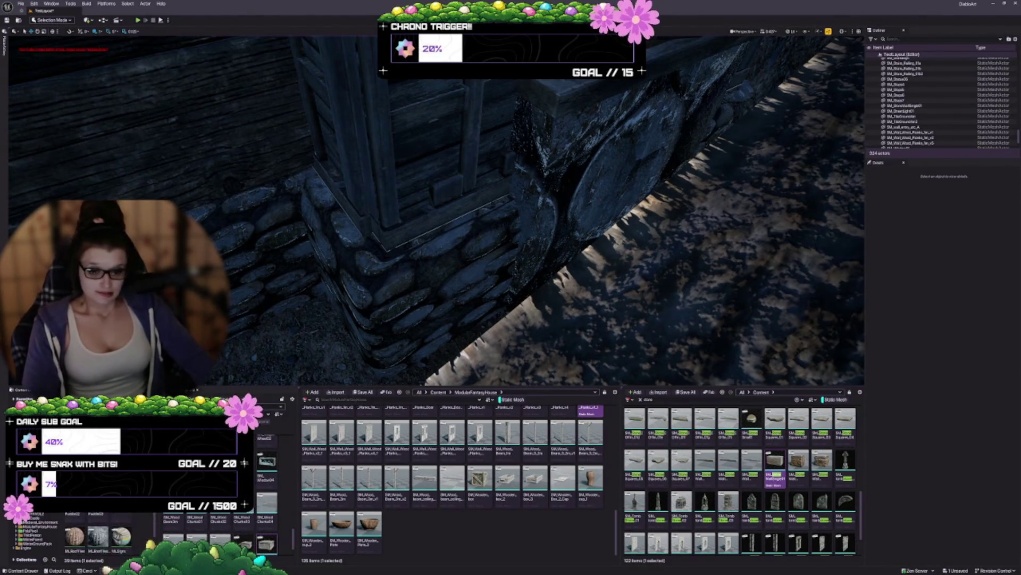
{"action": "scroll", "coordinate": [99, 532], "scroll_direction": "down", "scroll_amount": 2}
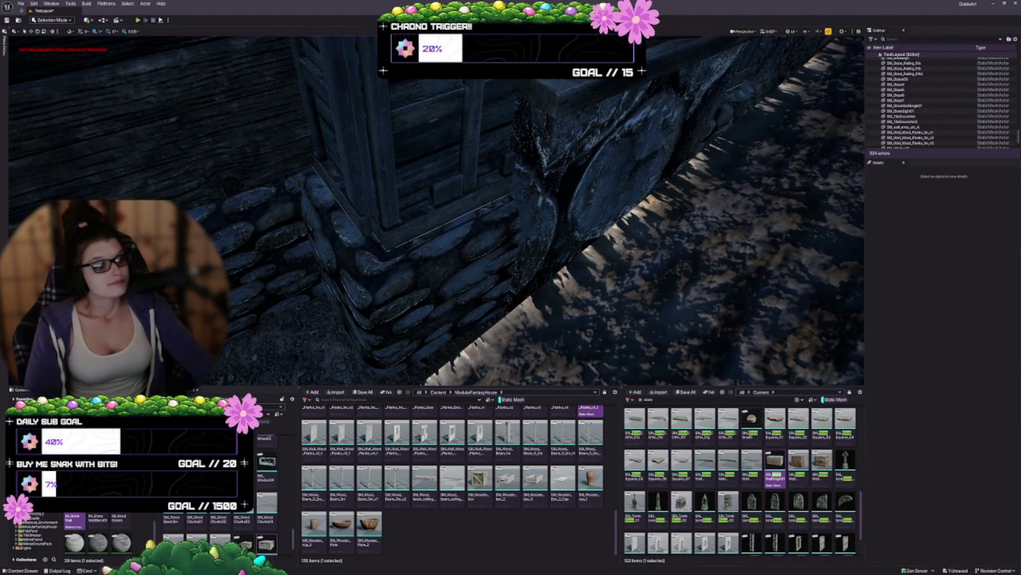
{"action": "left_click", "coordinate": [585, 159]}
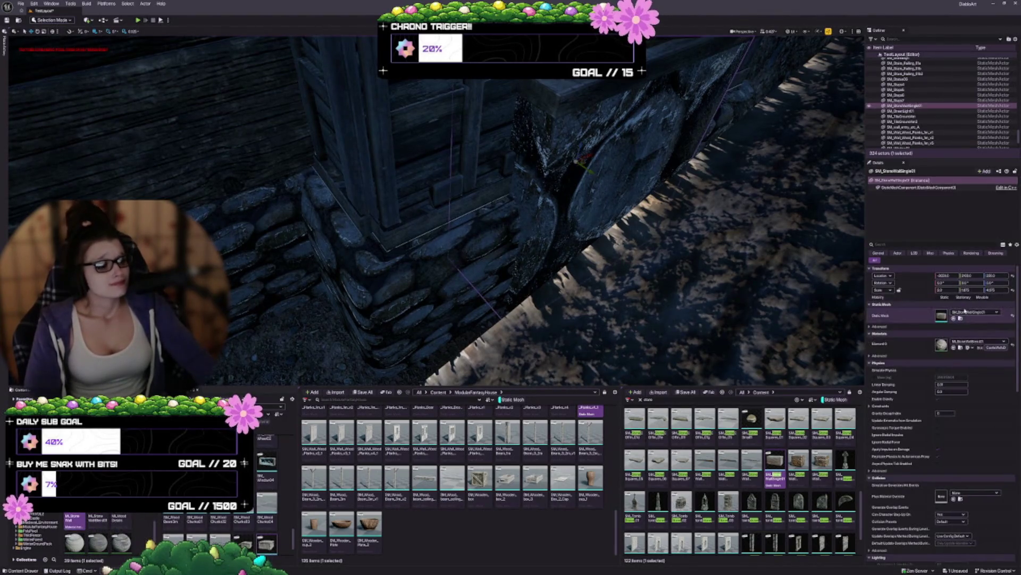
{"action": "left_click", "coordinate": [953, 348]}
{"action": "key", "text": "ctrl+z"}
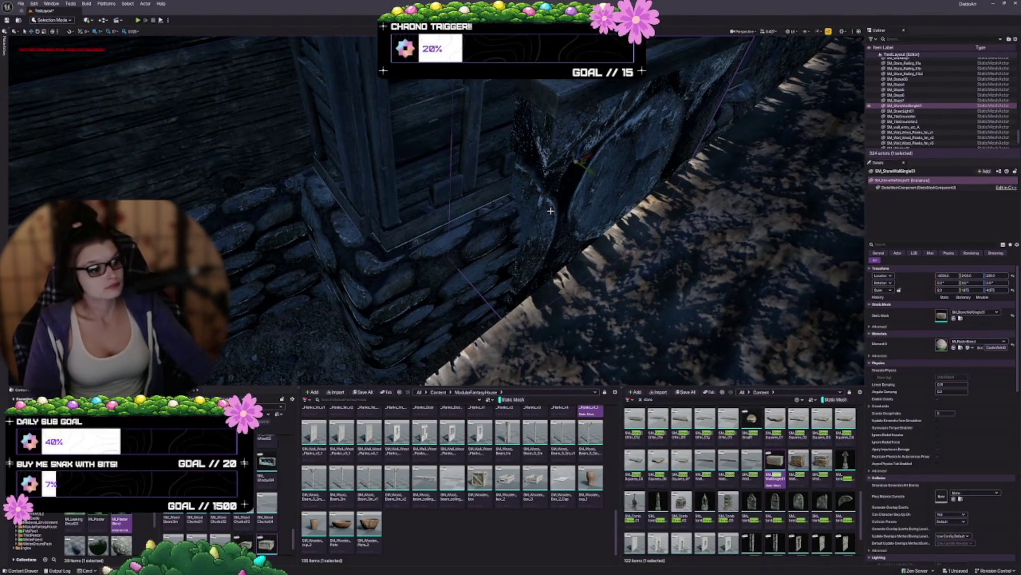
Try a dark plain material, then settle on a different stone material and focus the wall
{"action": "scroll", "coordinate": [130, 529], "scroll_direction": "down", "scroll_amount": 3}
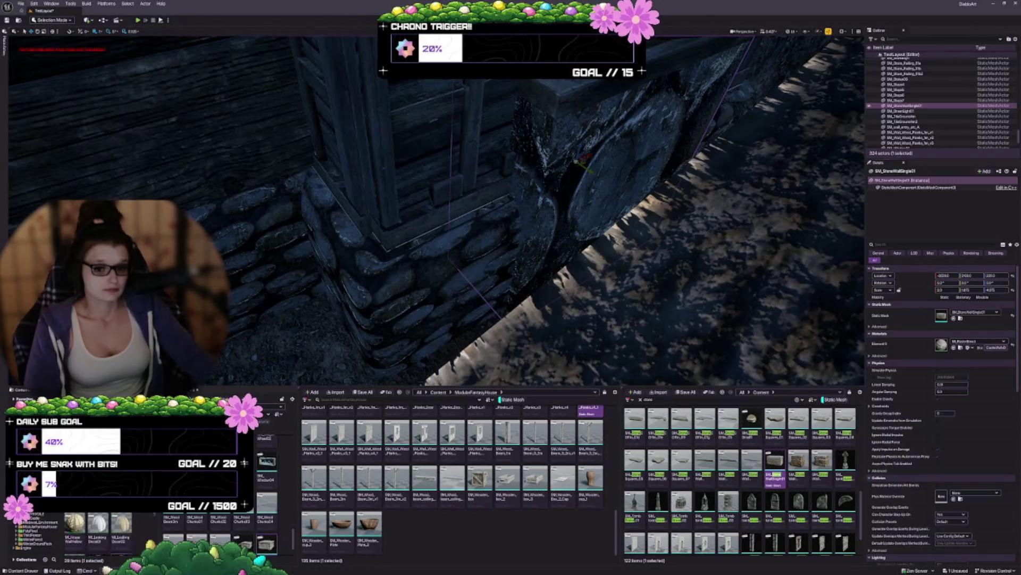
{"action": "scroll", "coordinate": [127, 515], "scroll_direction": "down", "scroll_amount": 2}
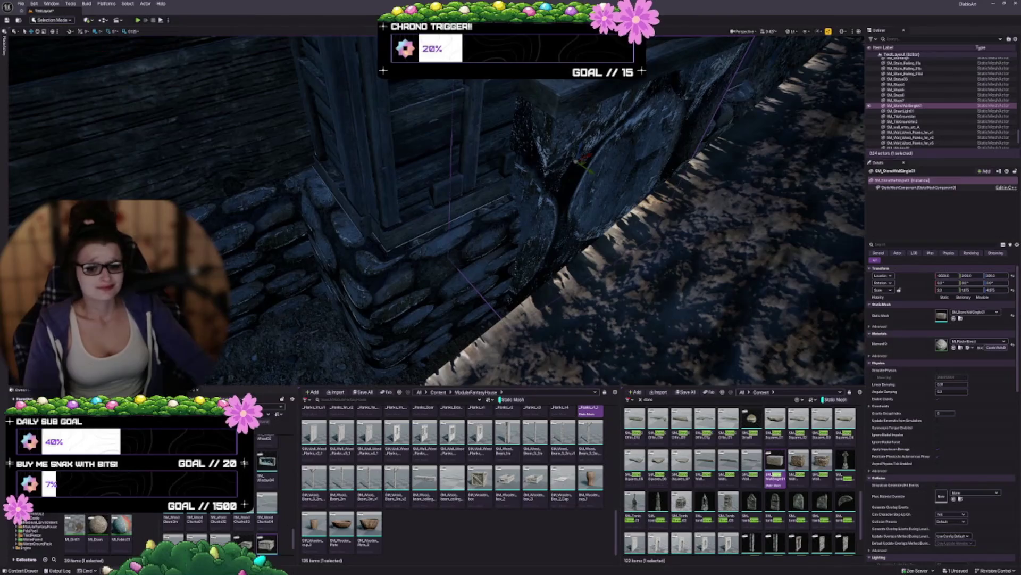
{"action": "left_click", "coordinate": [1012, 343]}
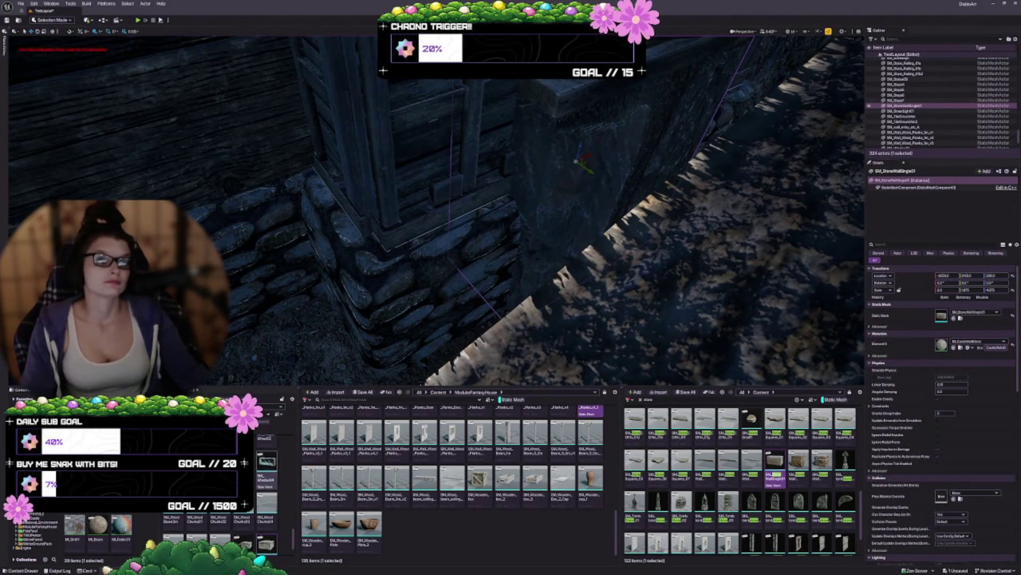
{"action": "scroll", "coordinate": [109, 535], "scroll_direction": "up", "scroll_amount": 3}
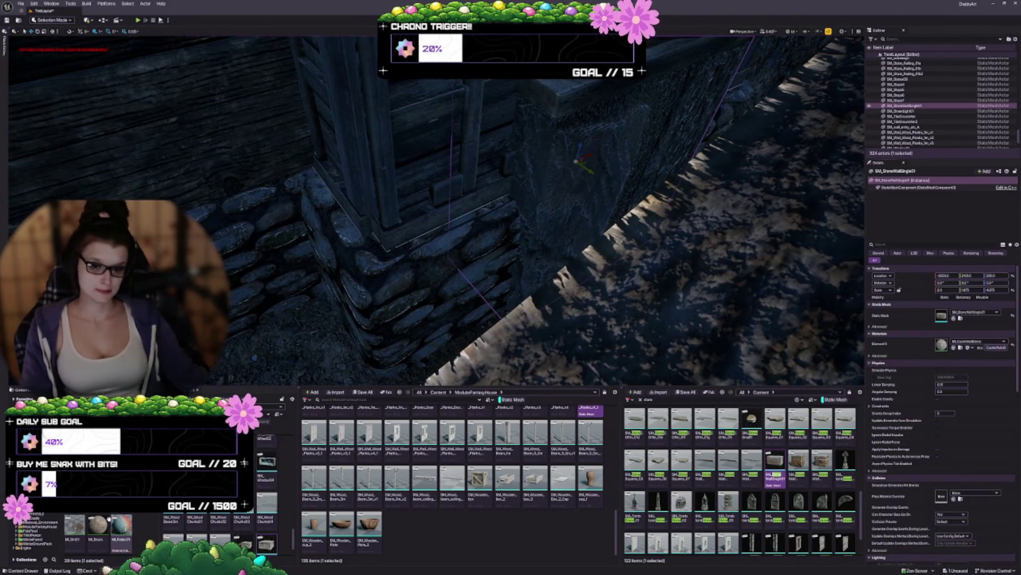
{"action": "scroll", "coordinate": [109, 532], "scroll_direction": "up", "scroll_amount": 3}
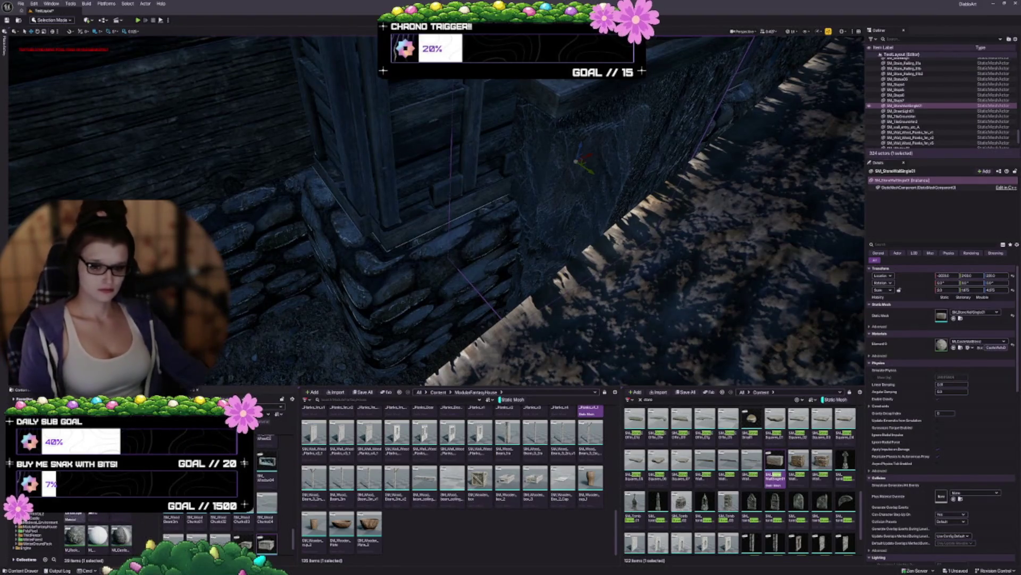
{"action": "scroll", "coordinate": [109, 535], "scroll_direction": "up", "scroll_amount": 4}
{"action": "scroll", "coordinate": [99, 534], "scroll_direction": "up", "scroll_amount": 3}
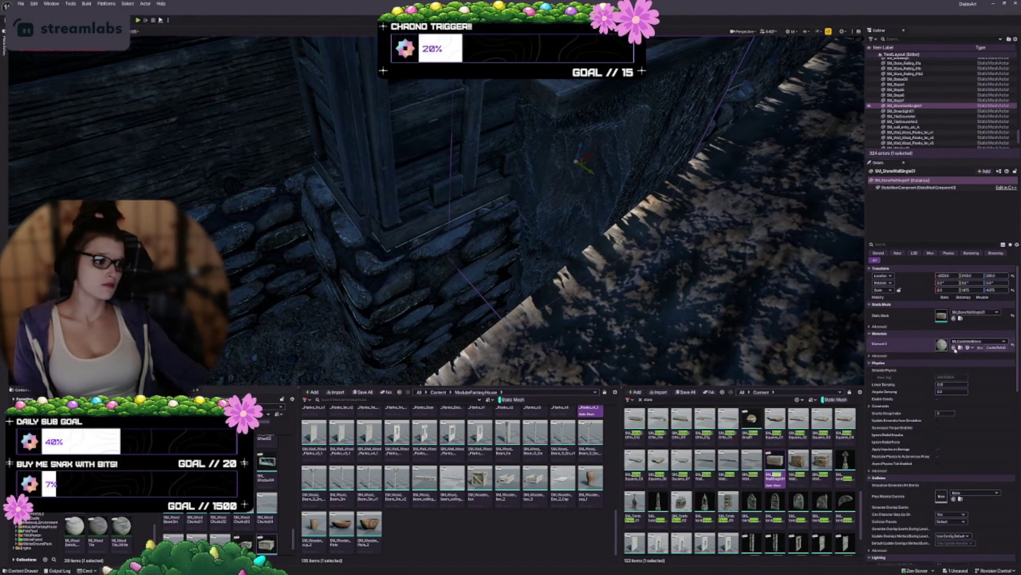
{"action": "left_click", "coordinate": [954, 348]}
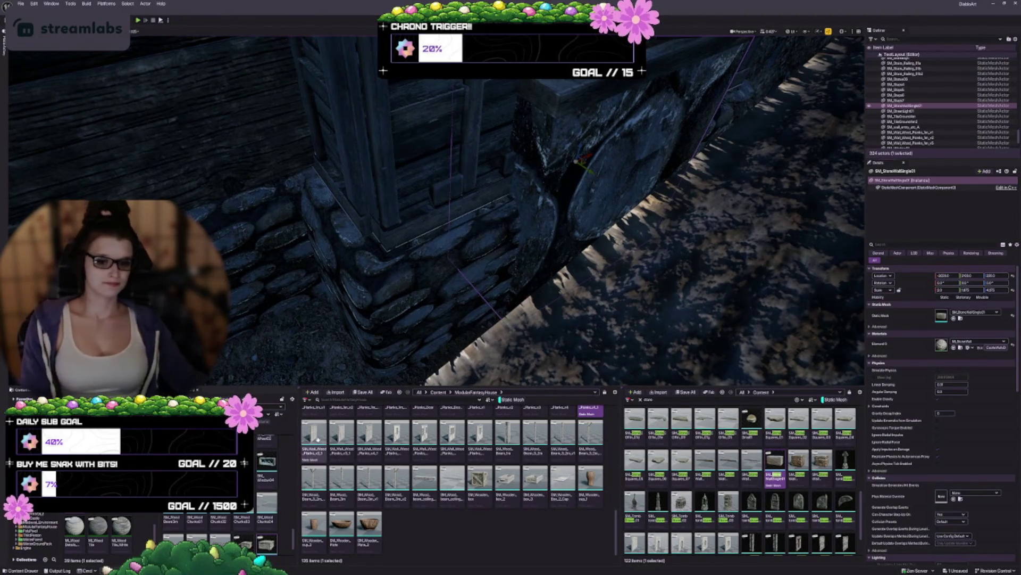
{"action": "key", "text": "f"}
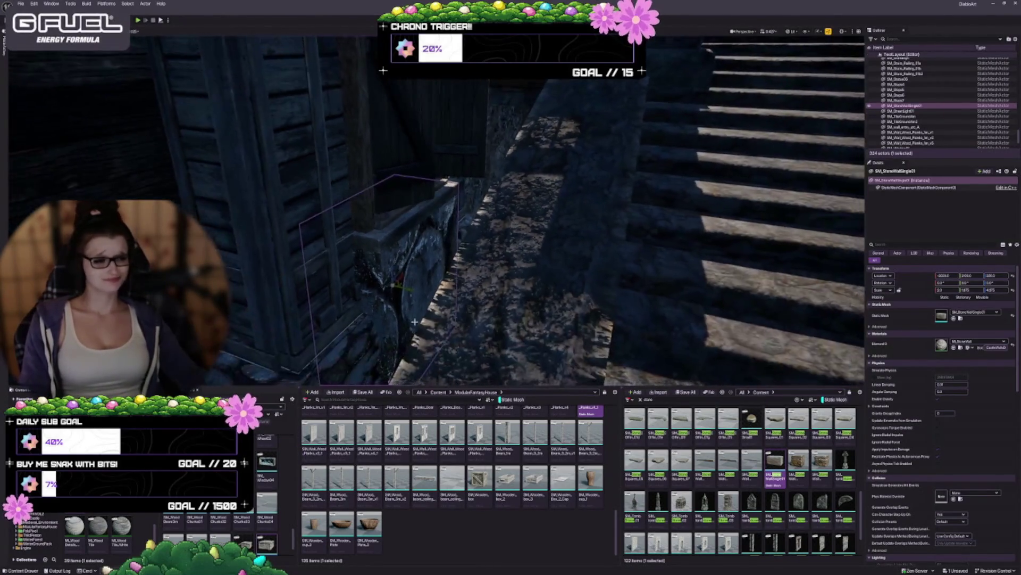
Orbit the retextured wall, deselect, and fly past the door and shutters to above the stairs
{"action": "left_click_drag", "start_coordinate": [351, 326], "coordinate": [377, 316]}
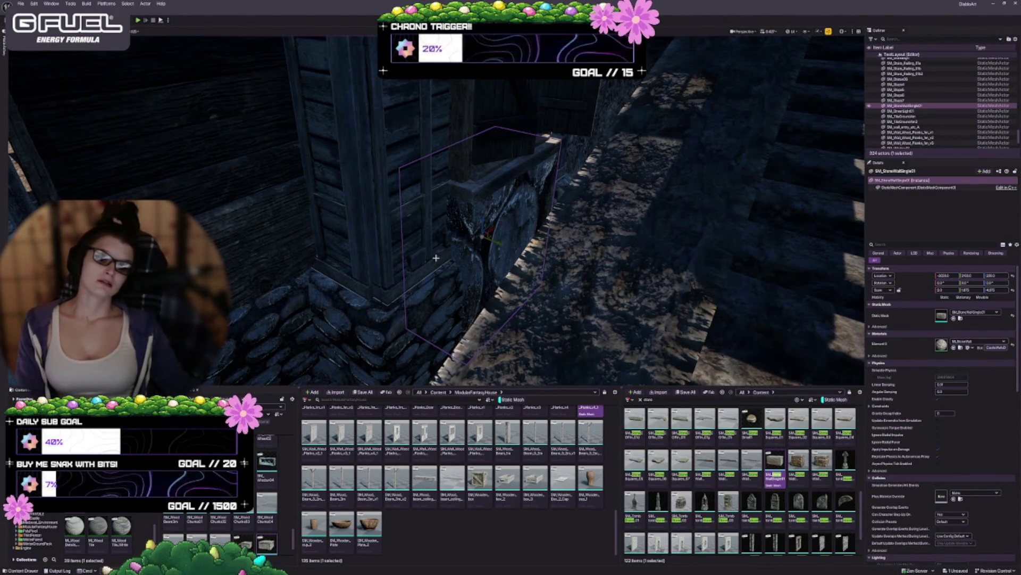
{"action": "left_click_drag", "start_coordinate": [503, 305], "coordinate": [502, 304]}
{"action": "key", "text": "Escape"}
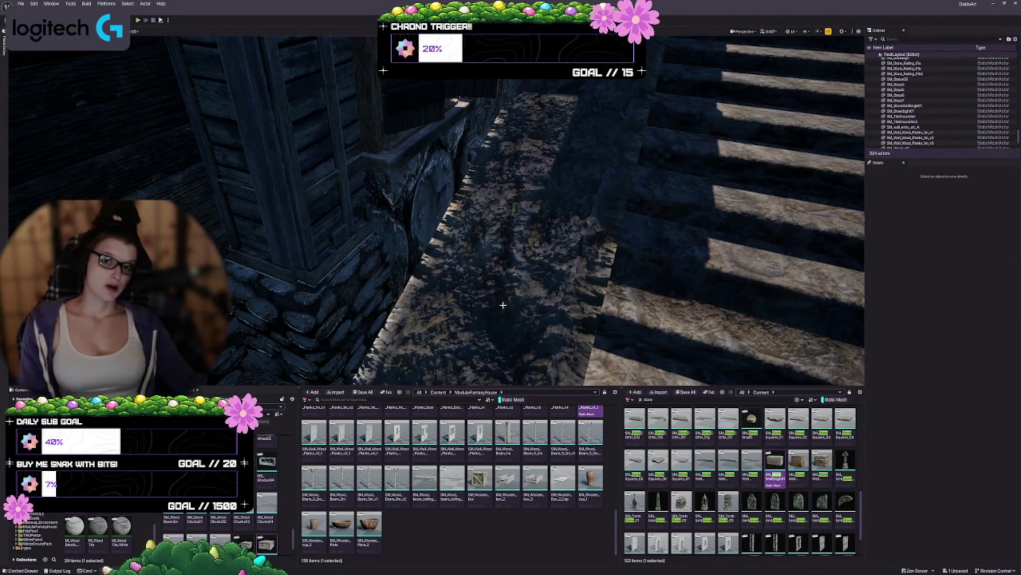
{"action": "left_click_drag", "start_coordinate": [561, 258], "coordinate": [561, 258]}
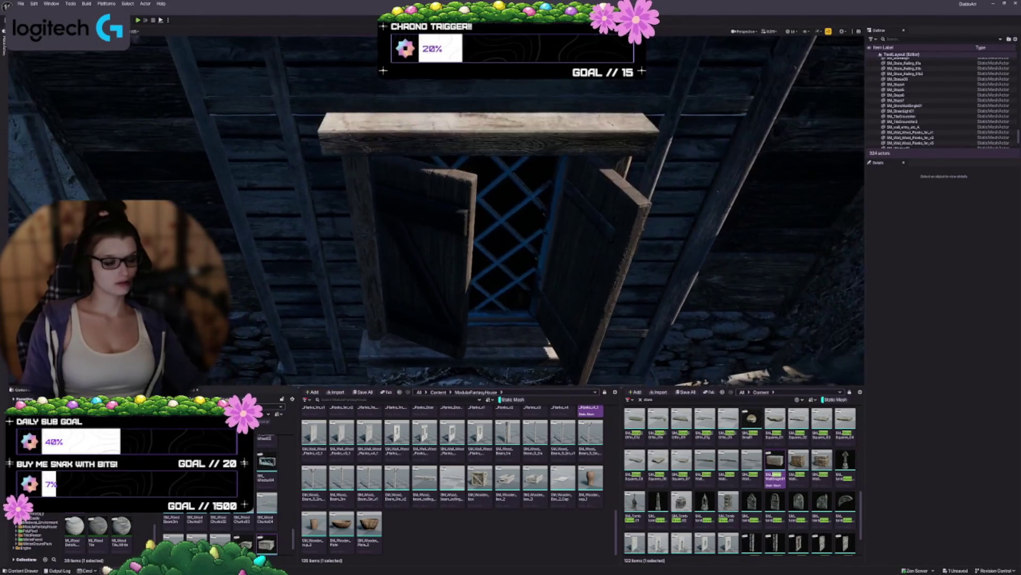
{"action": "left_click_drag", "start_coordinate": [566, 211], "coordinate": [566, 210]}
{"action": "left_click_drag", "start_coordinate": [472, 197], "coordinate": [535, 222]}
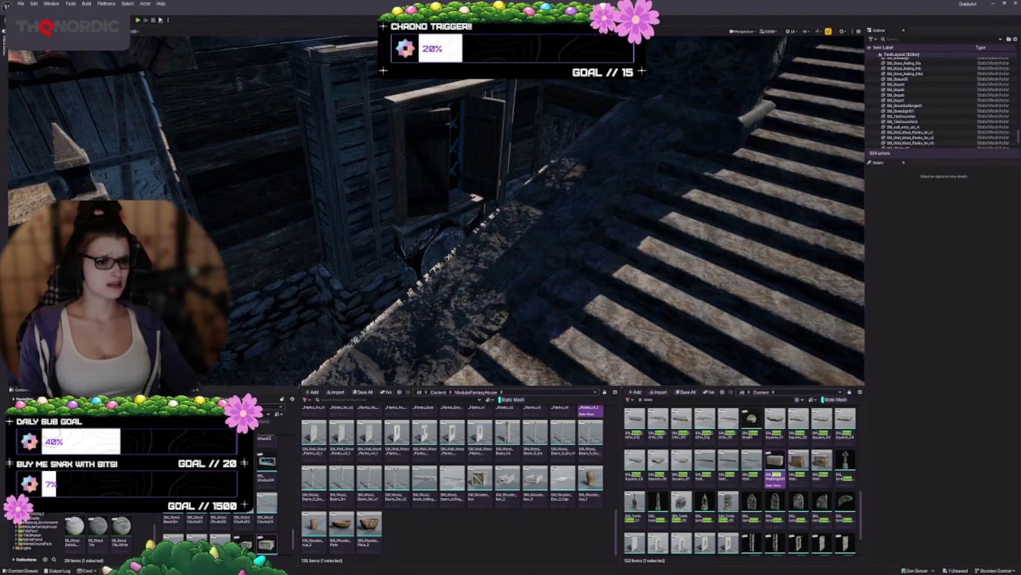
Assign a new material to the stone wall by the doorway, trying and undoing a light grey one
{"action": "left_click", "coordinate": [445, 243]}
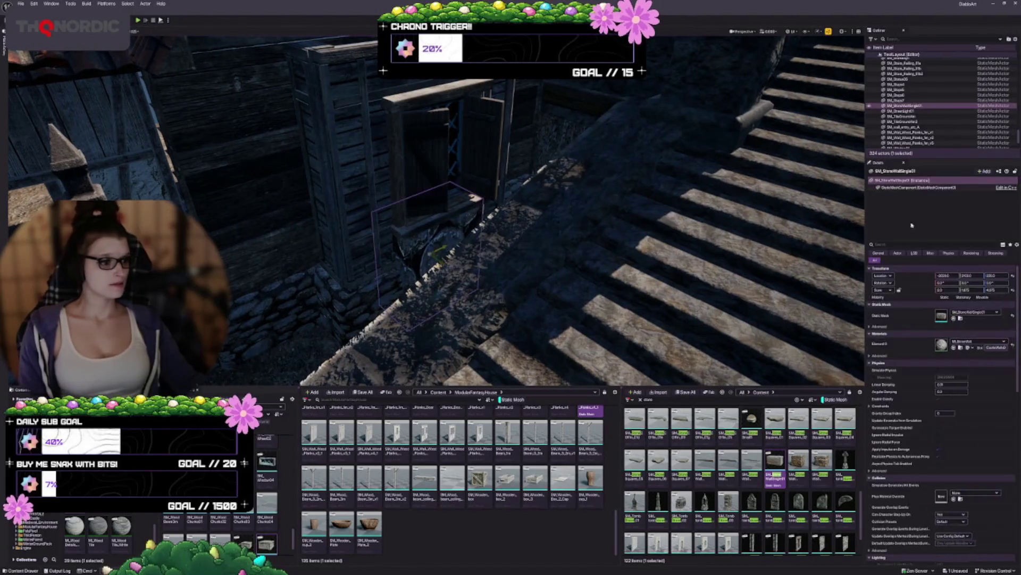
{"action": "left_click", "coordinate": [1014, 346]}
{"action": "left_click_drag", "start_coordinate": [511, 213], "coordinate": [487, 219]}
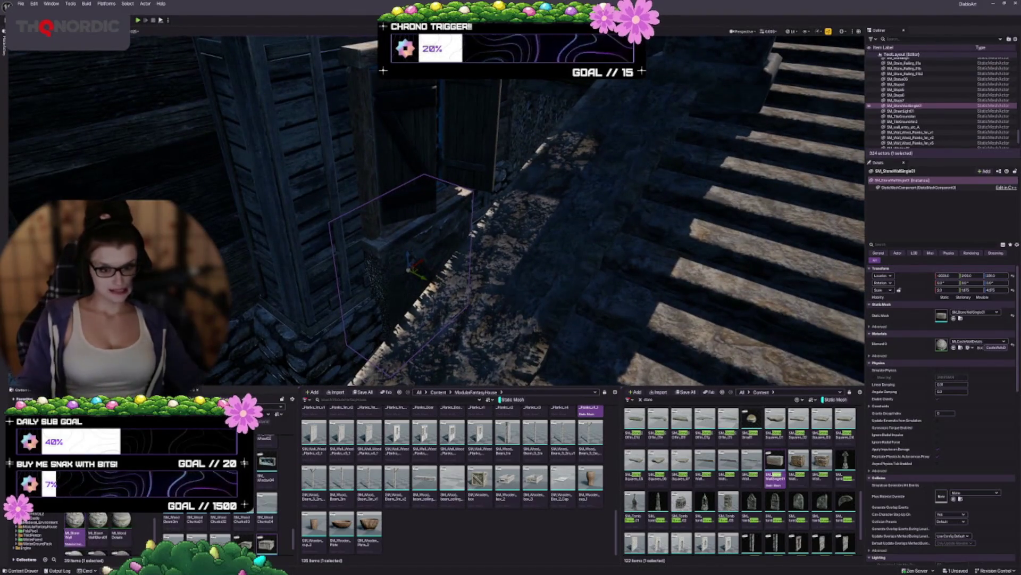
{"action": "scroll", "coordinate": [107, 532], "scroll_direction": "up", "scroll_amount": 2}
{"action": "scroll", "coordinate": [126, 516], "scroll_direction": "up", "scroll_amount": 3}
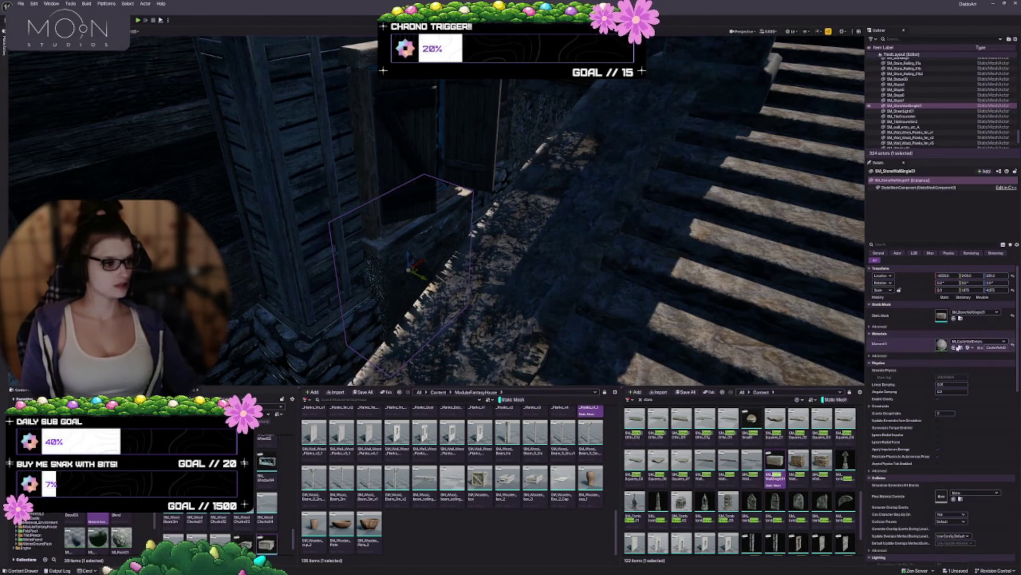
{"action": "left_click", "coordinate": [954, 347]}
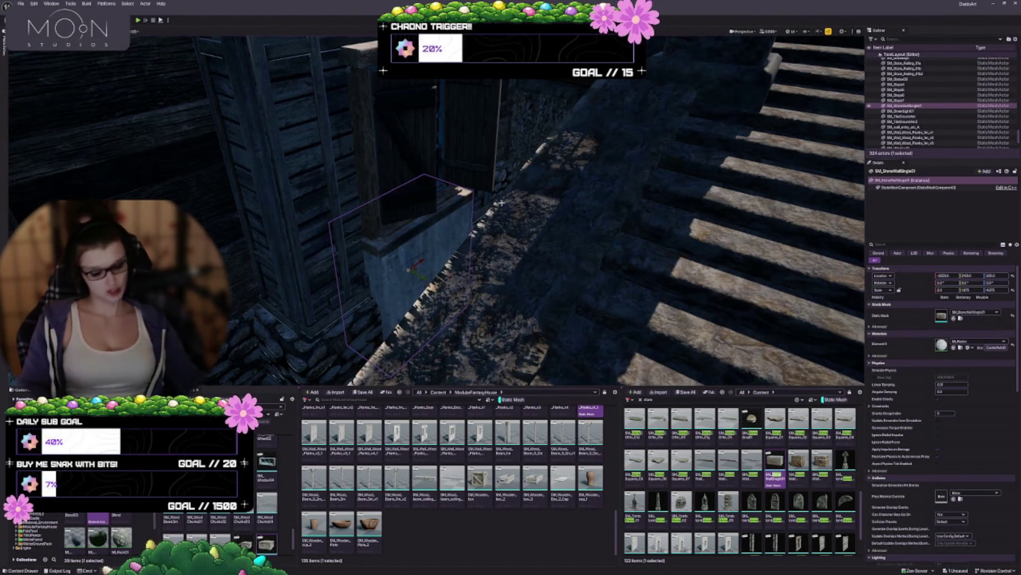
{"action": "key", "text": "ctrl+z"}
Apply the other castle material to the stone wall piece below the window
{"action": "scroll", "coordinate": [75, 532], "scroll_direction": "down", "scroll_amount": 2}
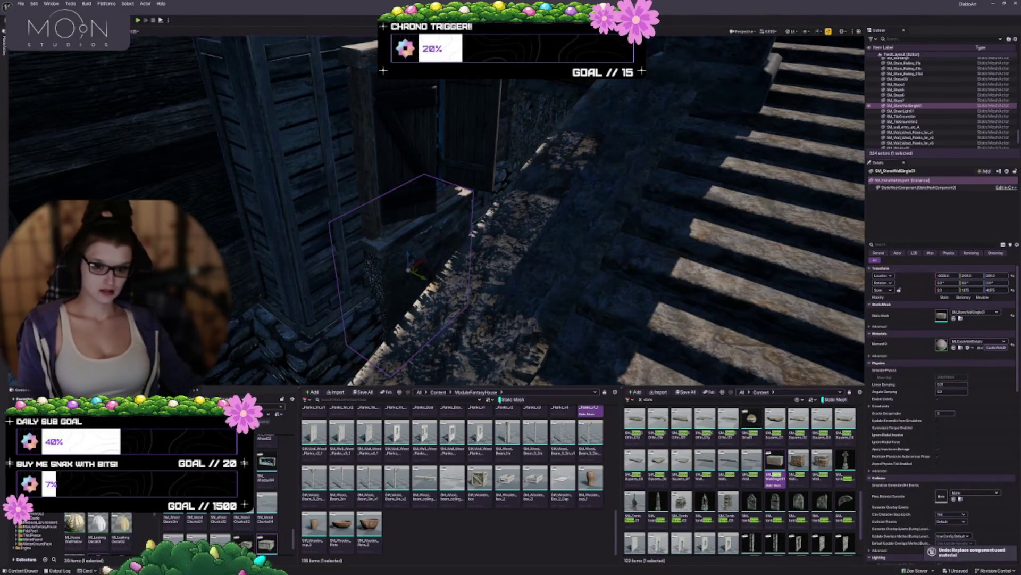
{"action": "scroll", "coordinate": [96, 532], "scroll_direction": "down", "scroll_amount": 3}
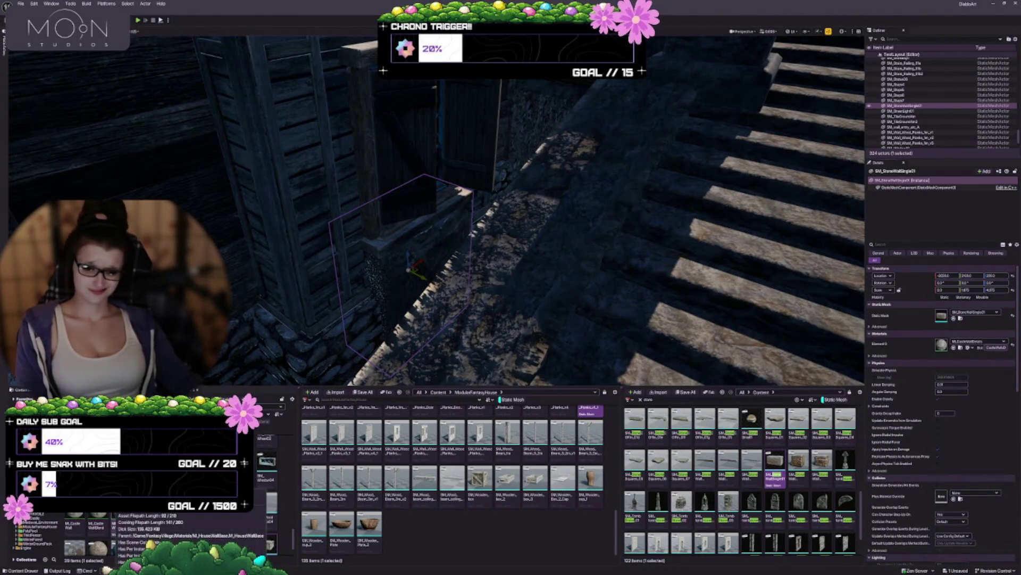
{"action": "scroll", "coordinate": [114, 517], "scroll_direction": "down", "scroll_amount": 5}
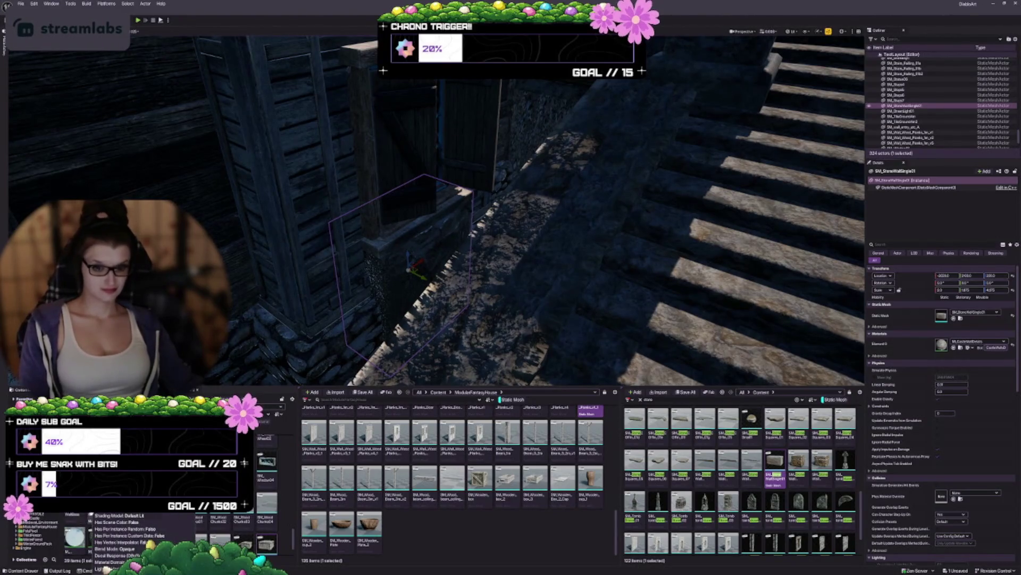
{"action": "scroll", "coordinate": [99, 532], "scroll_direction": "down", "scroll_amount": 3}
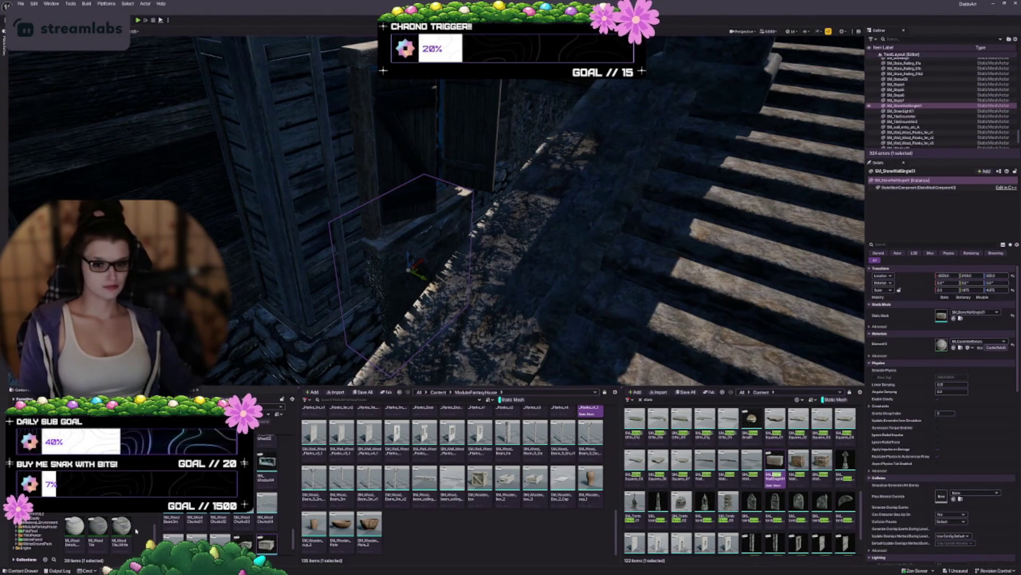
{"action": "scroll", "coordinate": [138, 529], "scroll_direction": "up", "scroll_amount": 2}
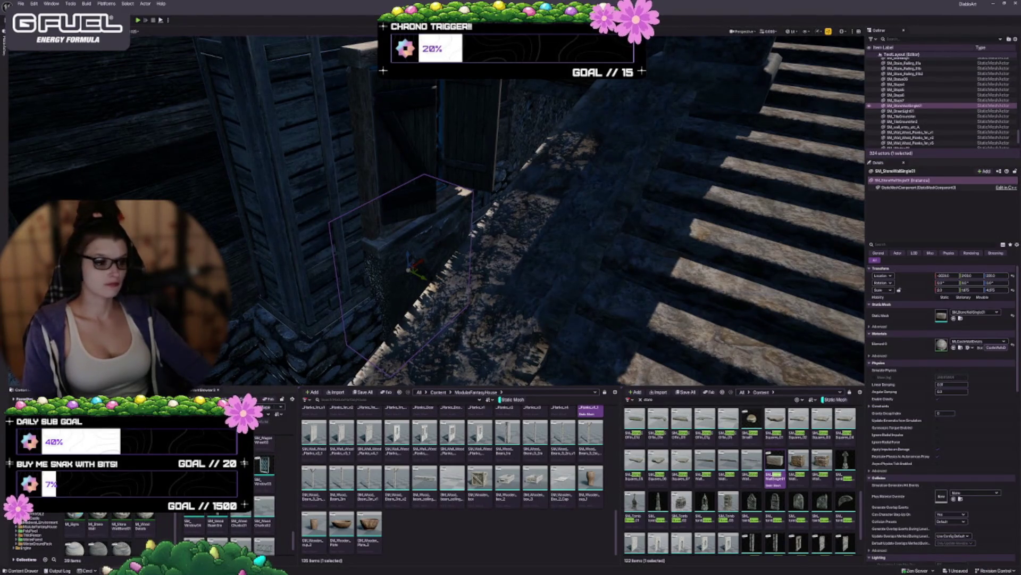
{"action": "left_click", "coordinate": [771, 330]}
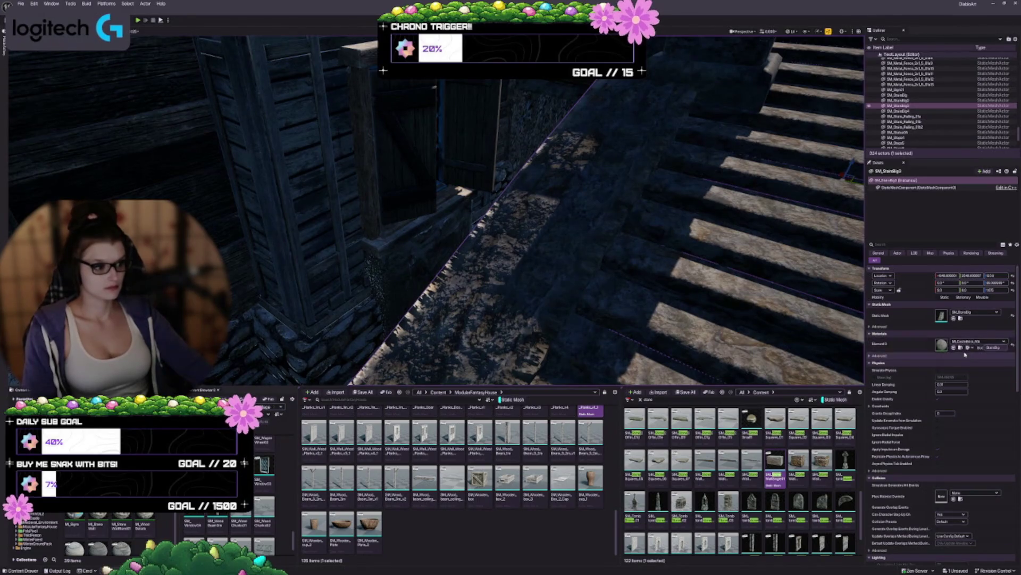
{"action": "left_click", "coordinate": [69, 539]}
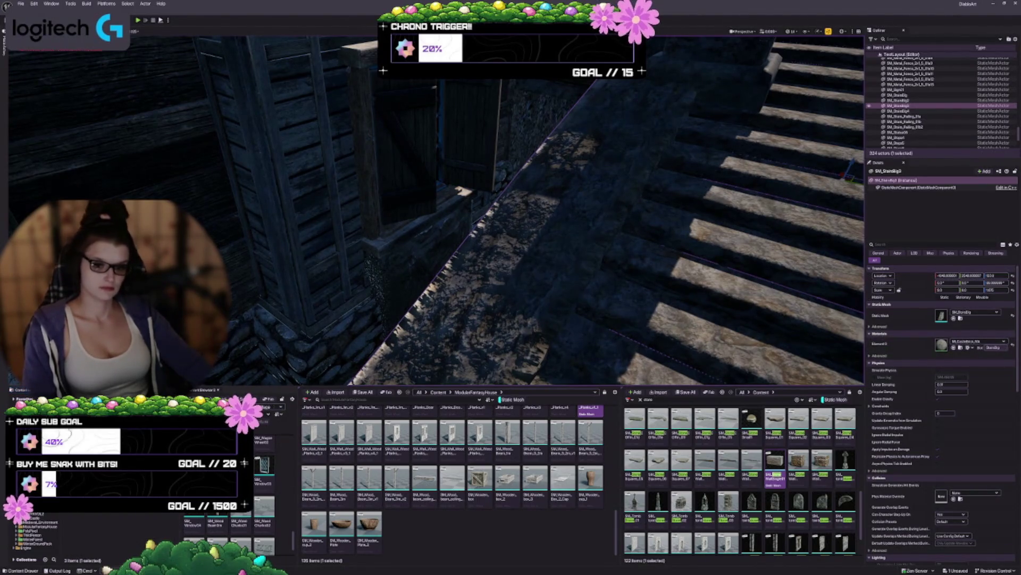
{"action": "left_click", "coordinate": [416, 253]}
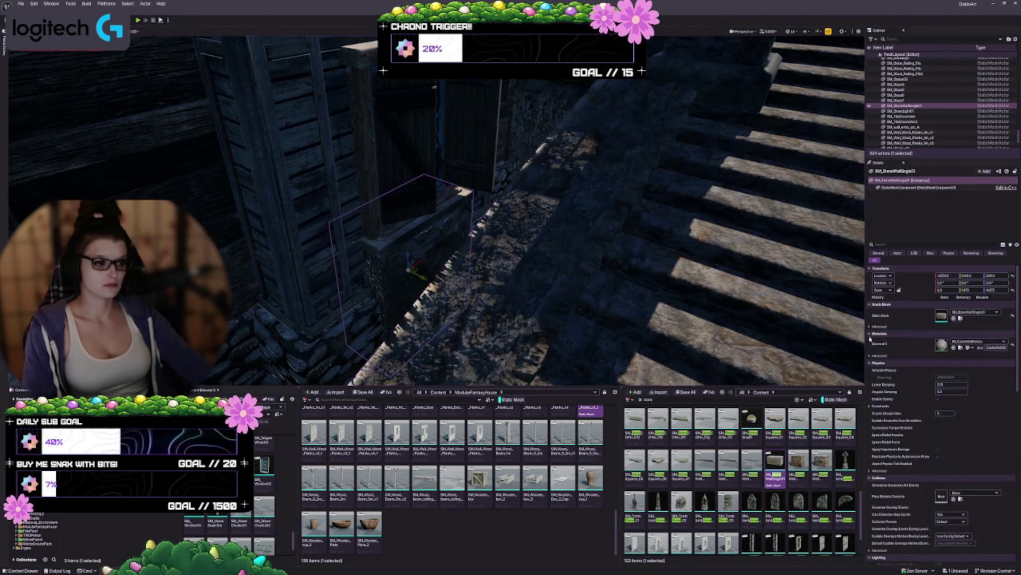
{"action": "left_click", "coordinate": [960, 348]}
Inspect the stone wall up close, then return to the wooden window and select the wall beside it
{"action": "mouse_move", "coordinate": [293, 309]}
{"action": "left_mouse_down"}
{"action": "mouse_move", "coordinate": [311, 271]}
{"action": "mouse_move", "coordinate": [564, 265]}
{"action": "left_mouse_up"}
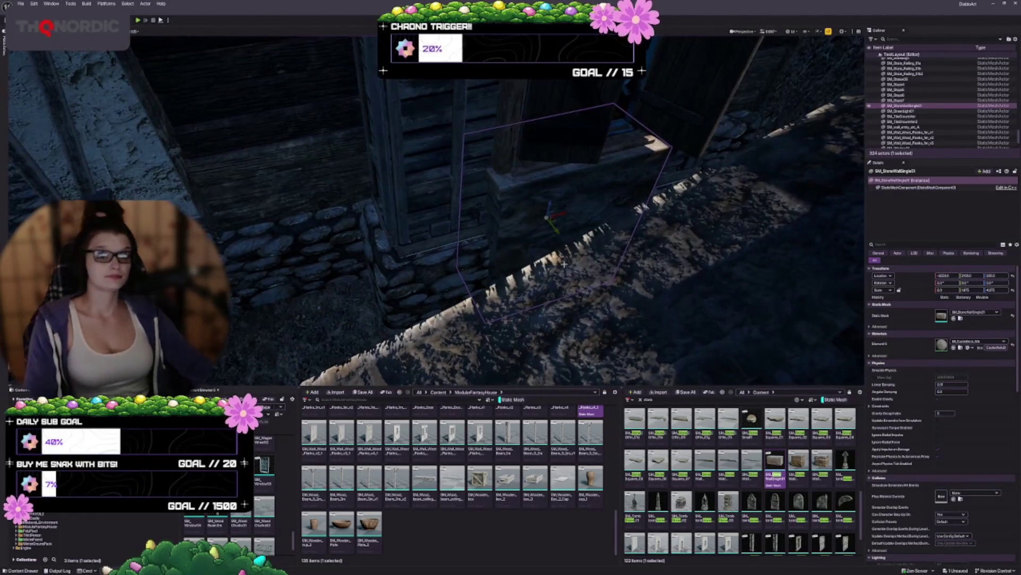
{"action": "key", "text": "Escape"}
{"action": "left_click_drag", "start_coordinate": [588, 217], "coordinate": [582, 225]}
{"action": "left_click_drag", "start_coordinate": [298, 278], "coordinate": [234, 274]}
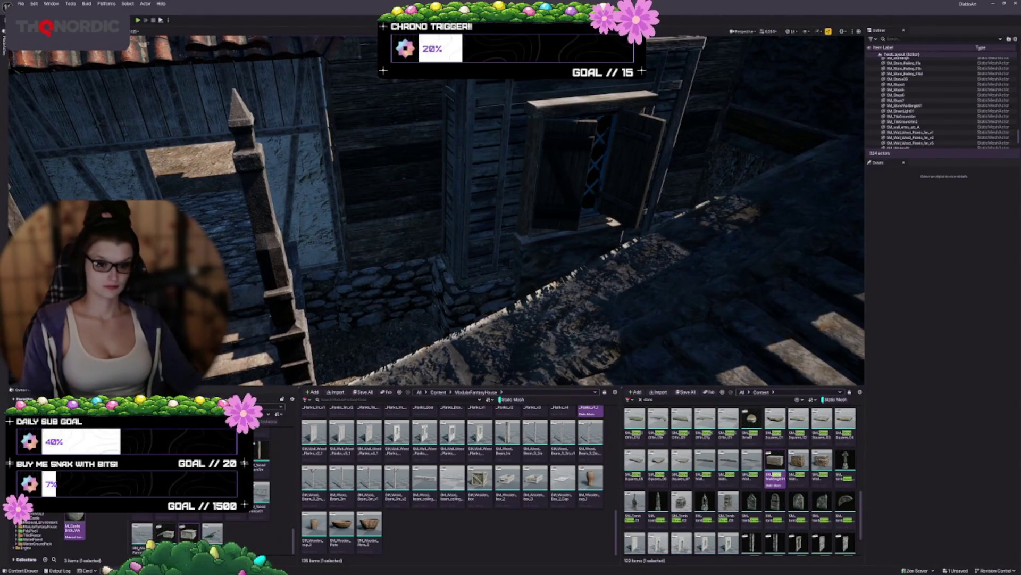
{"action": "left_click", "coordinate": [350, 263]}
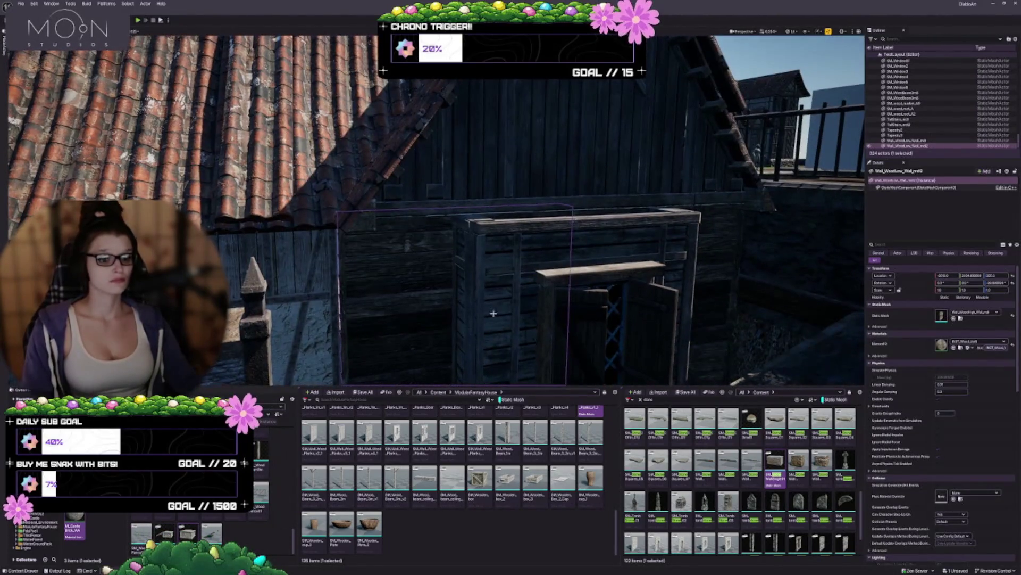
Place a plank-wall mesh from the Content Browser into the level, then delete it again
{"action": "scroll", "coordinate": [436, 210], "scroll_direction": "up", "scroll_amount": 3}
{"action": "scroll", "coordinate": [202, 526], "scroll_direction": "down", "scroll_amount": 3}
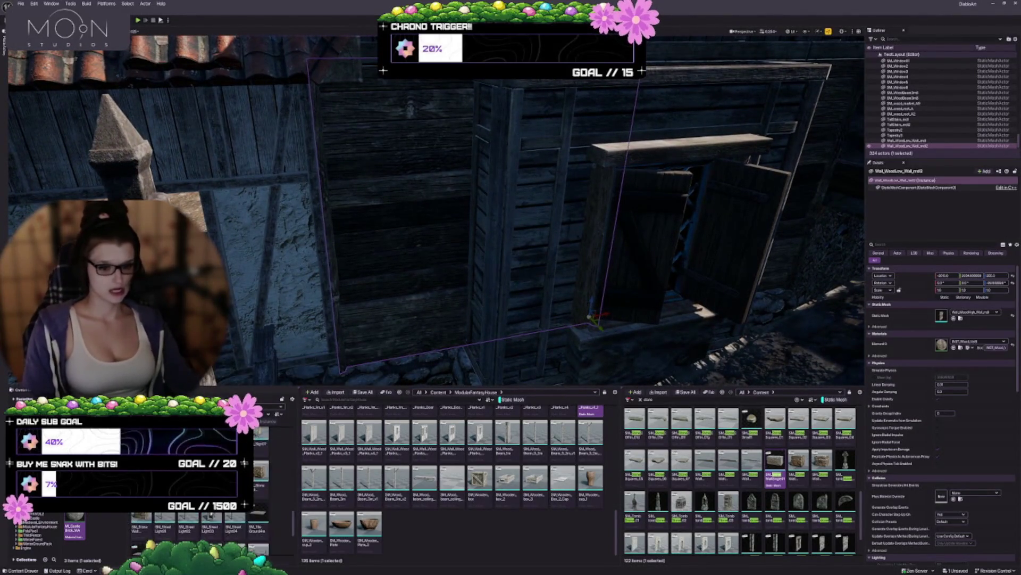
{"action": "scroll", "coordinate": [193, 531], "scroll_direction": "down", "scroll_amount": 2}
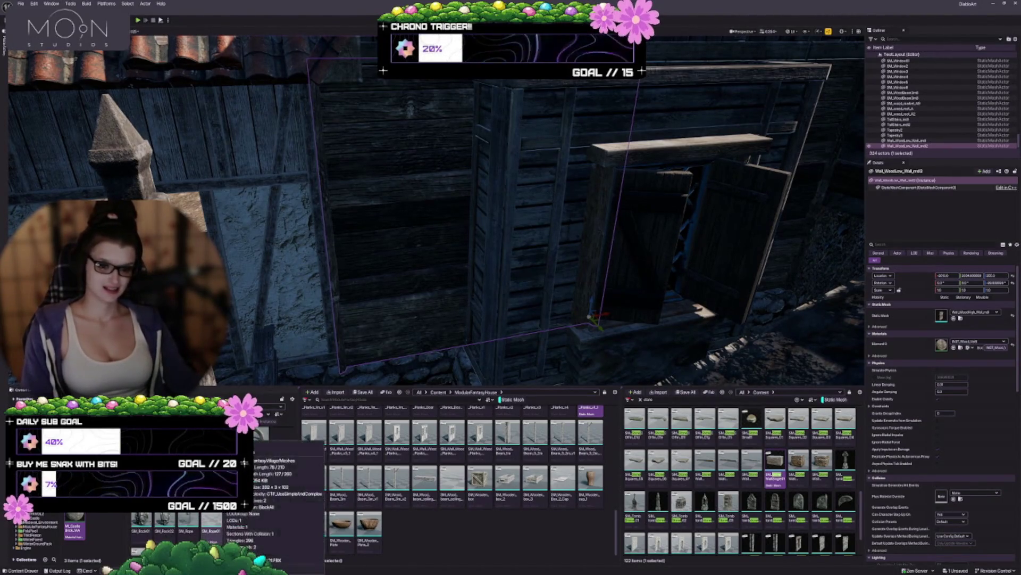
{"action": "scroll", "coordinate": [202, 532], "scroll_direction": "up", "scroll_amount": 2}
{"action": "left_click_drag", "start_coordinate": [366, 296], "coordinate": [366, 340]}
{"action": "left_click_drag", "start_coordinate": [165, 520], "coordinate": [395, 282]}
{"action": "key", "text": "f"}
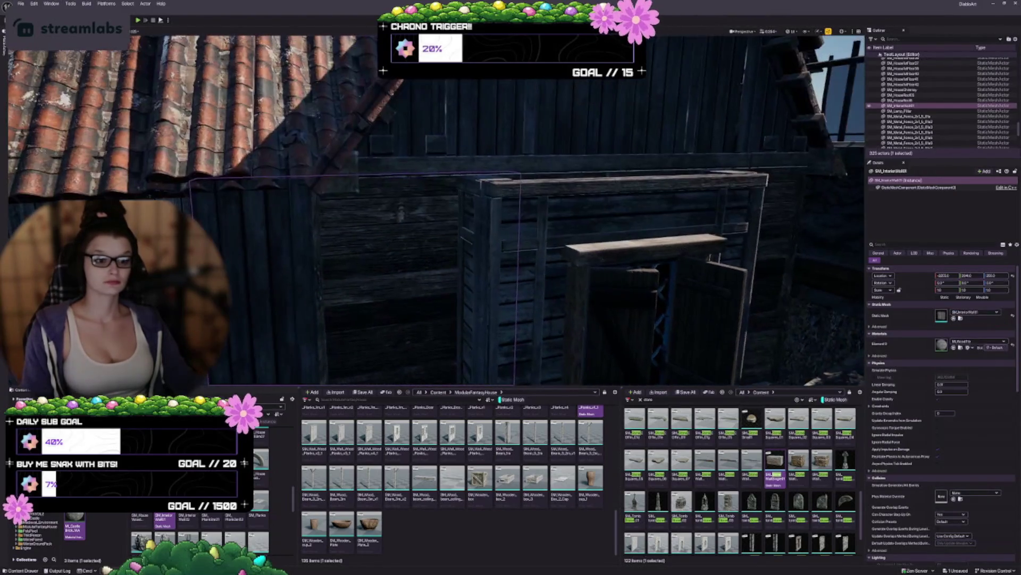
{"action": "key", "text": "Delete"}
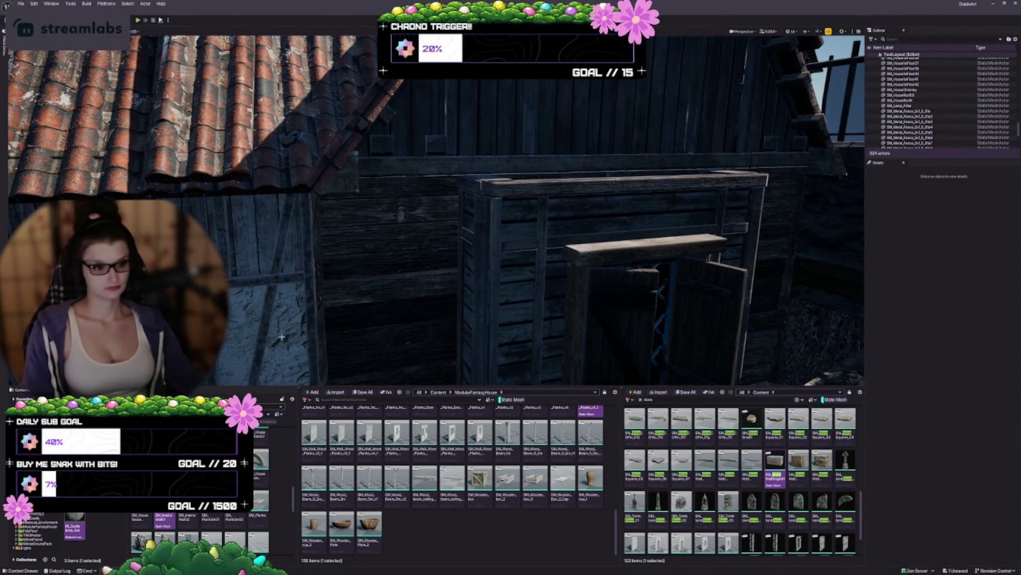
Swap Wall_WoodLow_Wall_mid2's mesh to SM_InteriorWall and rotate it 90° to face outward
{"action": "left_click", "coordinate": [385, 272]}
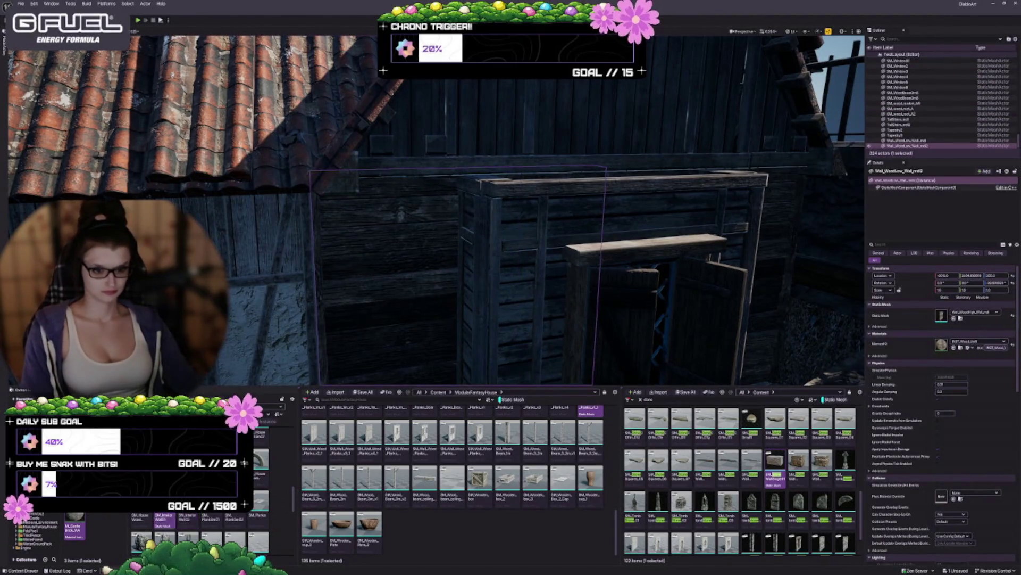
{"action": "left_click", "coordinate": [953, 318]}
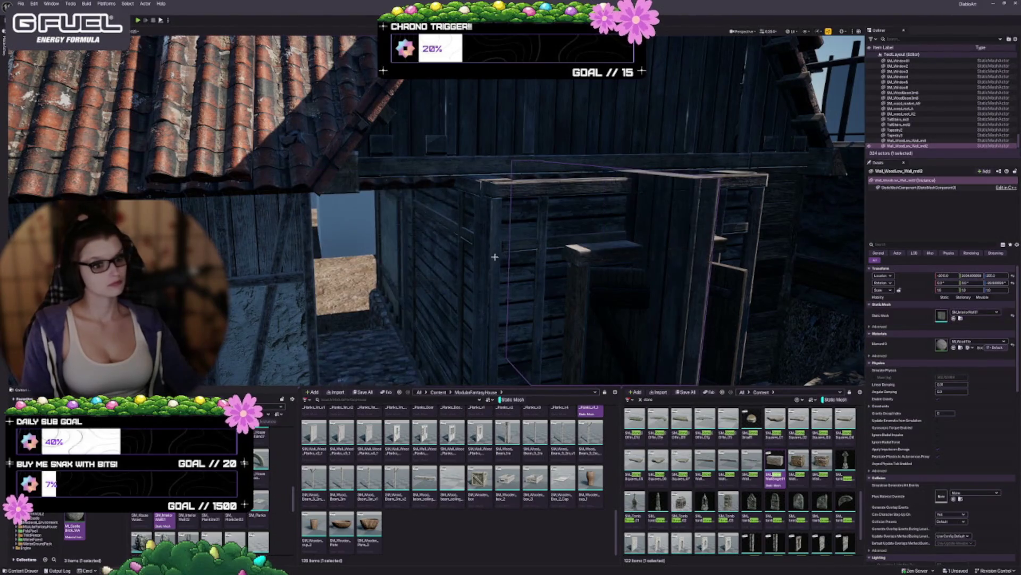
{"action": "key", "text": "f"}
{"action": "key", "text": "e"}
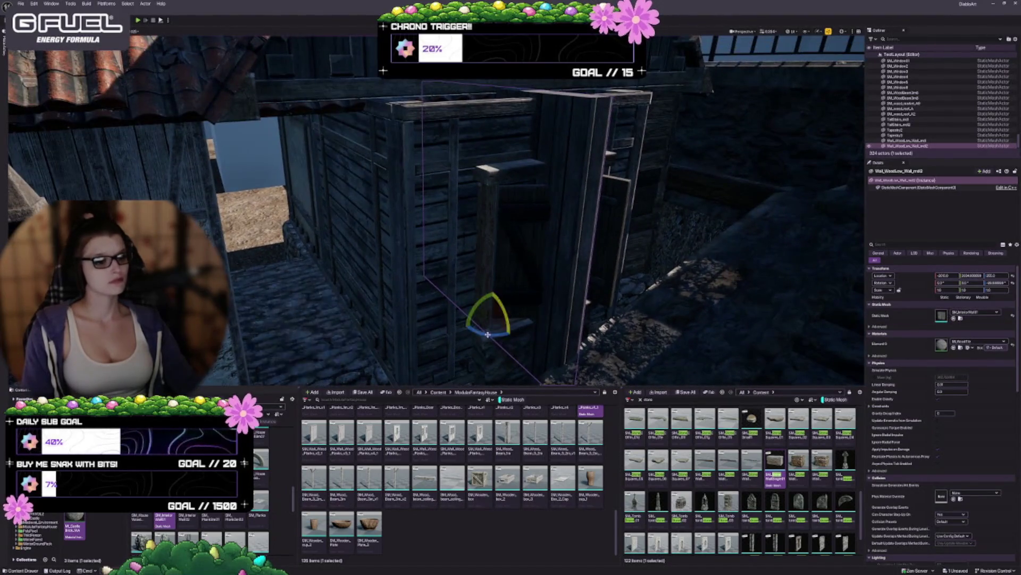
{"action": "left_click_drag", "start_coordinate": [489, 336], "coordinate": [459, 345]}
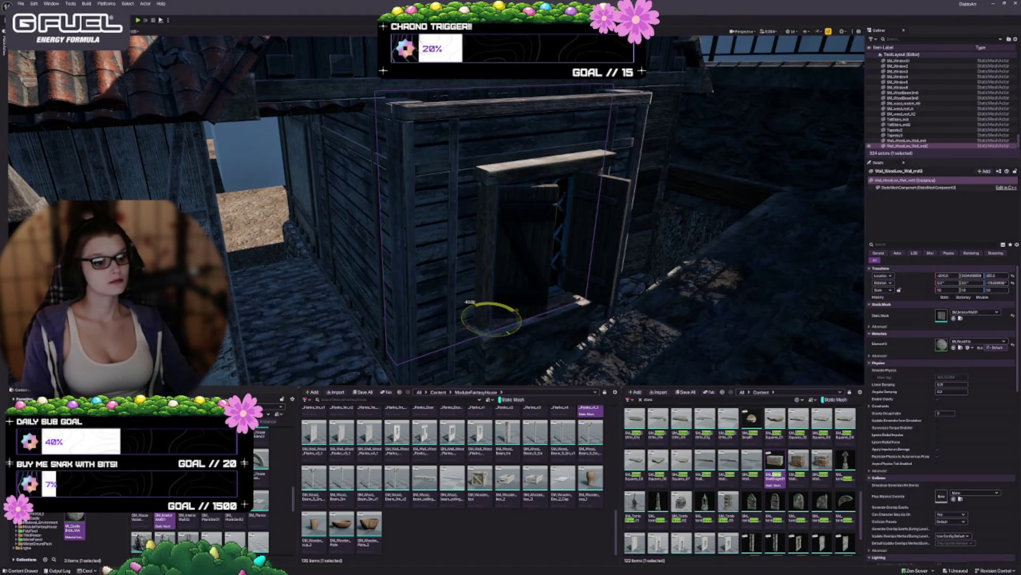
{"action": "mouse_move", "coordinate": [449, 372]}
{"action": "left_mouse_down"}
{"action": "mouse_move", "coordinate": [442, 362]}
{"action": "mouse_move", "coordinate": [702, 255]}
{"action": "mouse_move", "coordinate": [584, 261]}
{"action": "mouse_move", "coordinate": [601, 266]}
{"action": "left_mouse_up"}
Fly in close and nudge the new plank wall slightly to the right, then deselect it
{"action": "key", "text": "w"}
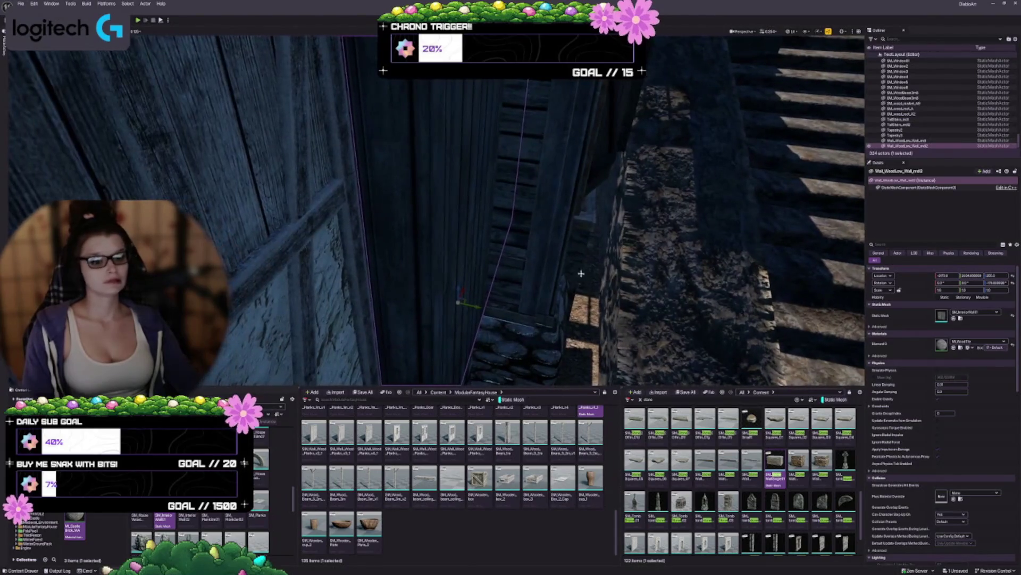
{"action": "key", "text": "w"}
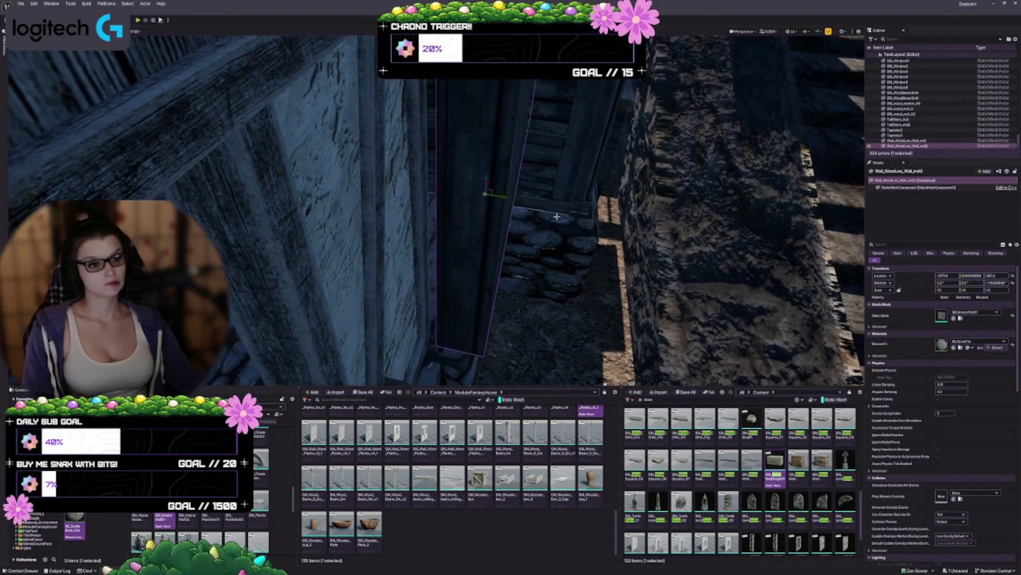
{"action": "key", "text": "w"}
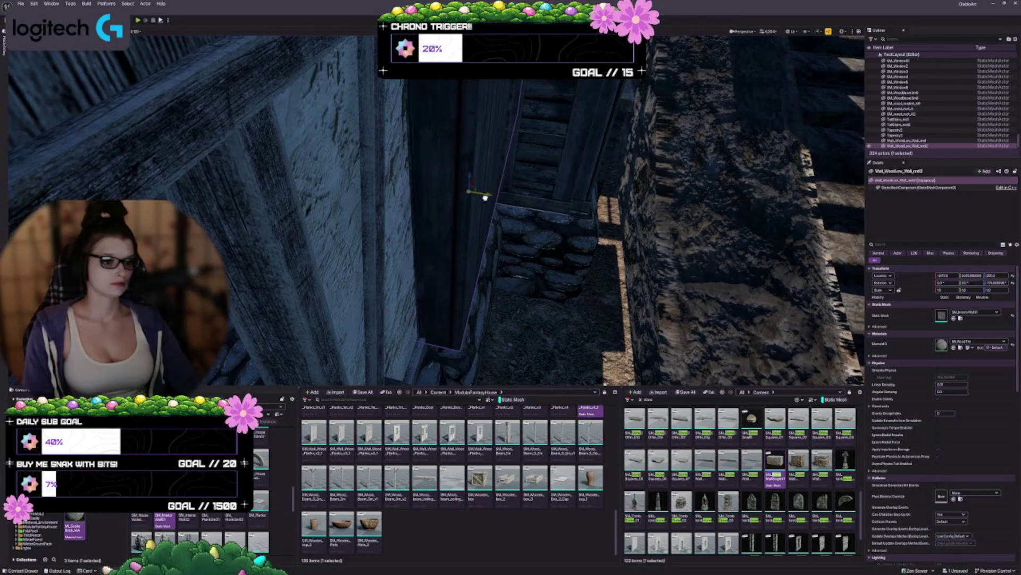
{"action": "key", "text": "w"}
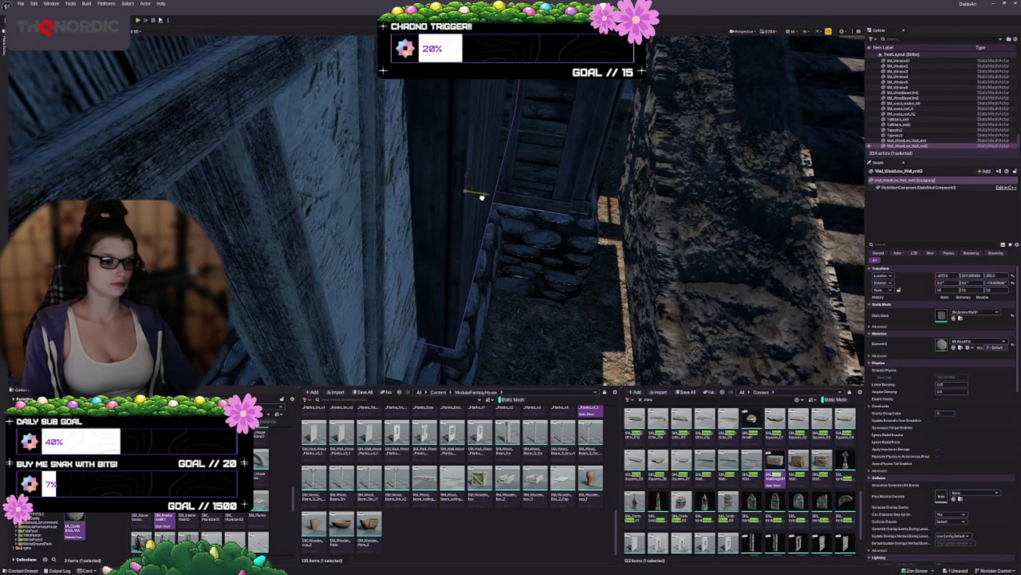
{"action": "key", "text": "w"}
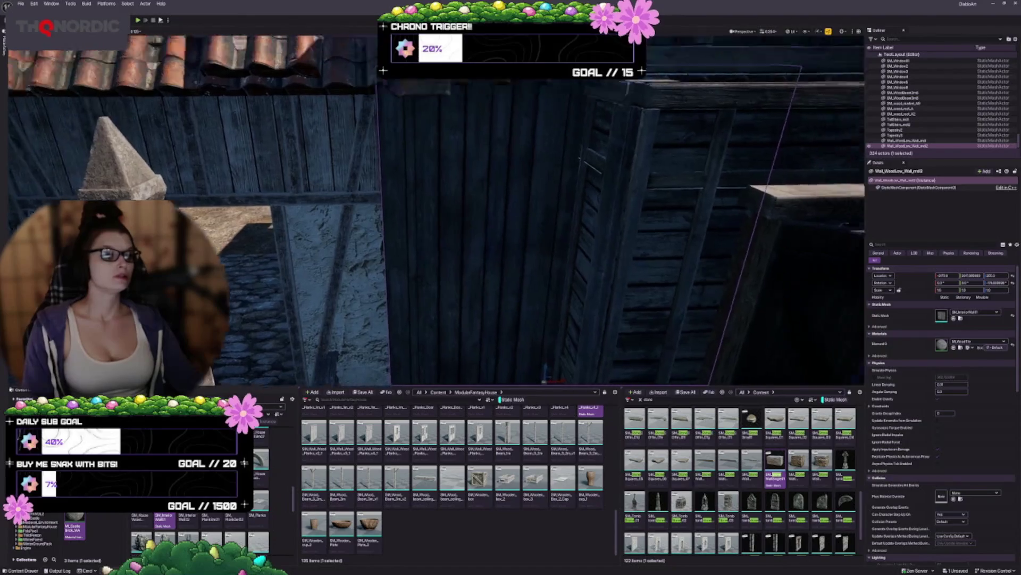
{"action": "key", "text": "s"}
{"action": "mouse_move", "coordinate": [534, 304]}
{"action": "left_mouse_down"}
{"action": "mouse_move", "coordinate": [559, 296]}
{"action": "mouse_move", "coordinate": [539, 295]}
{"action": "left_mouse_up"}
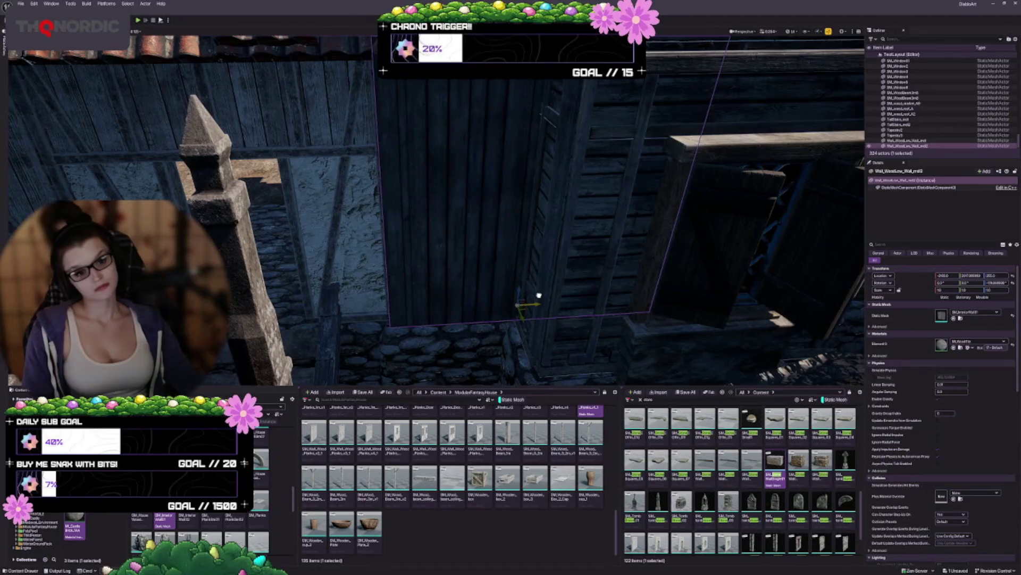
{"action": "key", "text": "s"}
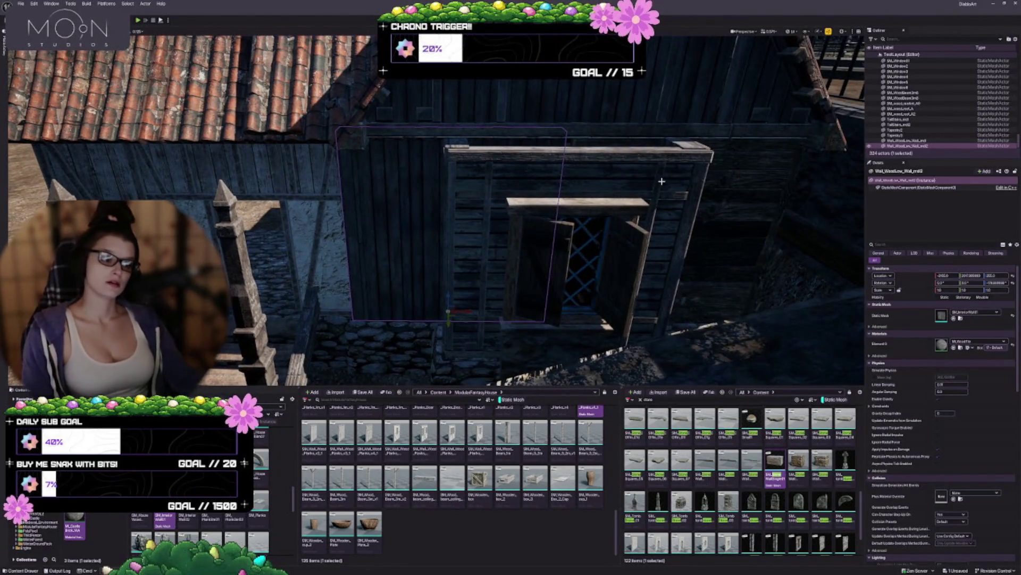
{"action": "key", "text": "Escape"}
Delete the neighbouring wall piece beside the window and select the wall next to it
{"action": "scroll", "coordinate": [527, 312], "scroll_direction": "down", "scroll_amount": 5}
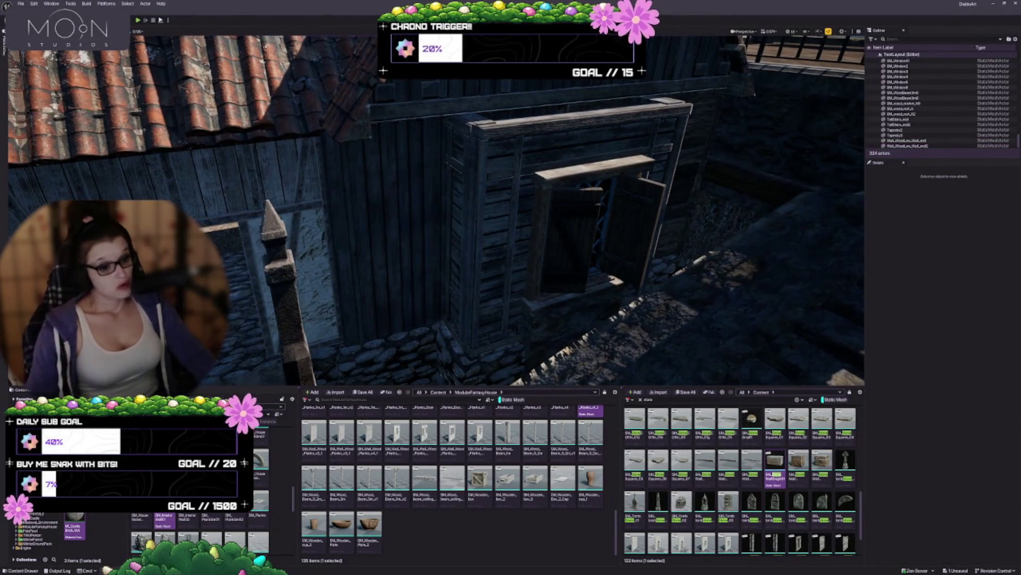
{"action": "scroll", "coordinate": [565, 275], "scroll_direction": "up", "scroll_amount": 4}
{"action": "left_click", "coordinate": [565, 275]}
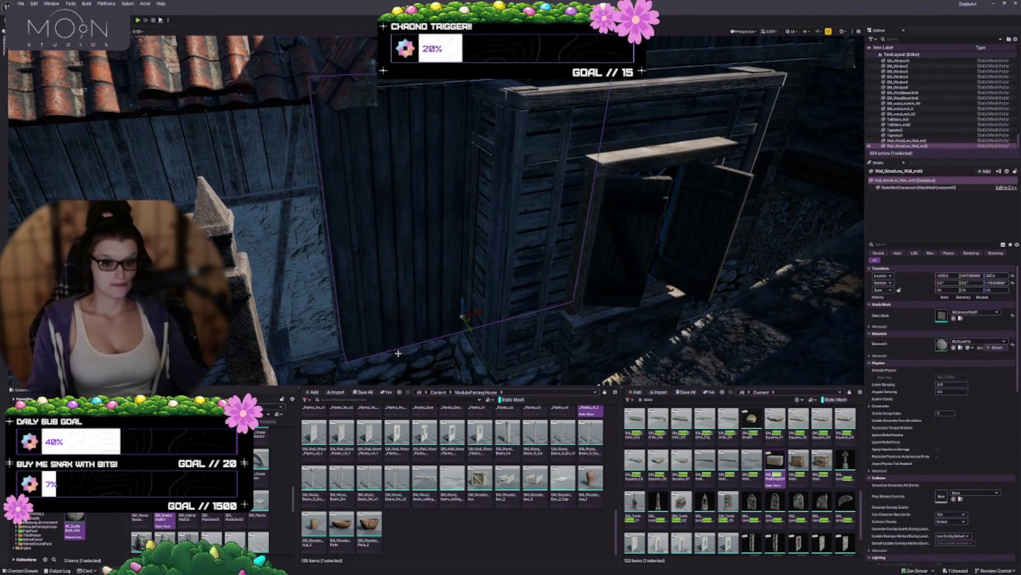
{"action": "scroll", "coordinate": [540, 182], "scroll_direction": "up", "scroll_amount": 4}
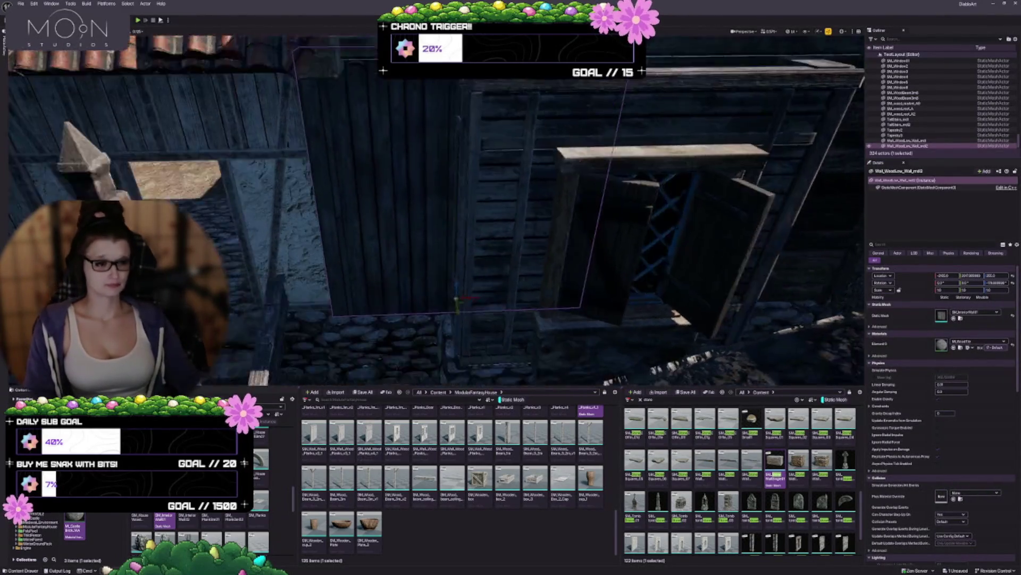
{"action": "left_click", "coordinate": [540, 183]}
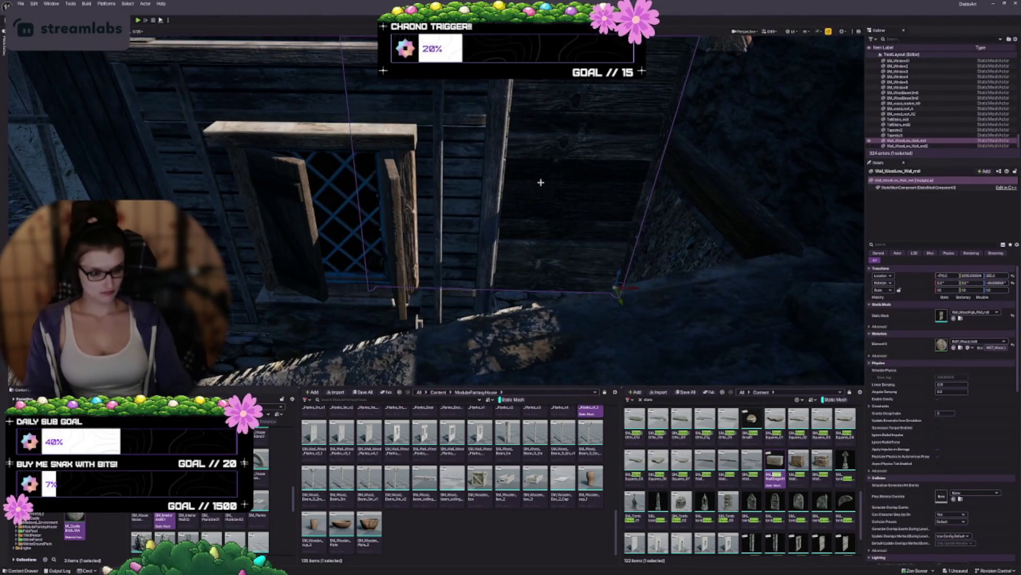
{"action": "key", "text": "Delete"}
{"action": "scroll", "coordinate": [496, 175], "scroll_direction": "down", "scroll_amount": 4}
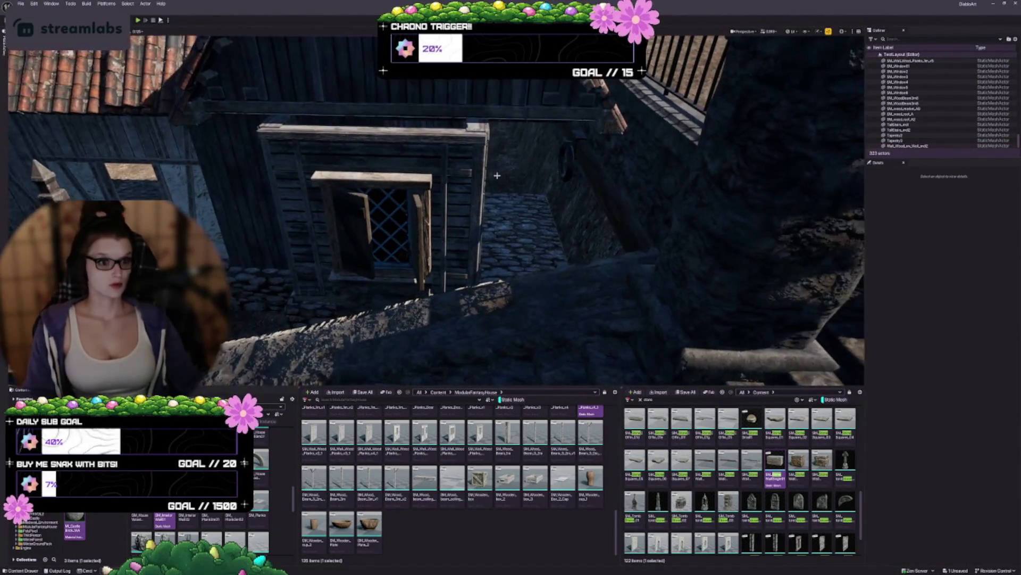
{"action": "left_click", "coordinate": [277, 296]}
Duplicate the wall beside the window, swap its mesh and shift it, then delete that extra plank panel
{"action": "mouse_move", "coordinate": [336, 260]}
{"action": "left_mouse_down"}
{"action": "mouse_move", "coordinate": [562, 252]}
{"action": "mouse_move", "coordinate": [562, 234]}
{"action": "left_mouse_up"}
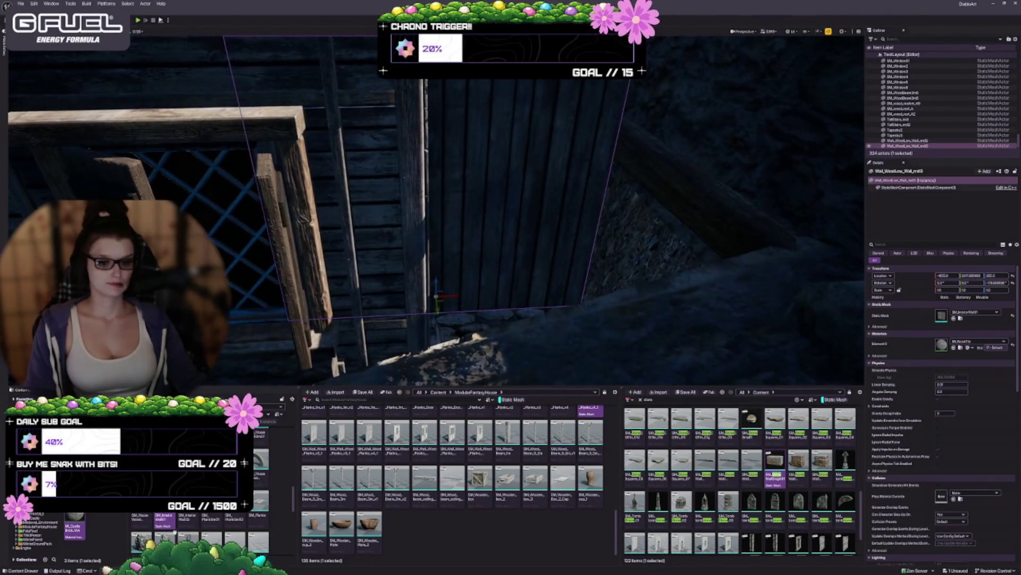
{"action": "left_click", "coordinate": [954, 318]}
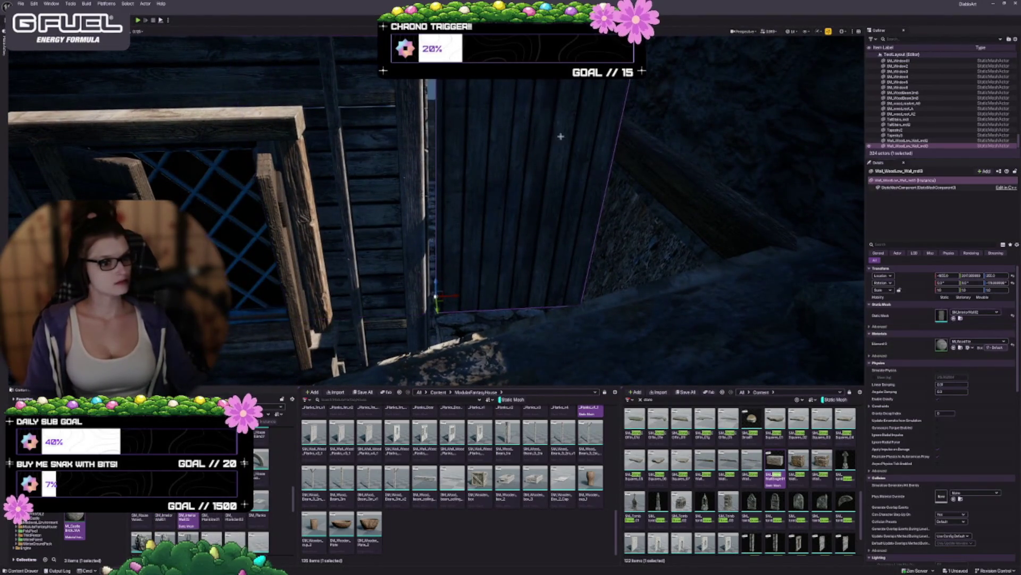
{"action": "left_click_drag", "start_coordinate": [565, 310], "coordinate": [526, 328]}
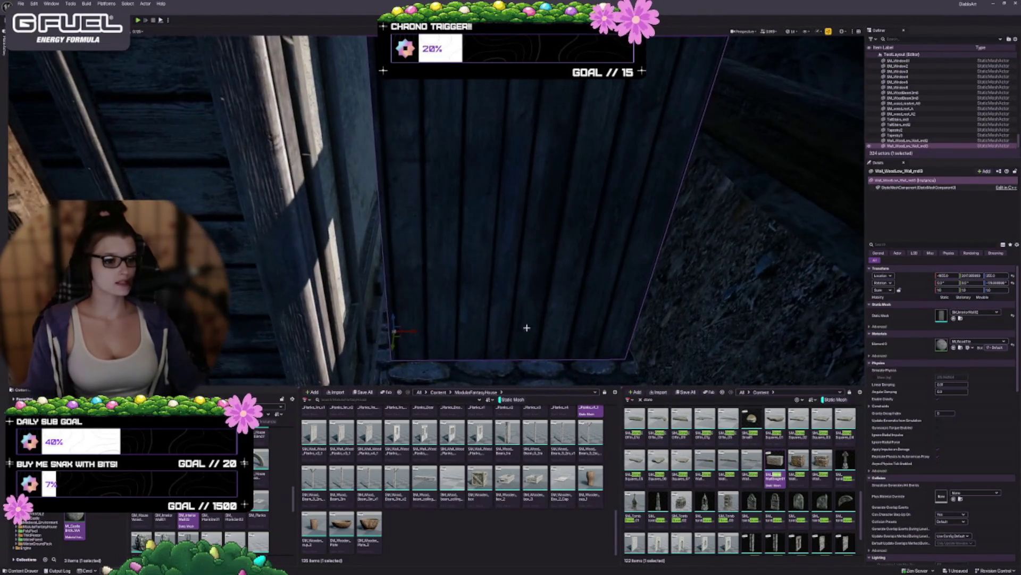
{"action": "left_click_drag", "start_coordinate": [415, 342], "coordinate": [409, 354]}
{"action": "left_click_drag", "start_coordinate": [487, 333], "coordinate": [487, 333]}
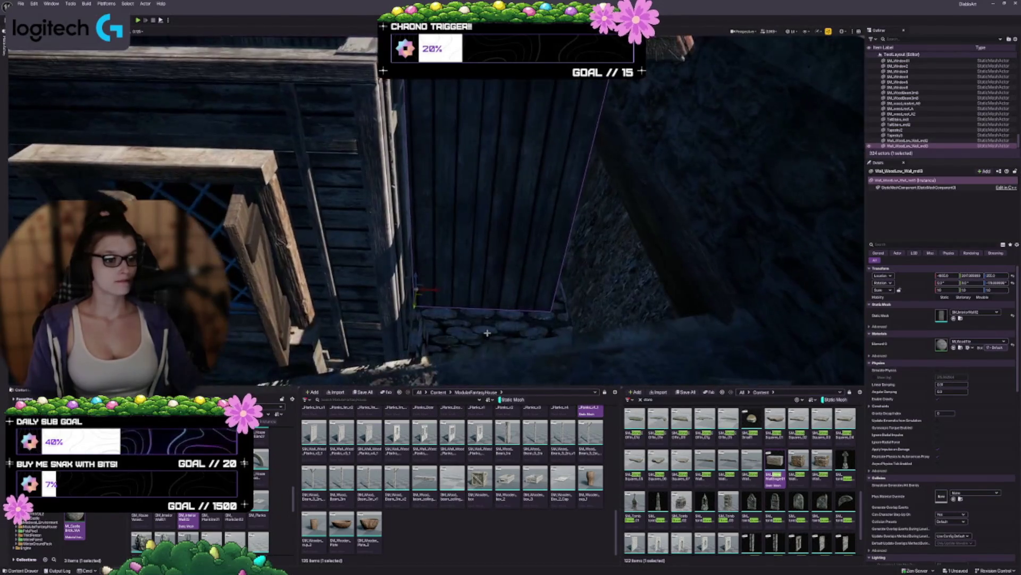
{"action": "mouse_move", "coordinate": [435, 290]}
{"action": "left_mouse_down"}
{"action": "mouse_move", "coordinate": [418, 292]}
{"action": "mouse_move", "coordinate": [449, 296]}
{"action": "left_mouse_up"}
{"action": "mouse_move", "coordinate": [487, 332]}
{"action": "left_mouse_down"}
{"action": "mouse_move", "coordinate": [452, 314]}
{"action": "mouse_move", "coordinate": [444, 332]}
{"action": "mouse_move", "coordinate": [450, 303]}
{"action": "left_mouse_up"}
{"action": "key", "text": "Delete"}
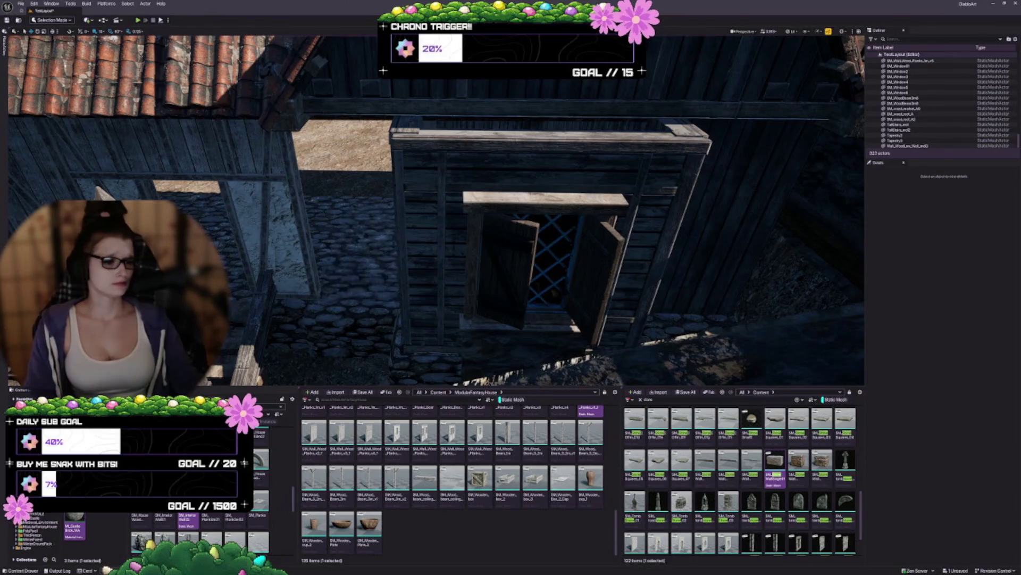
{"action": "left_click", "coordinate": [735, 223]}
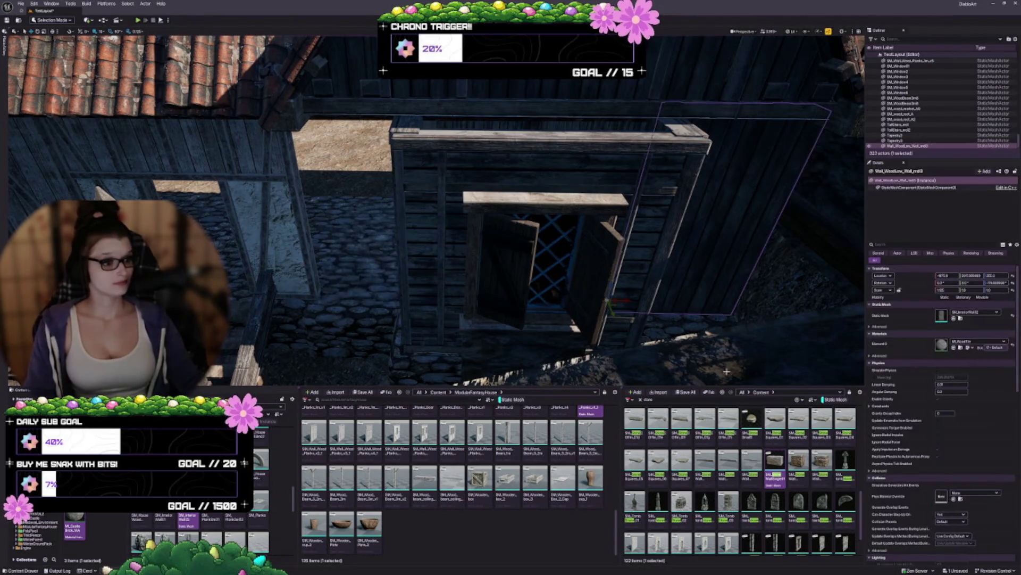
Alt-drag the plank wall left to copy it beside the stone post, then check it from above
{"action": "left_click_drag", "start_coordinate": [627, 299], "coordinate": [314, 288]}
{"action": "scroll", "coordinate": [500, 335], "scroll_direction": "up", "scroll_amount": 5}
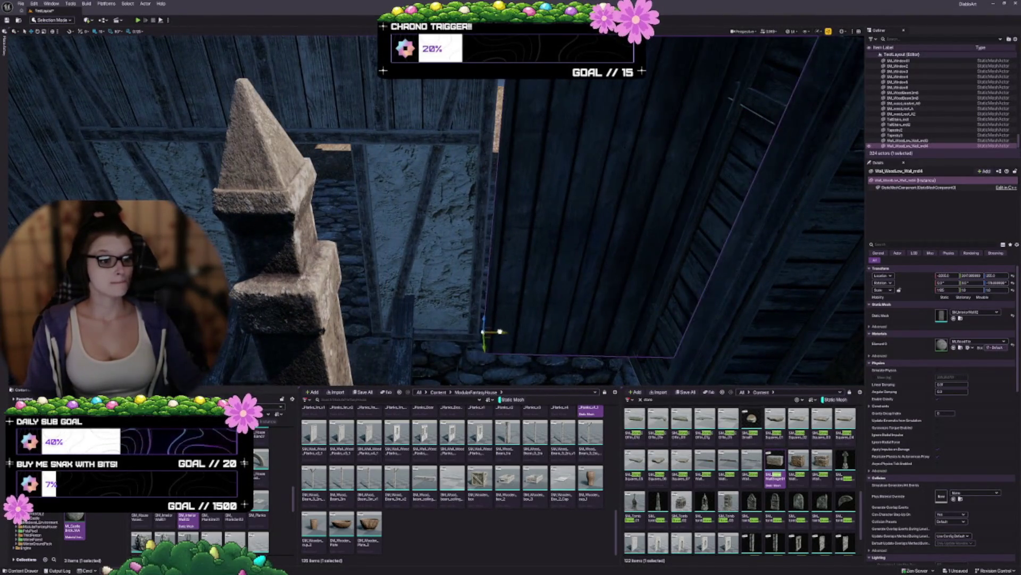
{"action": "scroll", "coordinate": [538, 352], "scroll_direction": "down", "scroll_amount": 10}
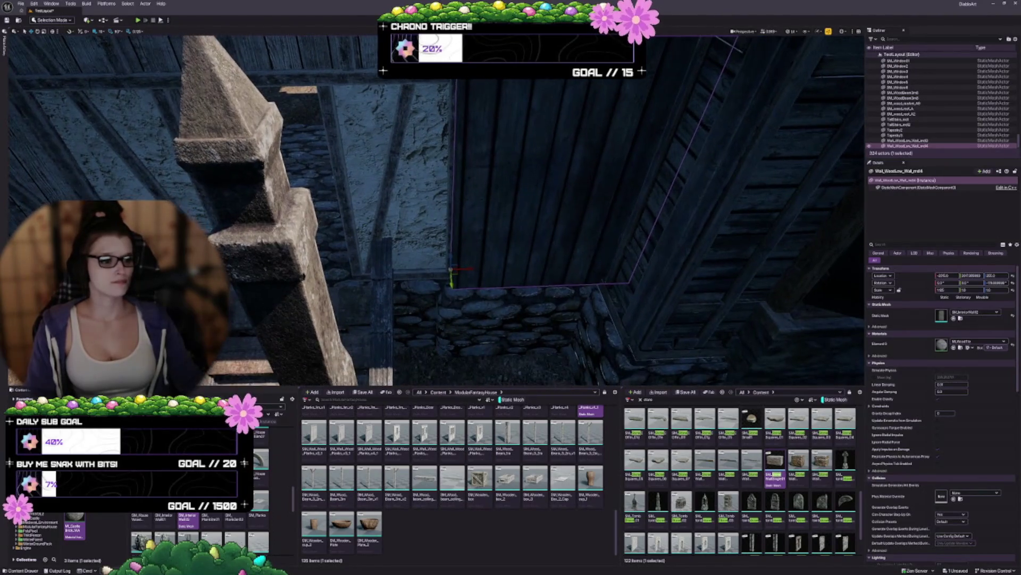
{"action": "scroll", "coordinate": [538, 353], "scroll_direction": "up", "scroll_amount": 8}
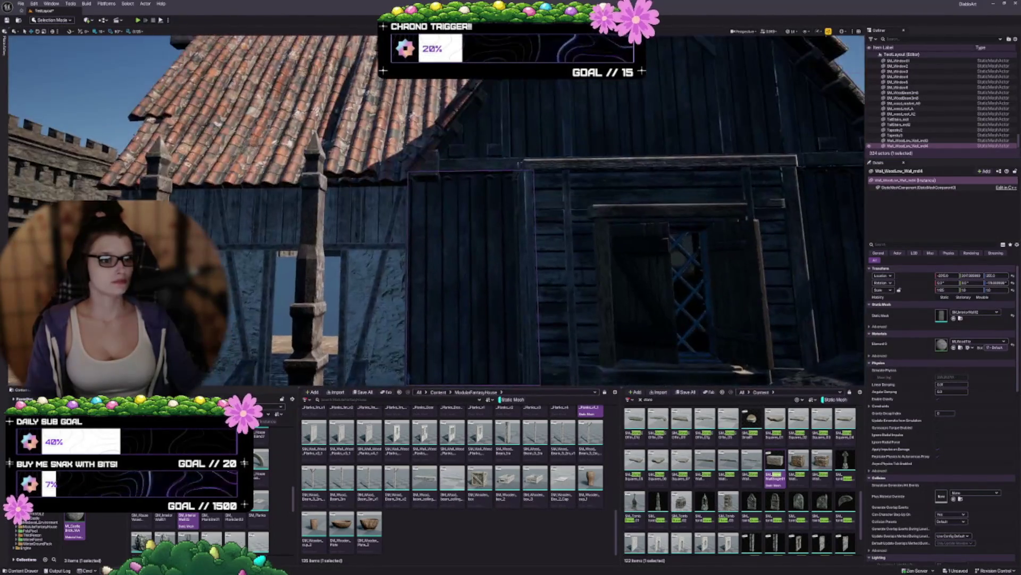
{"action": "scroll", "coordinate": [538, 352], "scroll_direction": "down", "scroll_amount": 5}
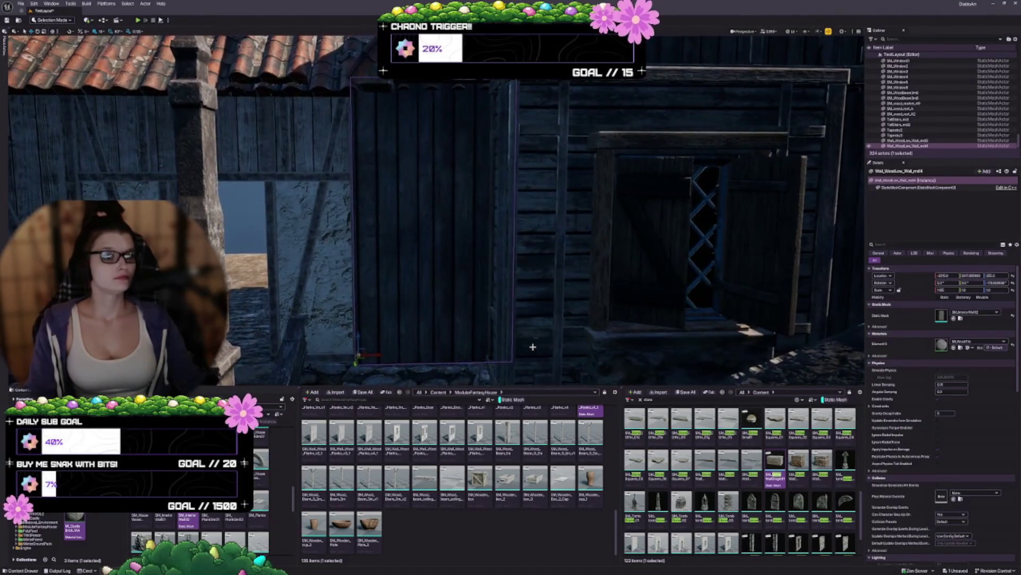
{"action": "key", "text": "Escape"}
{"action": "scroll", "coordinate": [582, 354], "scroll_direction": "down", "scroll_amount": 3}
{"action": "left_click_drag", "start_coordinate": [397, 330], "coordinate": [423, 397]}
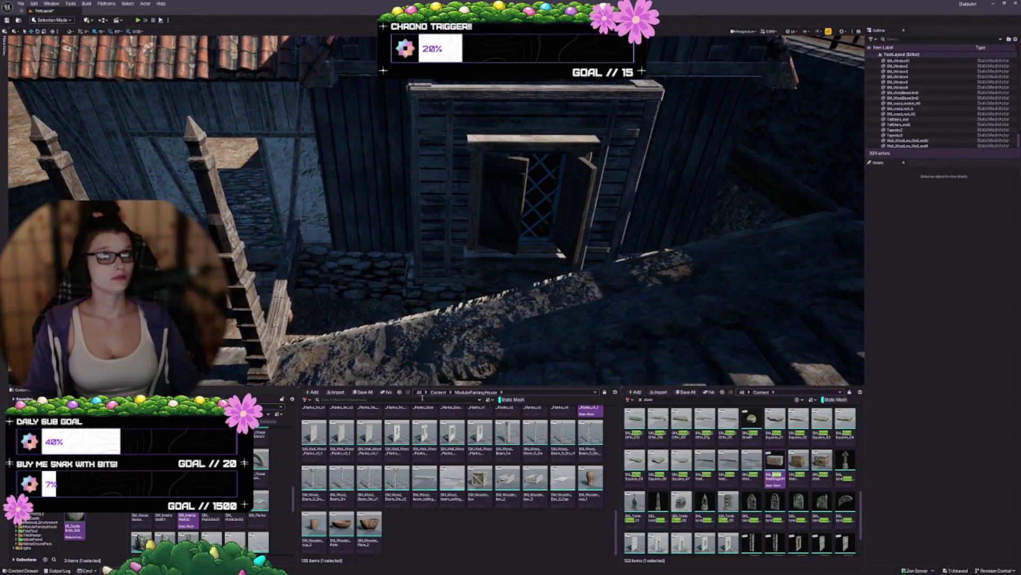
{"action": "scroll", "coordinate": [479, 352], "scroll_direction": "down", "scroll_amount": 5}
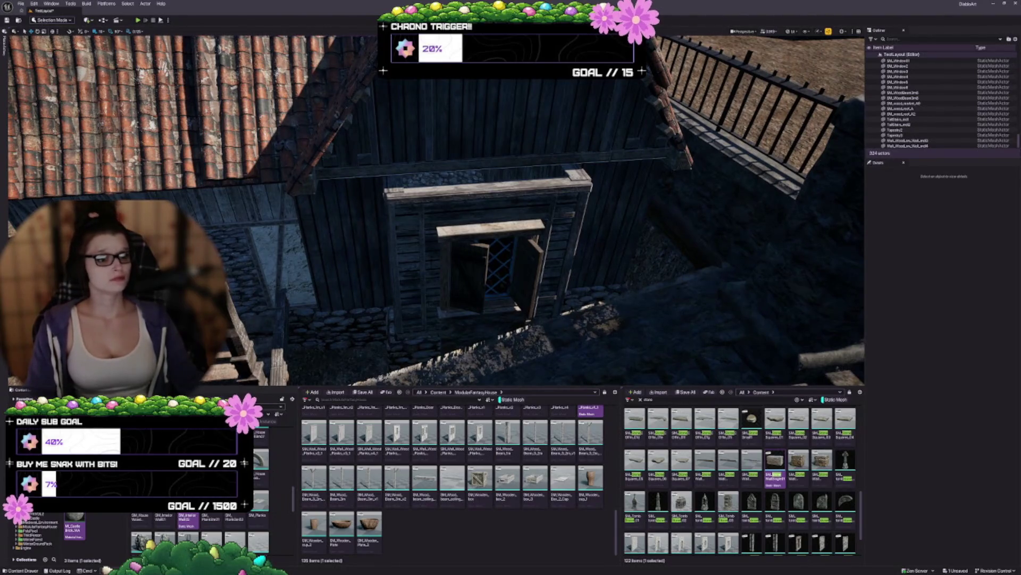
{"action": "scroll", "coordinate": [436, 208], "scroll_direction": "down", "scroll_amount": 4}
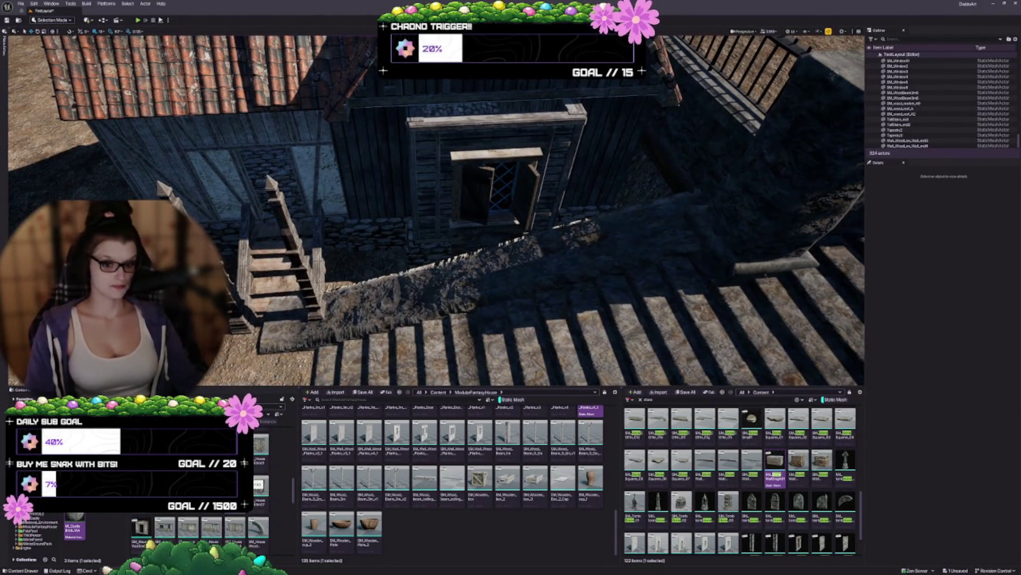
Add a gable roof piece over the dormer at scale 0.5, then stretch and position it
{"action": "mouse_move", "coordinate": [590, 409]}
{"action": "left_mouse_down"}
{"action": "mouse_move", "coordinate": [470, 103]}
{"action": "mouse_move", "coordinate": [411, 146]}
{"action": "mouse_move", "coordinate": [452, 222]}
{"action": "mouse_move", "coordinate": [453, 249]}
{"action": "mouse_move", "coordinate": [451, 160]}
{"action": "mouse_move", "coordinate": [428, 96]}
{"action": "mouse_move", "coordinate": [433, 137]}
{"action": "mouse_move", "coordinate": [474, 121]}
{"action": "mouse_move", "coordinate": [467, 107]}
{"action": "mouse_move", "coordinate": [484, 111]}
{"action": "mouse_move", "coordinate": [541, 215]}
{"action": "left_mouse_up"}
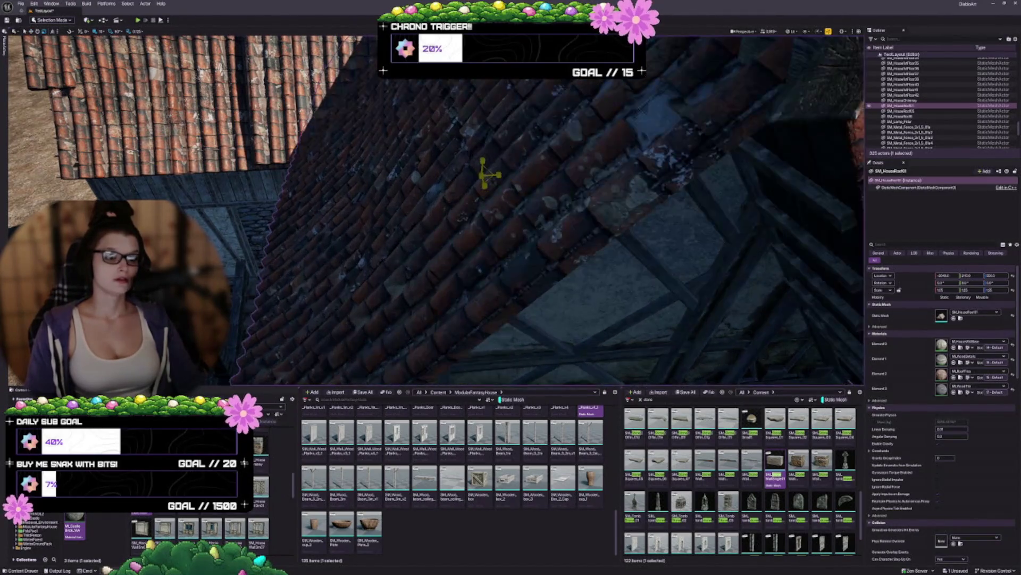
{"action": "type", "text": "0.5"}
{"action": "key", "text": "Return"}
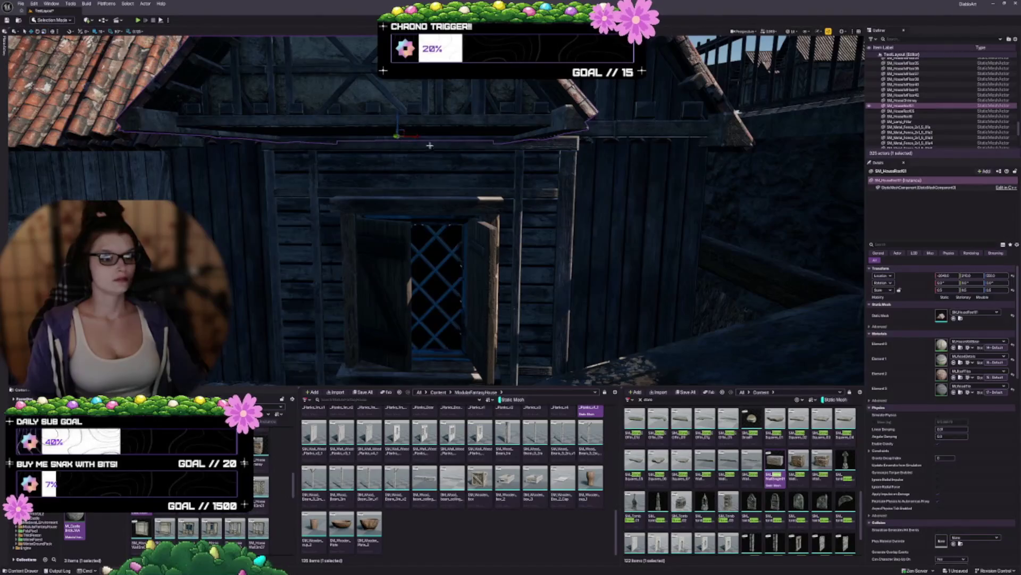
{"action": "mouse_move", "coordinate": [453, 171]}
{"action": "left_mouse_down"}
{"action": "mouse_move", "coordinate": [477, 173]}
{"action": "mouse_move", "coordinate": [467, 172]}
{"action": "left_mouse_up"}
{"action": "key", "text": "r"}
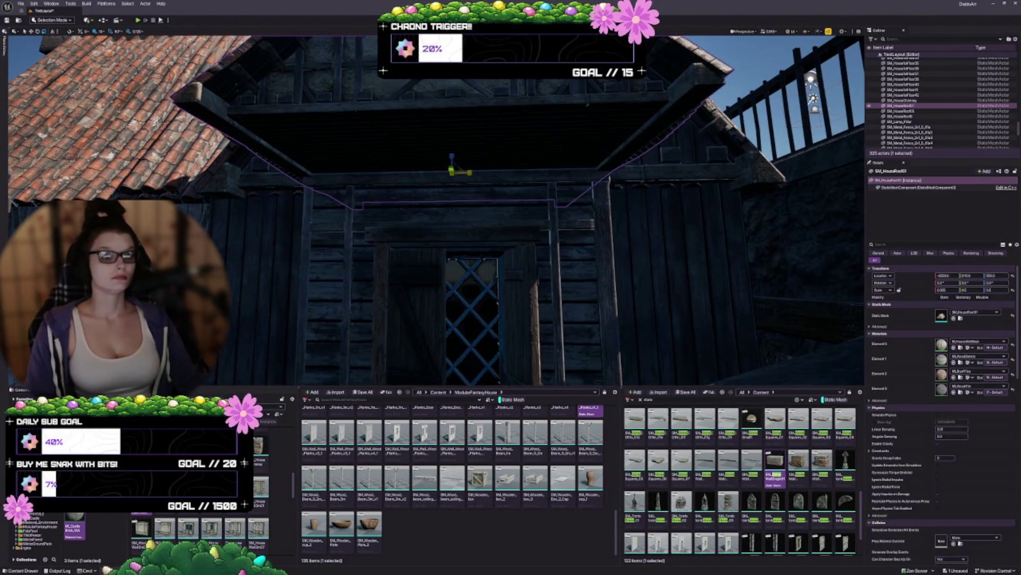
{"action": "mouse_move", "coordinate": [471, 172]}
{"action": "left_mouse_down"}
{"action": "mouse_move", "coordinate": [510, 155]}
{"action": "mouse_move", "coordinate": [532, 165]}
{"action": "left_mouse_up"}
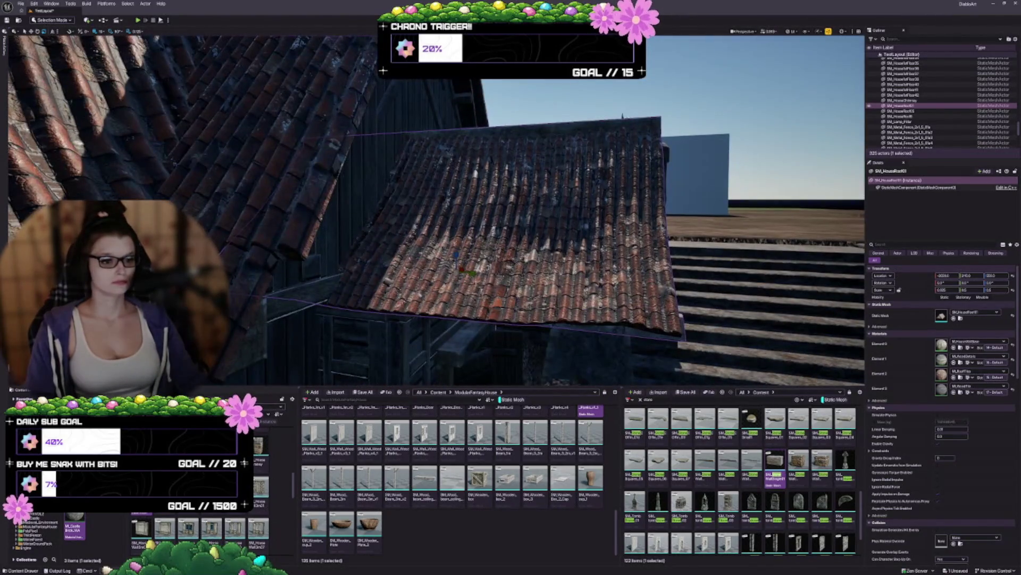
{"action": "mouse_move", "coordinate": [474, 273]}
{"action": "left_mouse_down"}
{"action": "mouse_move", "coordinate": [358, 258]}
{"action": "mouse_move", "coordinate": [383, 263]}
{"action": "mouse_move", "coordinate": [367, 268]}
{"action": "mouse_move", "coordinate": [425, 180]}
{"action": "left_mouse_up"}
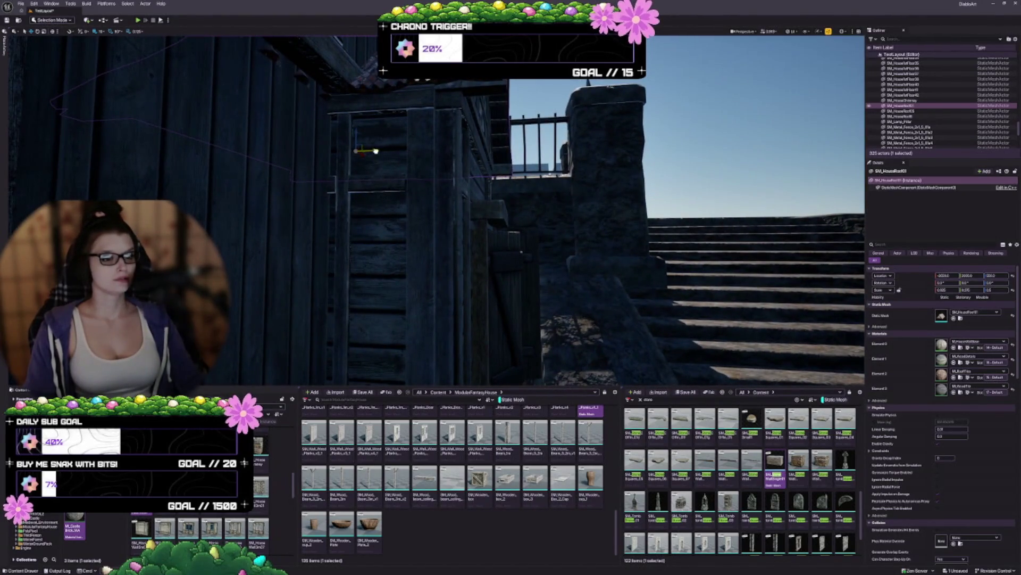
{"action": "left_click_drag", "start_coordinate": [376, 151], "coordinate": [383, 152]}
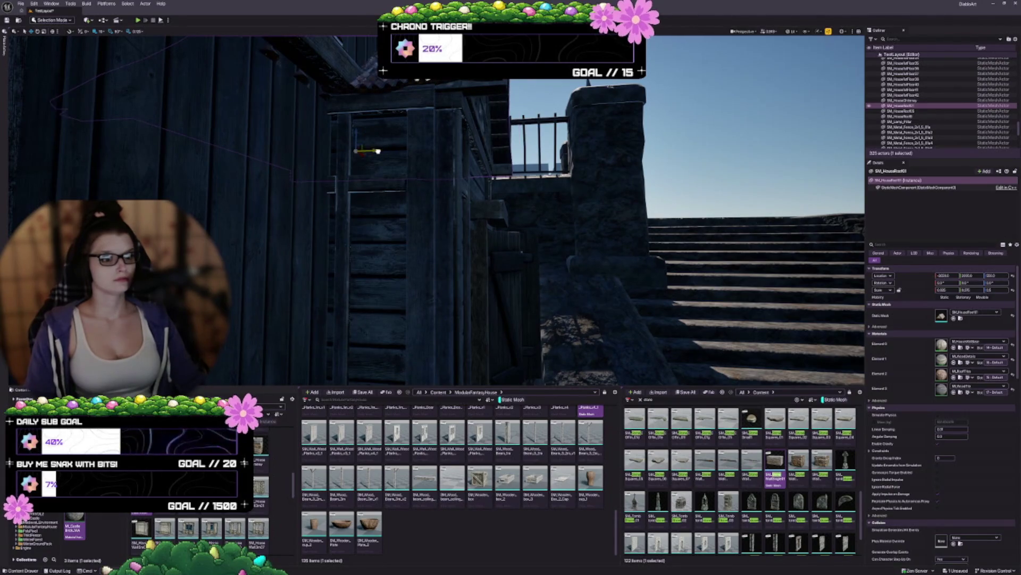
{"action": "key", "text": "f"}
Swap the trim to a solid wooden gable mesh and stretch it wider over the dormer
{"action": "left_click_drag", "start_coordinate": [539, 238], "coordinate": [482, 237]}
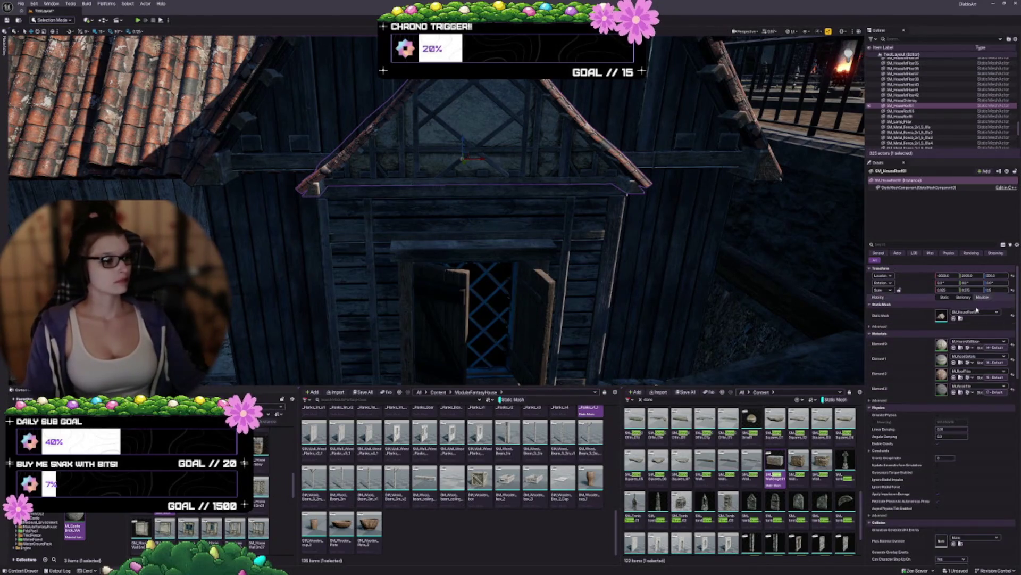
{"action": "left_click", "coordinate": [960, 318]}
{"action": "mouse_move", "coordinate": [440, 202]}
{"action": "left_mouse_down"}
{"action": "mouse_move", "coordinate": [481, 219]}
{"action": "mouse_move", "coordinate": [460, 211]}
{"action": "left_mouse_up"}
{"action": "mouse_move", "coordinate": [477, 107]}
{"action": "left_mouse_down"}
{"action": "mouse_move", "coordinate": [476, 120]}
{"action": "mouse_move", "coordinate": [477, 106]}
{"action": "left_mouse_up"}
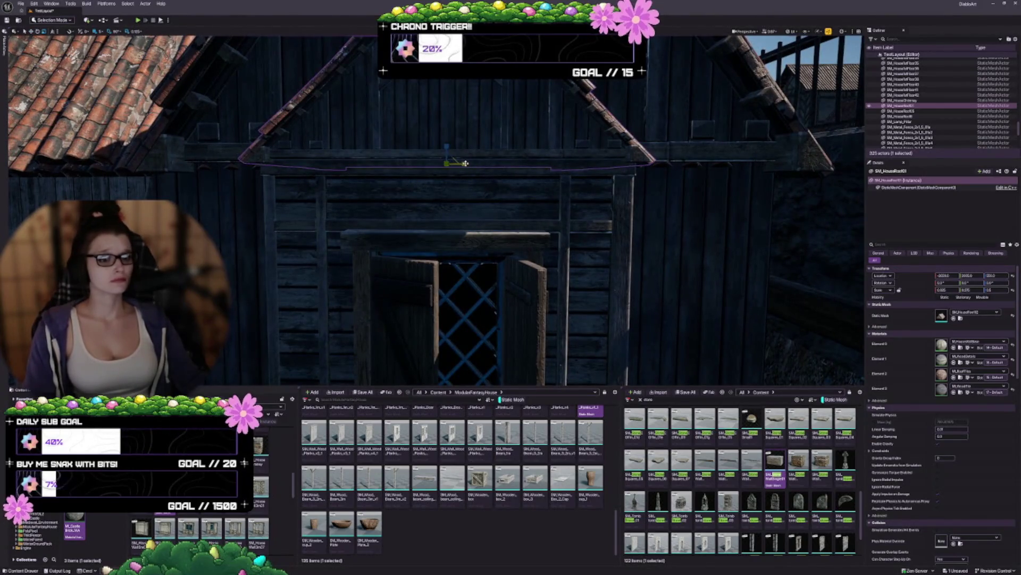
{"action": "left_click", "coordinate": [463, 170]}
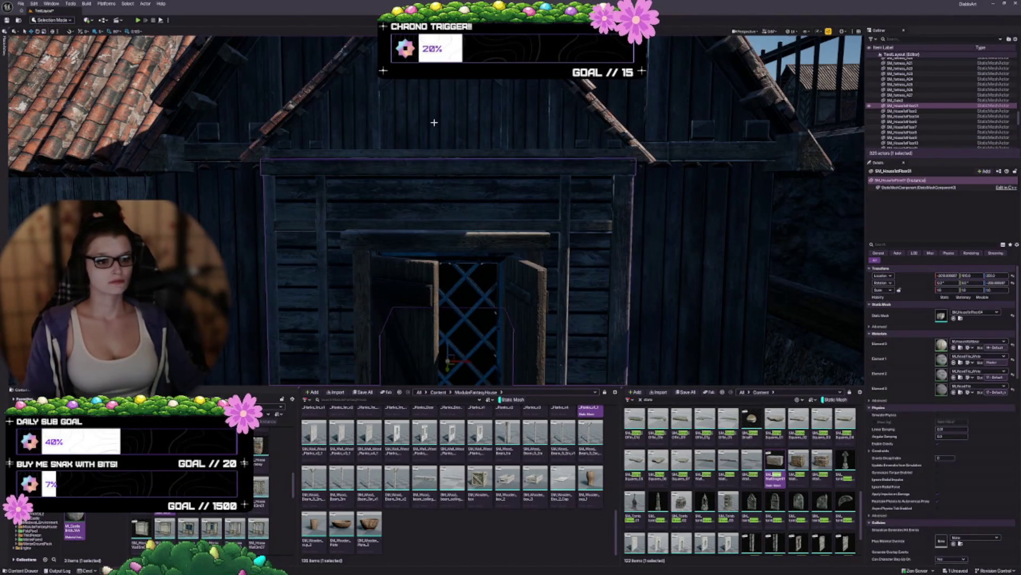
{"action": "left_click", "coordinate": [409, 153]}
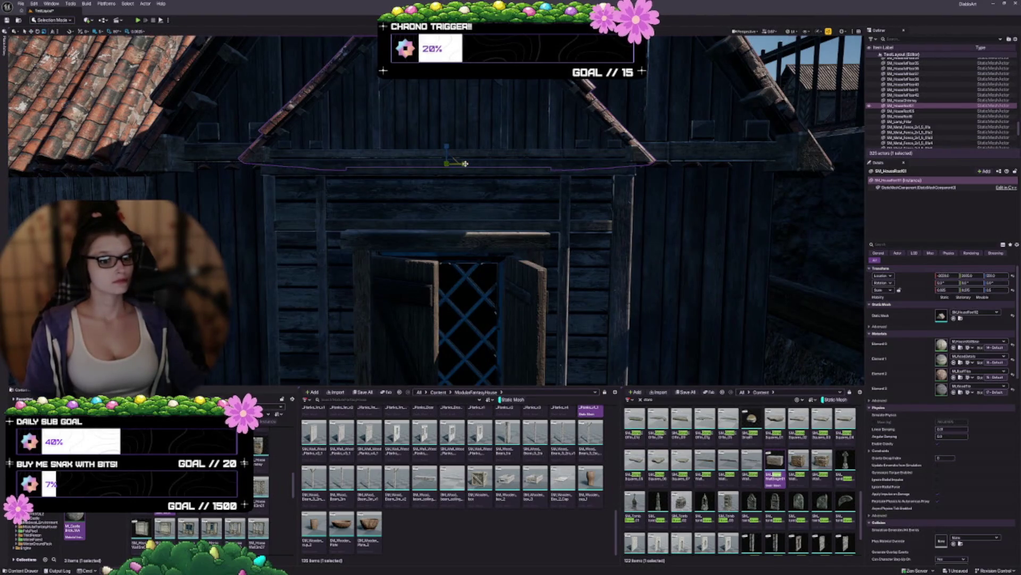
{"action": "left_click_drag", "start_coordinate": [466, 164], "coordinate": [464, 164]}
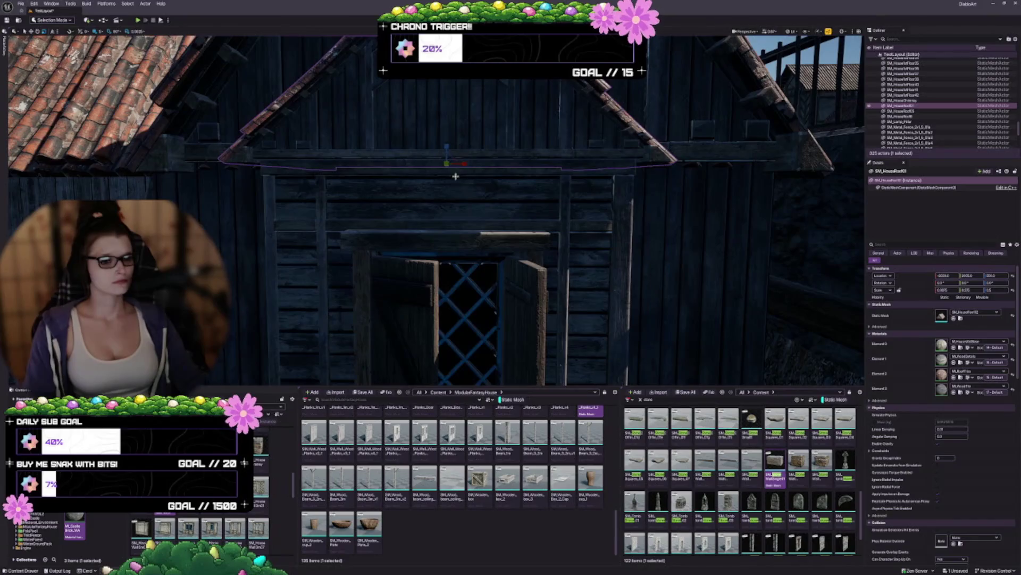
Lower the scale snap increment and narrow the gable roof trim slightly
{"action": "left_click", "coordinate": [134, 31]}
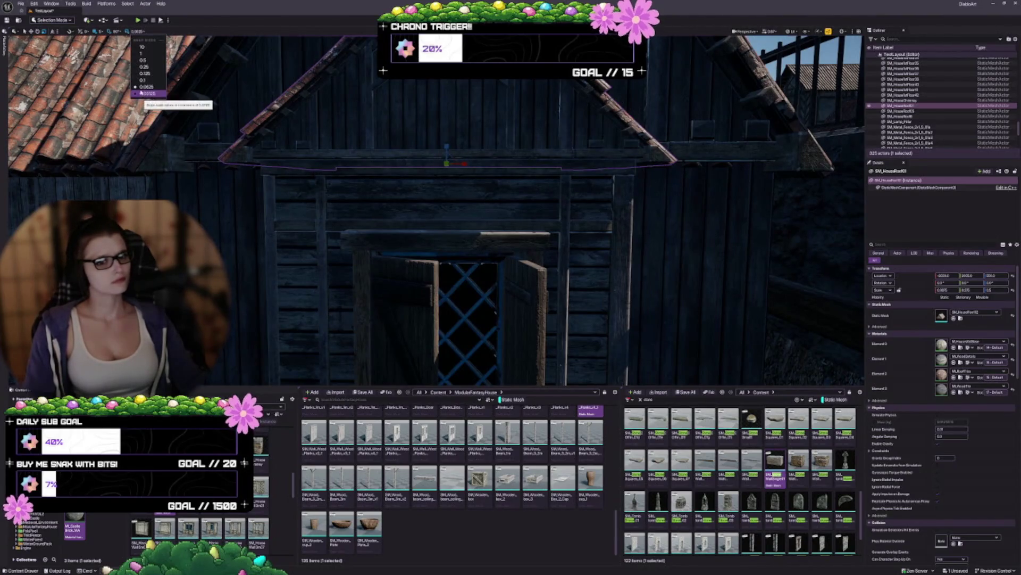
{"action": "left_click", "coordinate": [159, 101]}
{"action": "left_click_drag", "start_coordinate": [465, 163], "coordinate": [465, 164]}
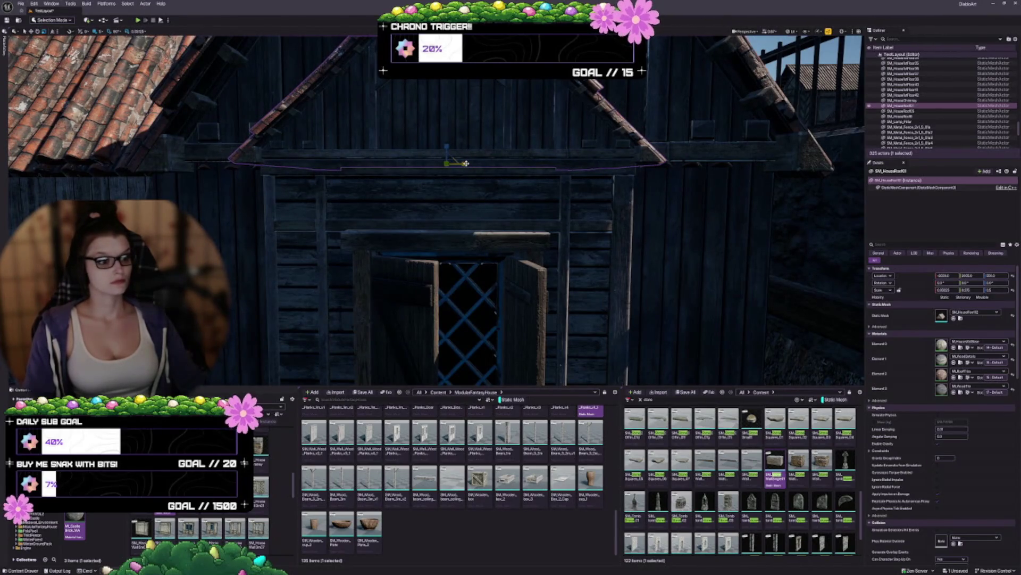
{"action": "left_click", "coordinate": [499, 194]}
{"action": "left_click", "coordinate": [495, 133]}
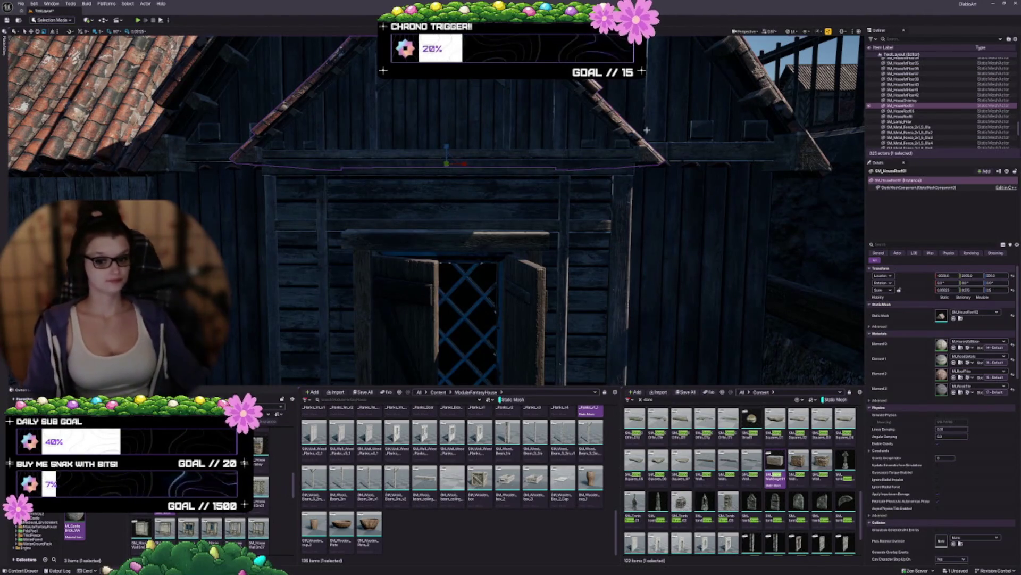
{"action": "mouse_move", "coordinate": [308, 268]}
{"action": "left_mouse_down"}
{"action": "mouse_move", "coordinate": [328, 234]}
{"action": "mouse_move", "coordinate": [447, 225]}
{"action": "left_mouse_up"}
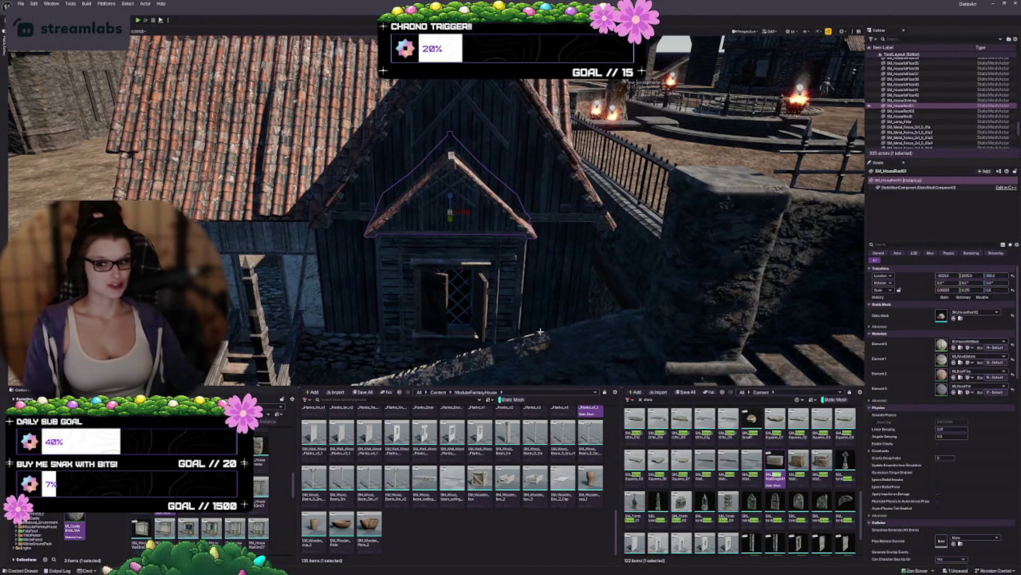
{"action": "left_click_drag", "start_coordinate": [466, 213], "coordinate": [455, 175]}
Switch to a larger snap size and make the roof trim taller
{"action": "left_click", "coordinate": [138, 31]}
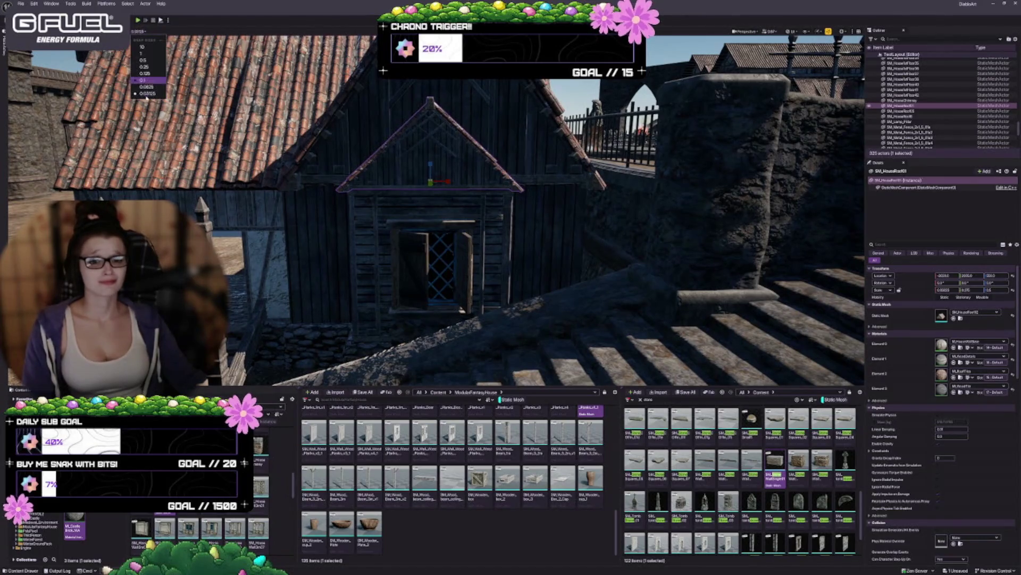
{"action": "left_click", "coordinate": [143, 74]}
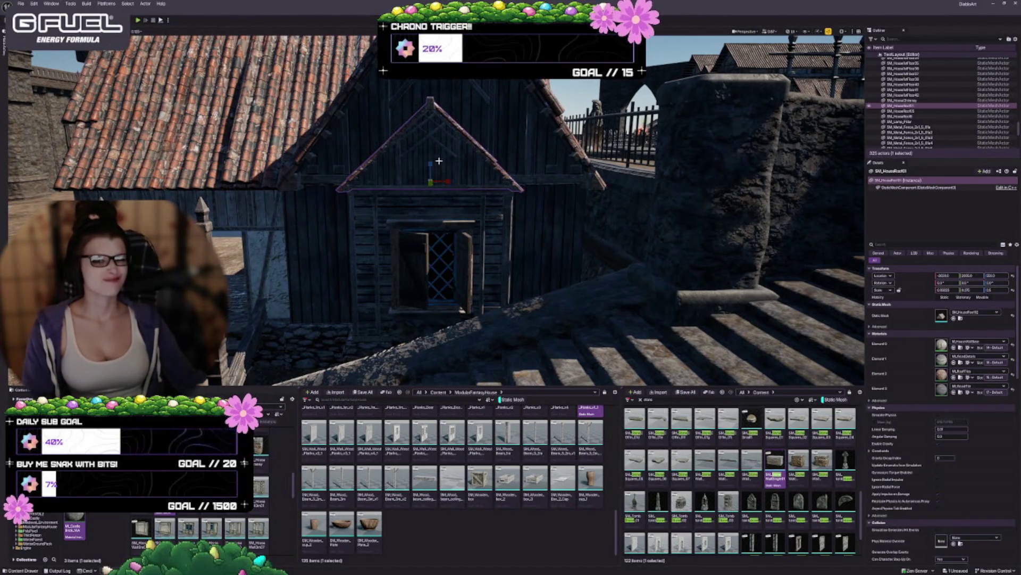
{"action": "left_click_drag", "start_coordinate": [431, 163], "coordinate": [432, 152]}
{"action": "left_click_drag", "start_coordinate": [490, 168], "coordinate": [500, 237]}
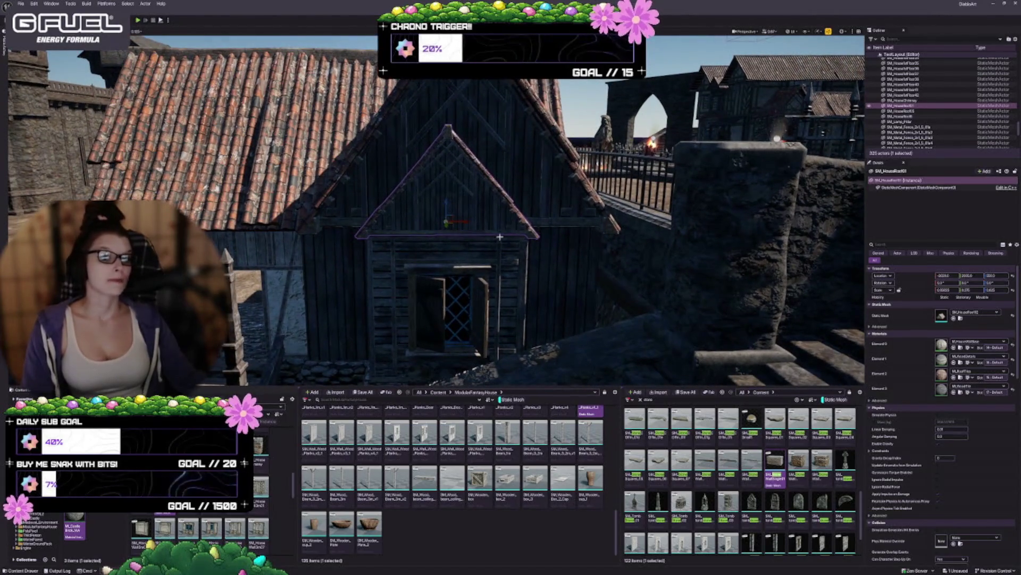
{"action": "left_click", "coordinate": [457, 247], "text": "ctrl"}
Add the window sill, both posts, a shutter and the window frame to the selection
{"action": "scroll", "coordinate": [457, 248], "scroll_direction": "up", "scroll_amount": 6}
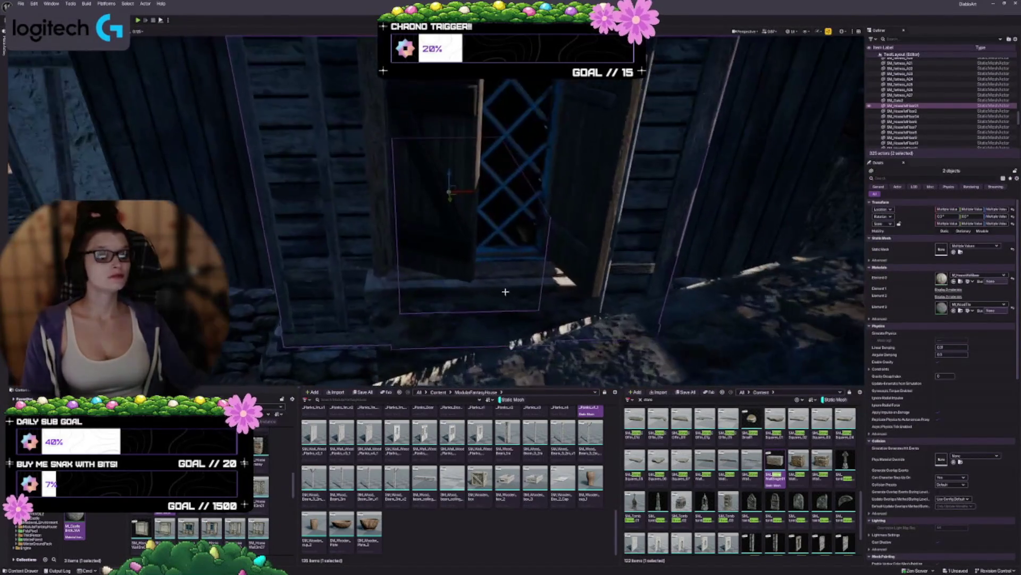
{"action": "left_click", "coordinate": [429, 368], "text": "ctrl"}
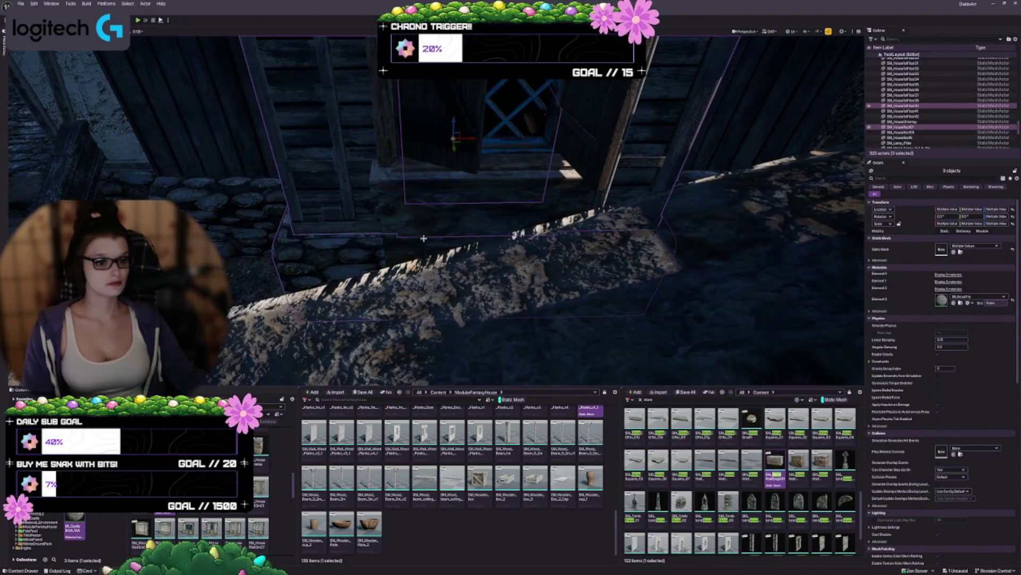
{"action": "left_click", "coordinate": [514, 169], "text": "ctrl"}
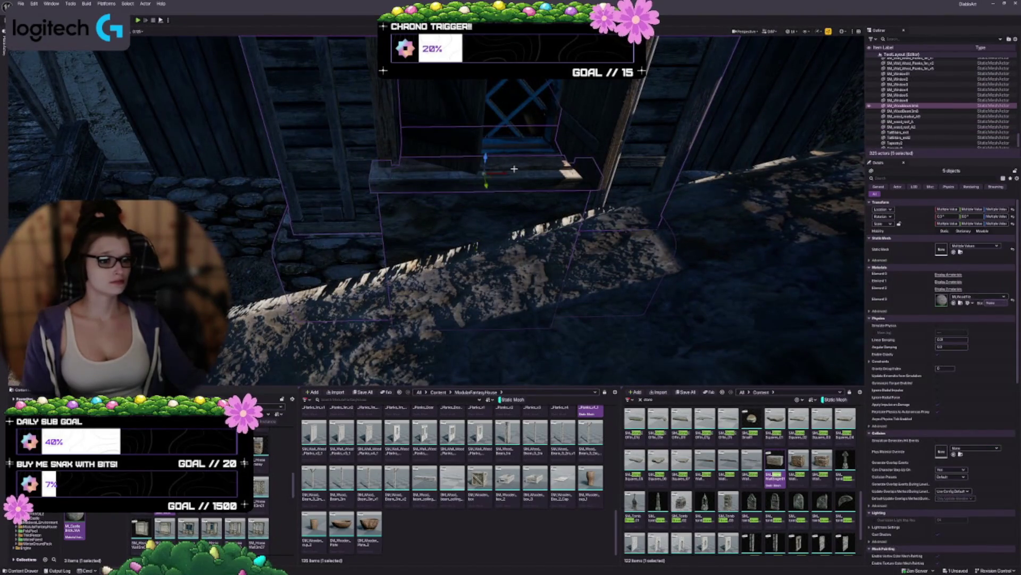
{"action": "left_click", "coordinate": [498, 172], "text": "ctrl"}
{"action": "left_click", "coordinate": [383, 97], "text": "ctrl"}
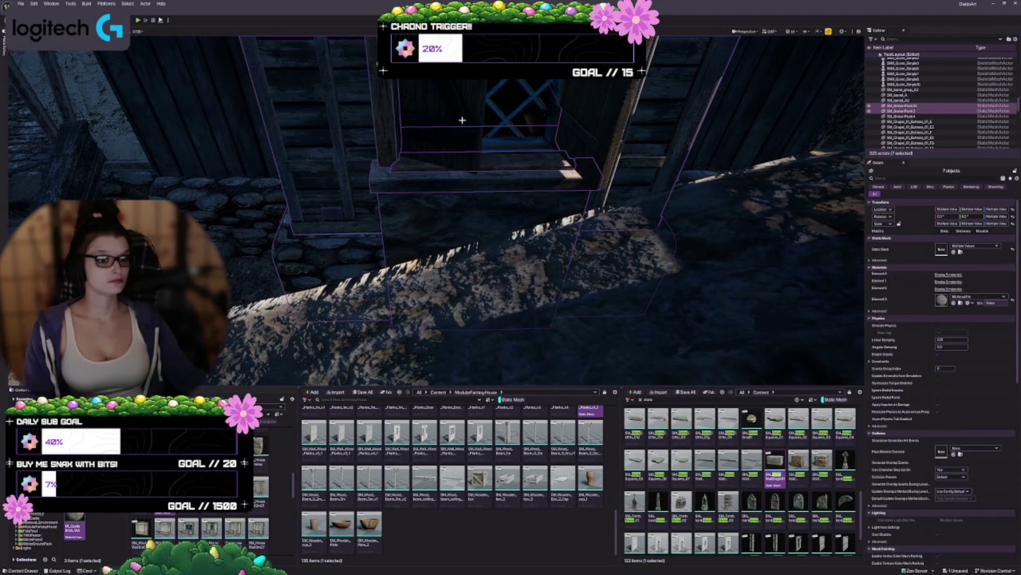
{"action": "left_click", "coordinate": [462, 121], "text": "ctrl"}
{"action": "left_click", "coordinate": [526, 141], "text": "ctrl"}
{"action": "left_click", "coordinate": [592, 139], "text": "ctrl"}
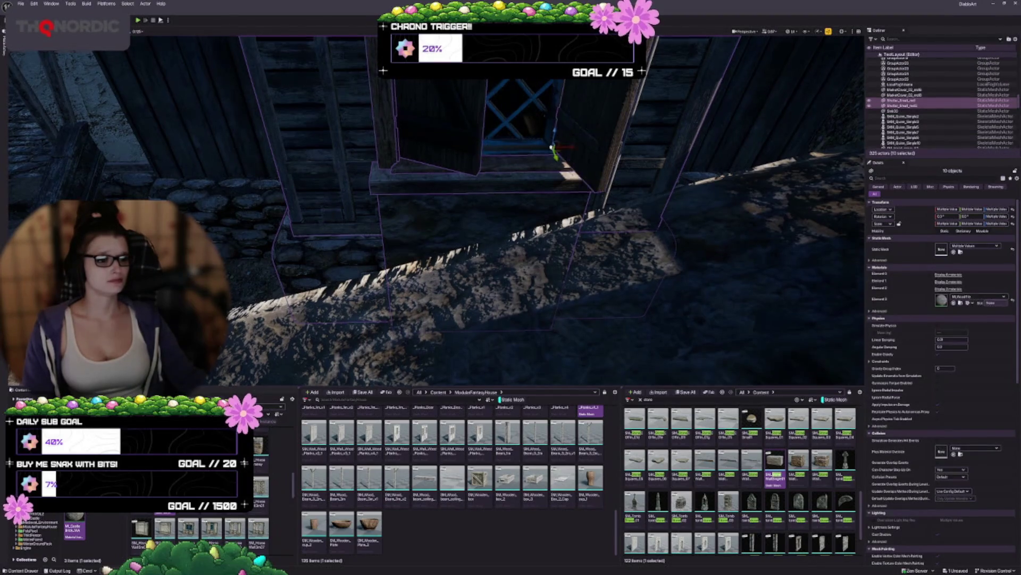
Add the remaining window pieces and group to reach twelve objects, then frame them
{"action": "left_click", "coordinate": [458, 239], "text": "ctrl"}
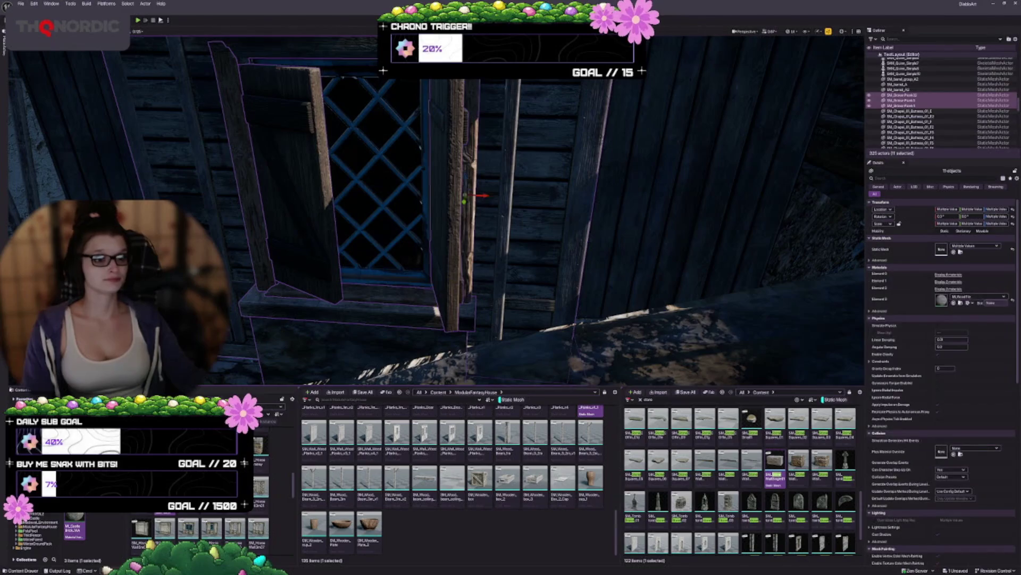
{"action": "left_click", "coordinate": [473, 182], "text": "ctrl"}
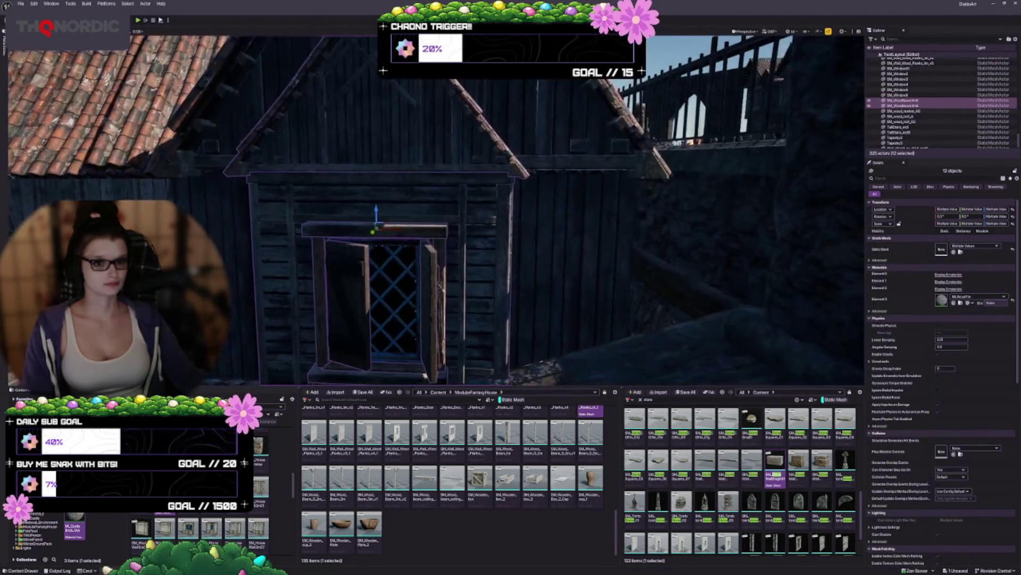
{"action": "left_click_drag", "start_coordinate": [558, 282], "coordinate": [565, 275]}
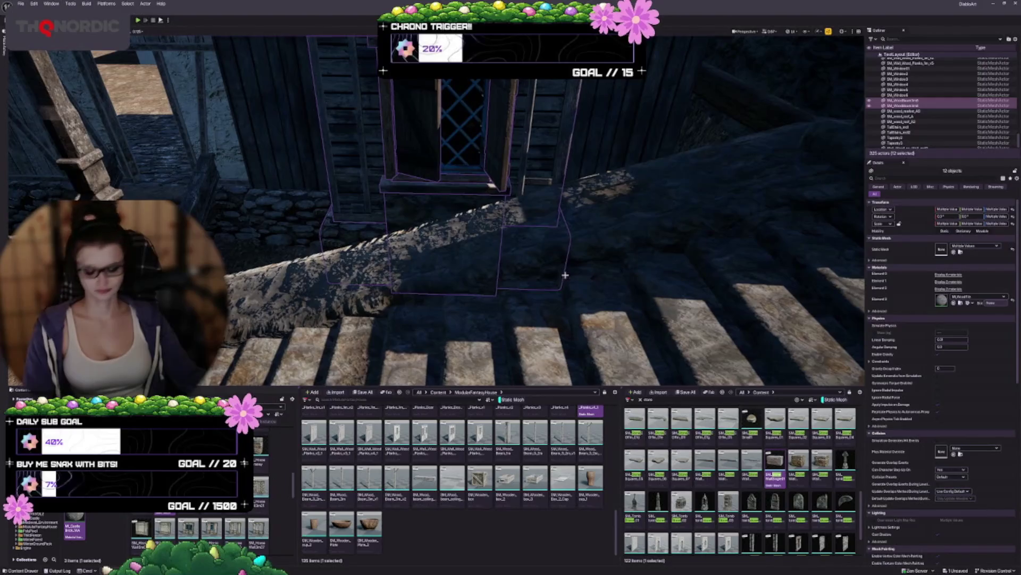
{"action": "left_click", "coordinate": [575, 258], "text": "ctrl"}
{"action": "left_click_drag", "start_coordinate": [431, 278], "coordinate": [432, 269]}
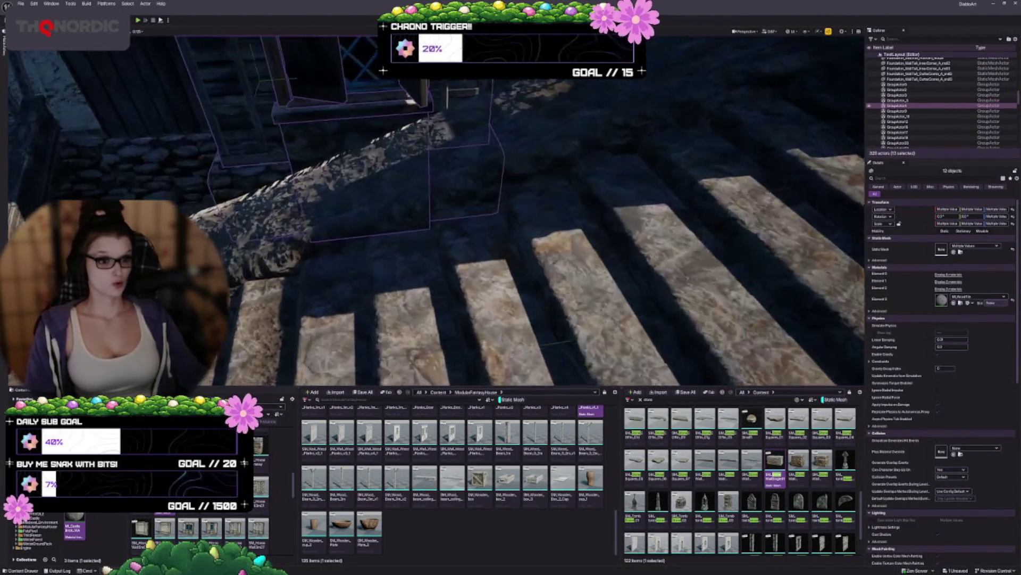
{"action": "key", "text": "f"}
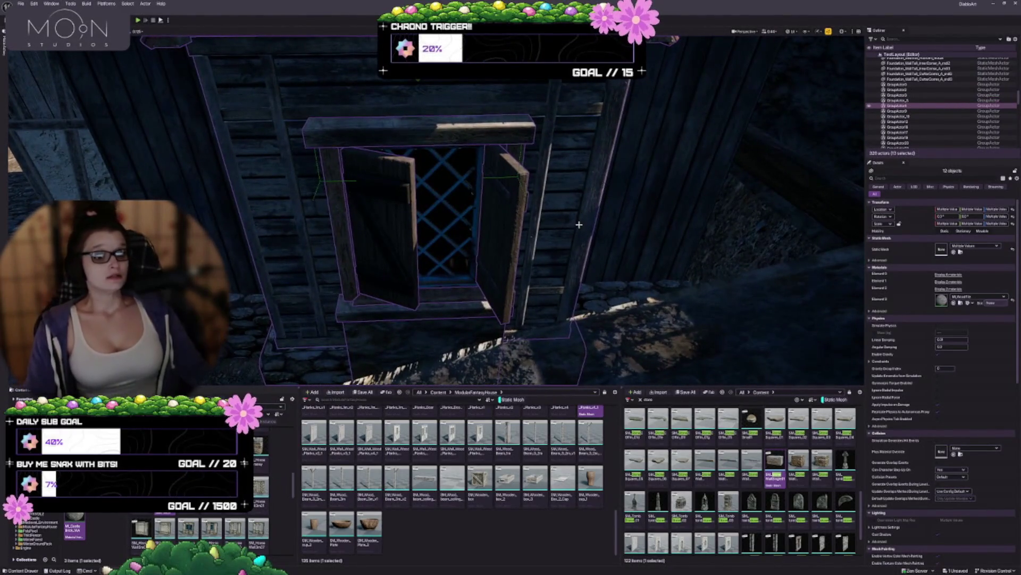
{"action": "scroll", "coordinate": [590, 234], "scroll_direction": "down", "scroll_amount": 4}
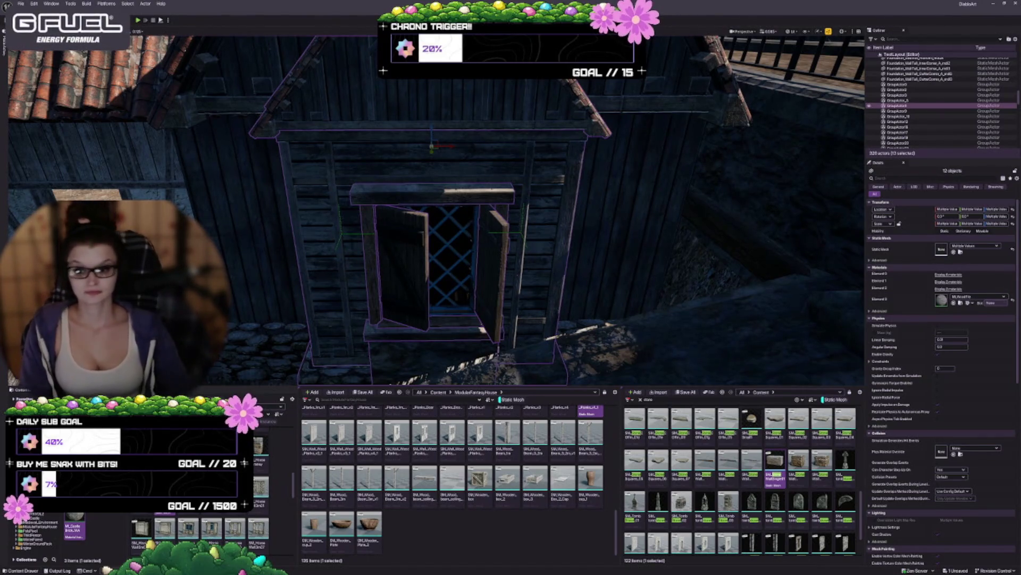
{"action": "mouse_move", "coordinate": [426, 212]}
{"action": "left_mouse_down"}
{"action": "mouse_move", "coordinate": [405, 191]}
{"action": "mouse_move", "coordinate": [447, 192]}
{"action": "left_mouse_up"}
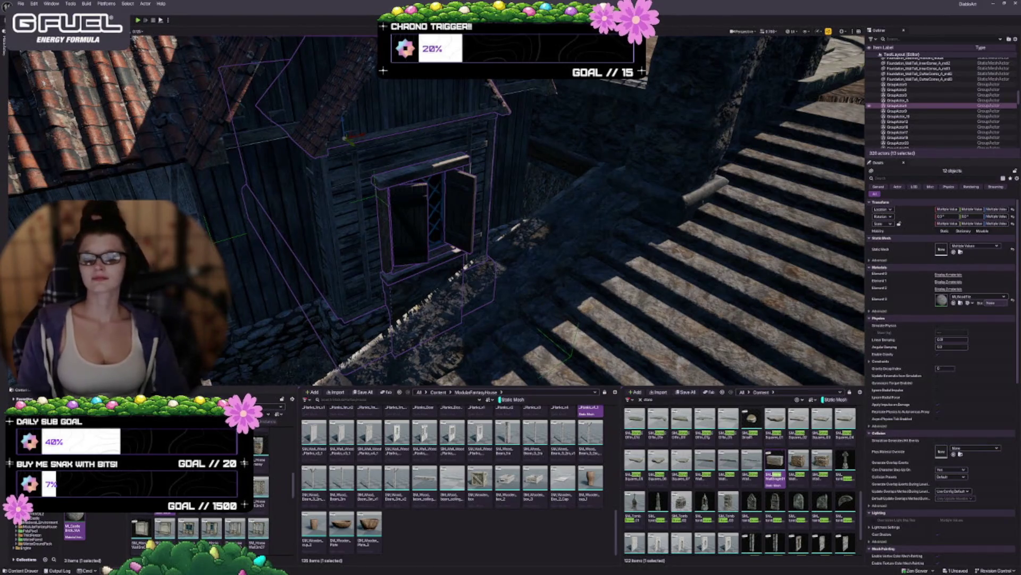
{"action": "mouse_move", "coordinate": [392, 233]}
{"action": "left_mouse_down"}
{"action": "mouse_move", "coordinate": [468, 241]}
{"action": "mouse_move", "coordinate": [450, 238]}
{"action": "mouse_move", "coordinate": [466, 189]}
{"action": "mouse_move", "coordinate": [439, 209]}
{"action": "left_mouse_up"}
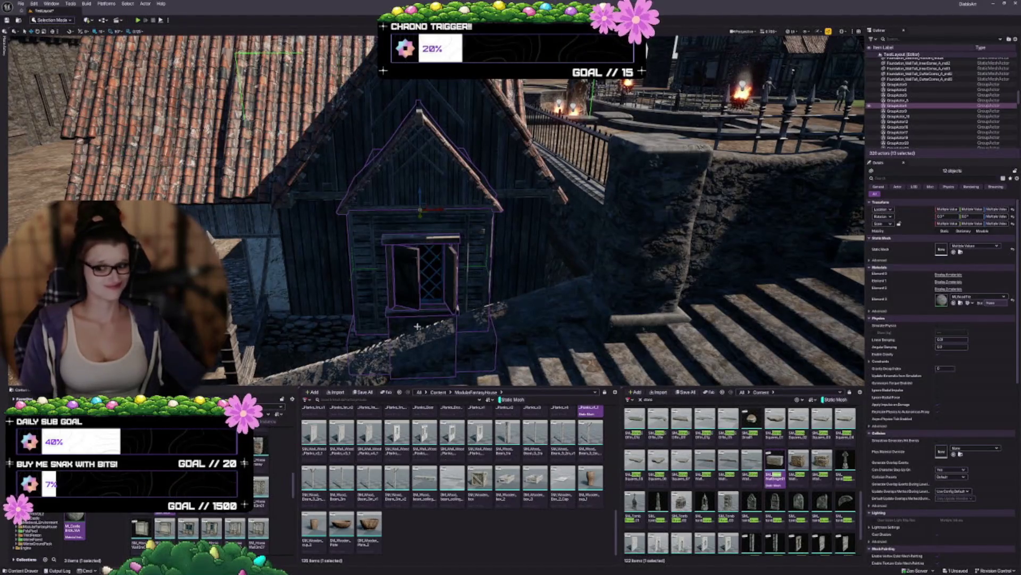
{"action": "key", "text": "Escape"}
{"action": "left_click_drag", "start_coordinate": [406, 324], "coordinate": [438, 261]}
{"action": "left_click", "coordinate": [531, 281]}
{"action": "left_click_drag", "start_coordinate": [535, 295], "coordinate": [534, 294]}
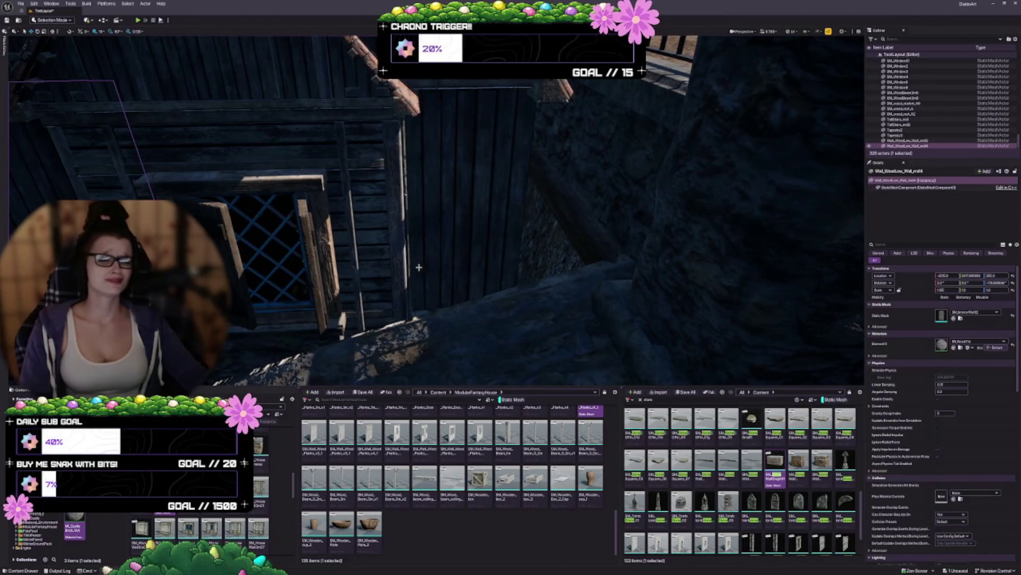
{"action": "key", "text": "Escape"}
{"action": "left_click_drag", "start_coordinate": [428, 268], "coordinate": [409, 247]}
{"action": "left_click_drag", "start_coordinate": [414, 288], "coordinate": [414, 288]}
{"action": "left_click_drag", "start_coordinate": [535, 278], "coordinate": [534, 278]}
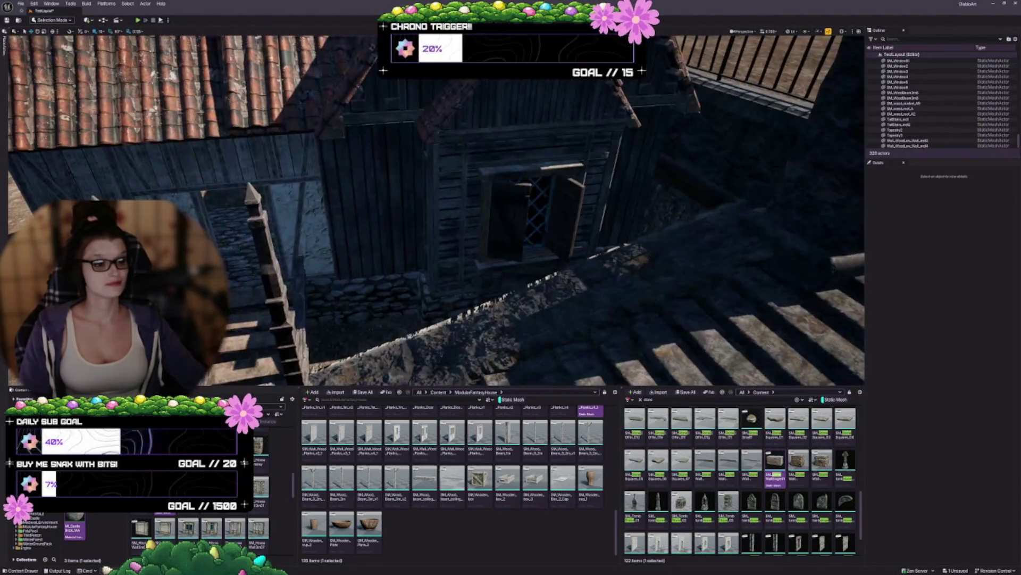
{"action": "left_click", "coordinate": [535, 278]}
{"action": "key", "text": "f"}
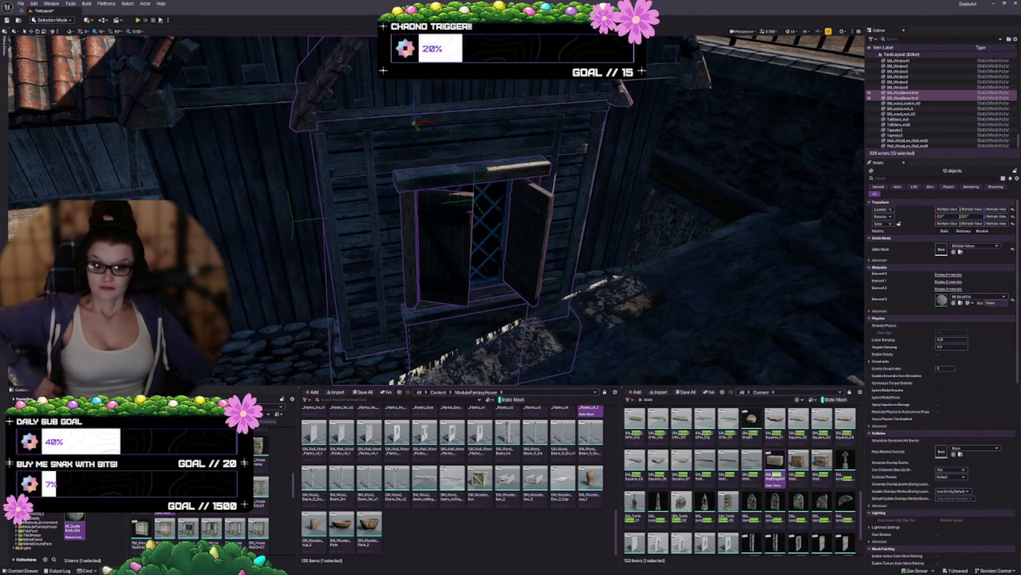
{"action": "left_click_drag", "start_coordinate": [510, 248], "coordinate": [526, 228]}
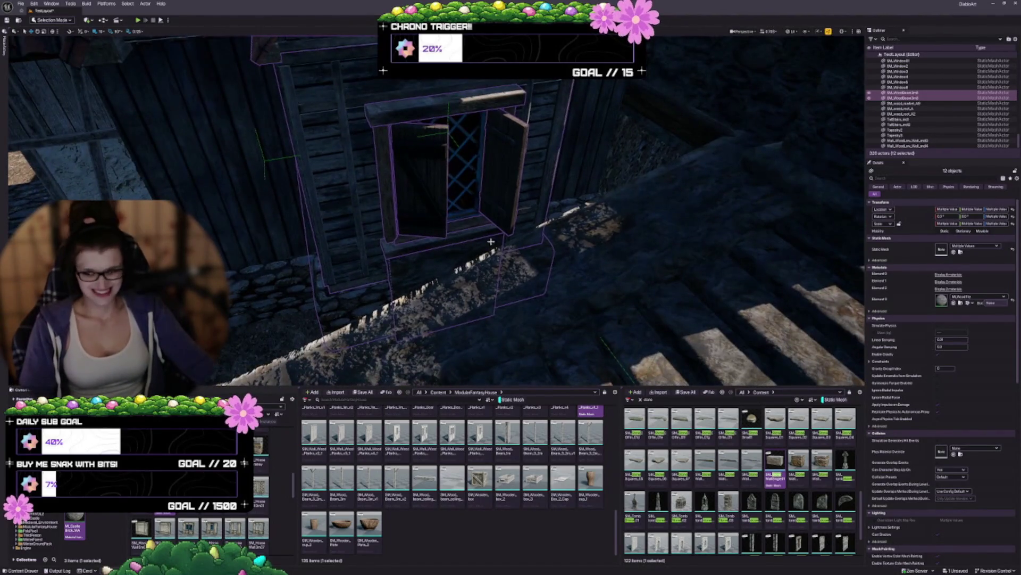
{"action": "key", "text": "Escape"}
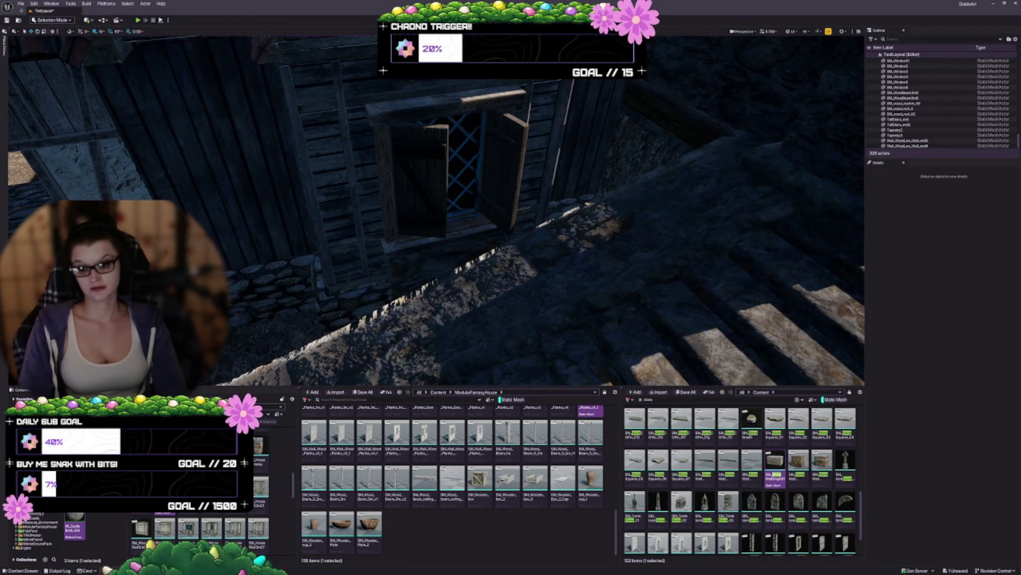
{"action": "left_click_drag", "start_coordinate": [517, 311], "coordinate": [507, 335]}
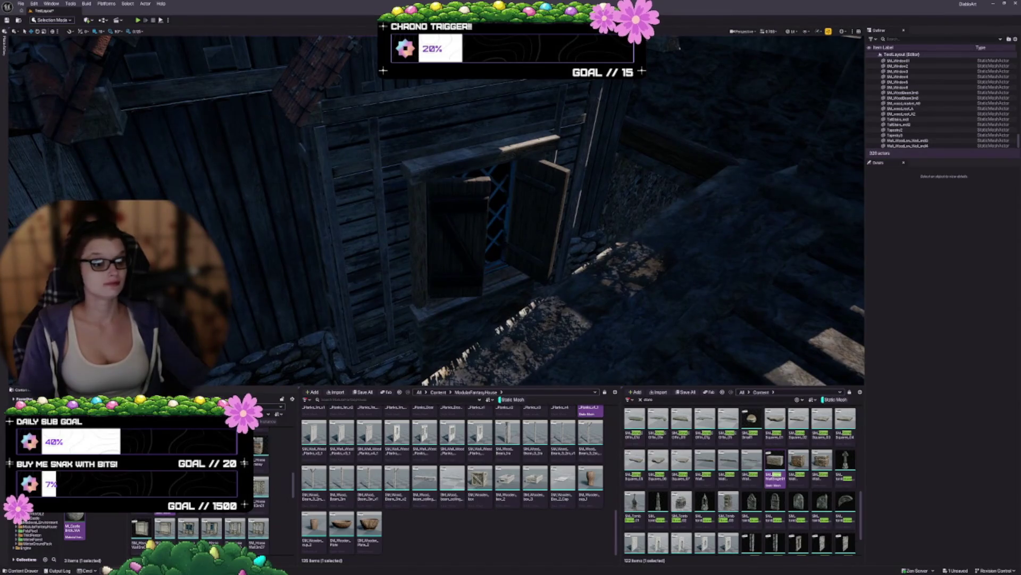
Select just the left and right shutters, then locate their material in the MedievalDocks Materials folder
{"action": "left_click", "coordinate": [490, 308]}
{"action": "left_click", "coordinate": [471, 236], "text": "ctrl"}
{"action": "left_click", "coordinate": [545, 217], "text": "ctrl"}
{"action": "left_click", "coordinate": [418, 233], "text": "ctrl"}
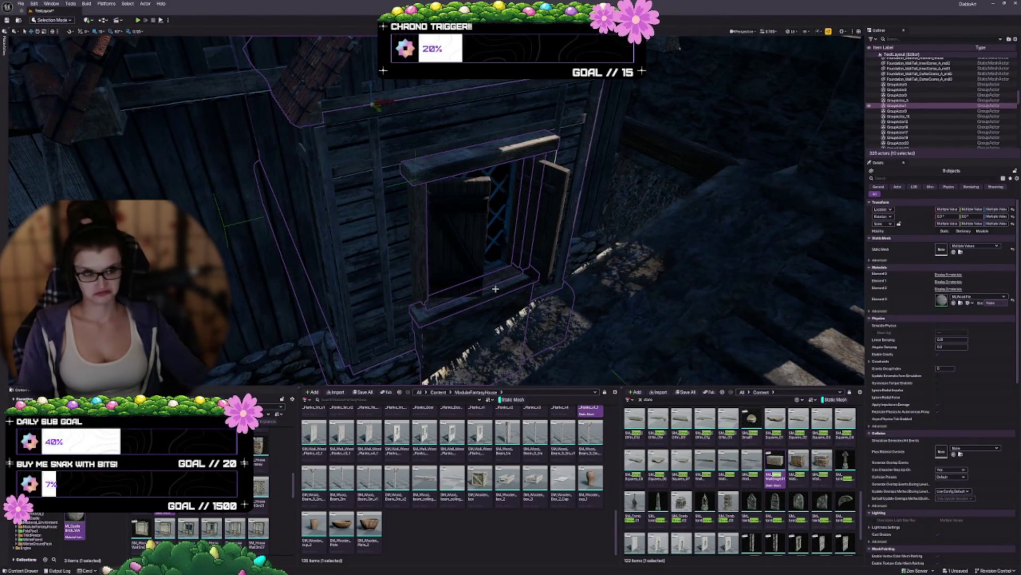
{"action": "left_click", "coordinate": [466, 213]}
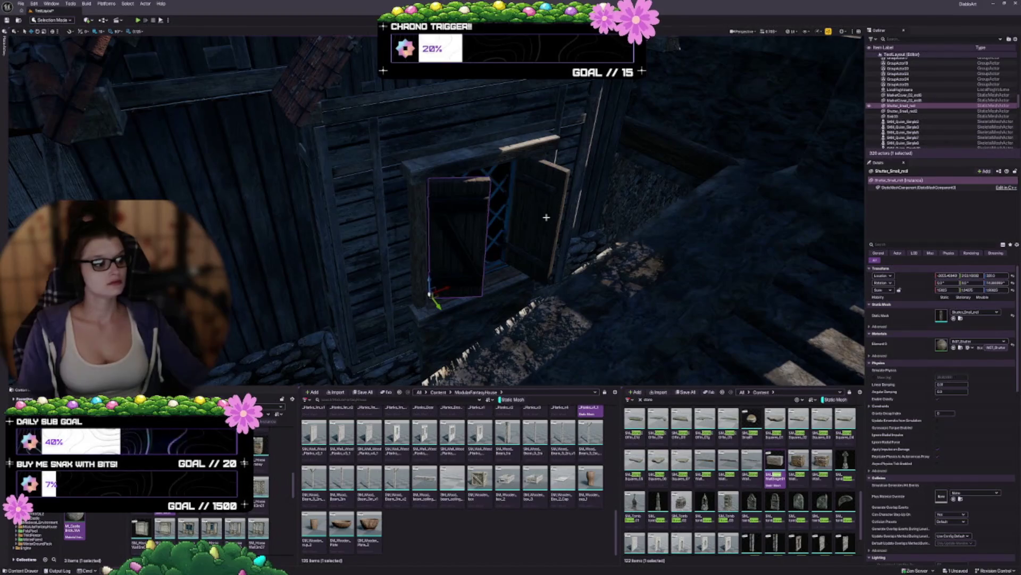
{"action": "left_click", "coordinate": [546, 217], "text": "ctrl"}
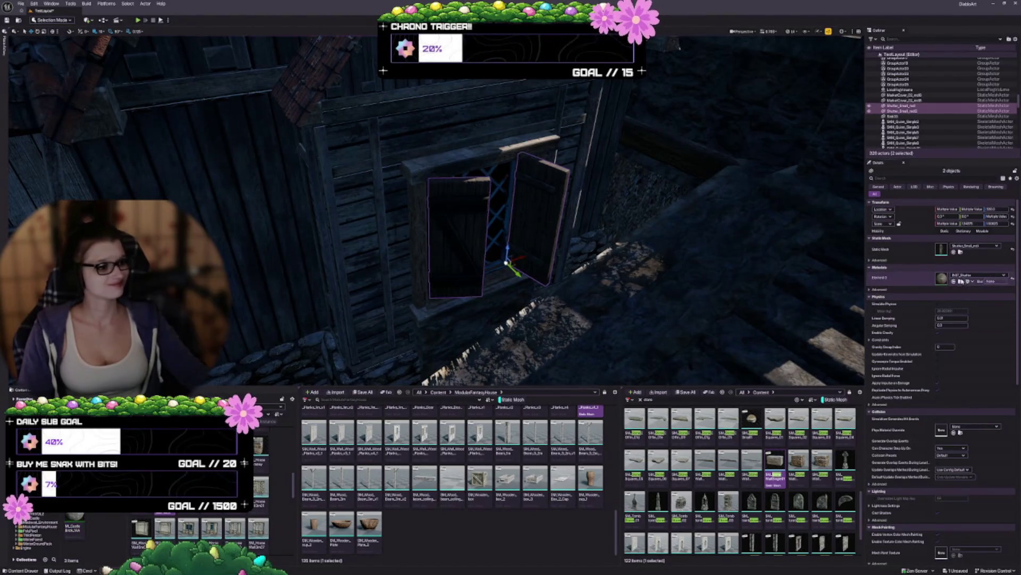
{"action": "left_click", "coordinate": [960, 281]}
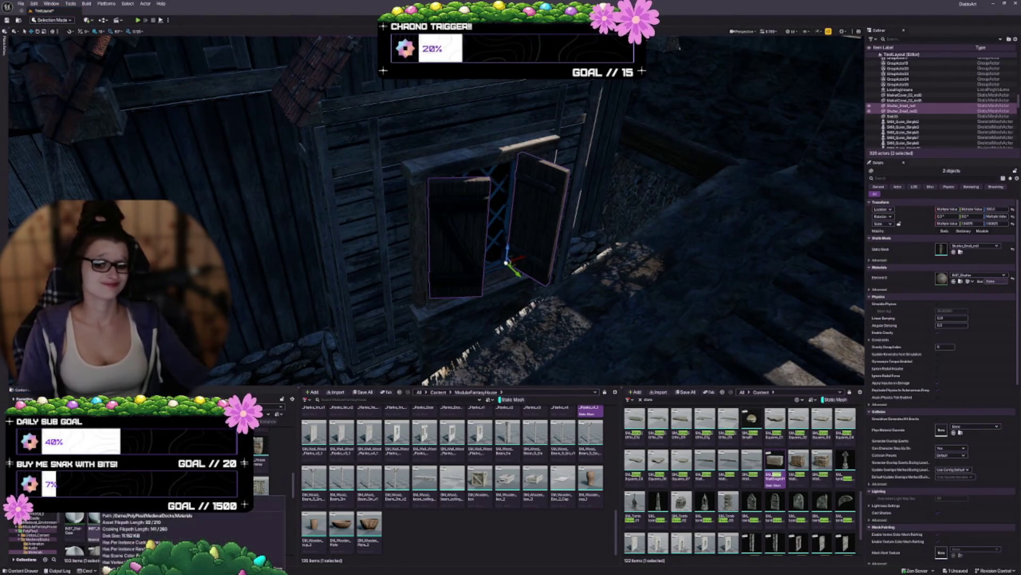
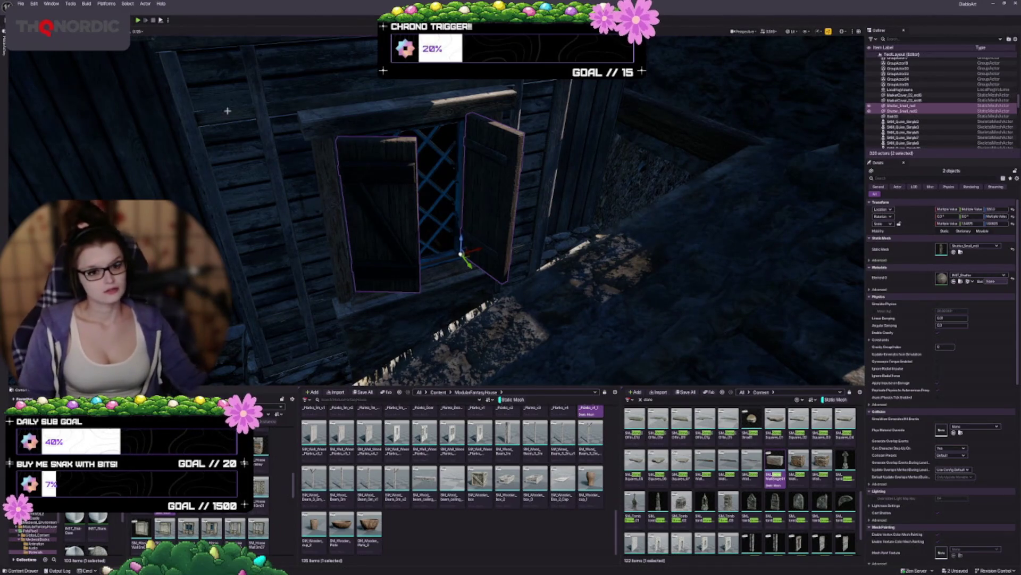
Deselect the shutters and orbit around the house to inspect both open shutters beside the window
{"action": "left_click_drag", "start_coordinate": [227, 112], "coordinate": [255, 105]}
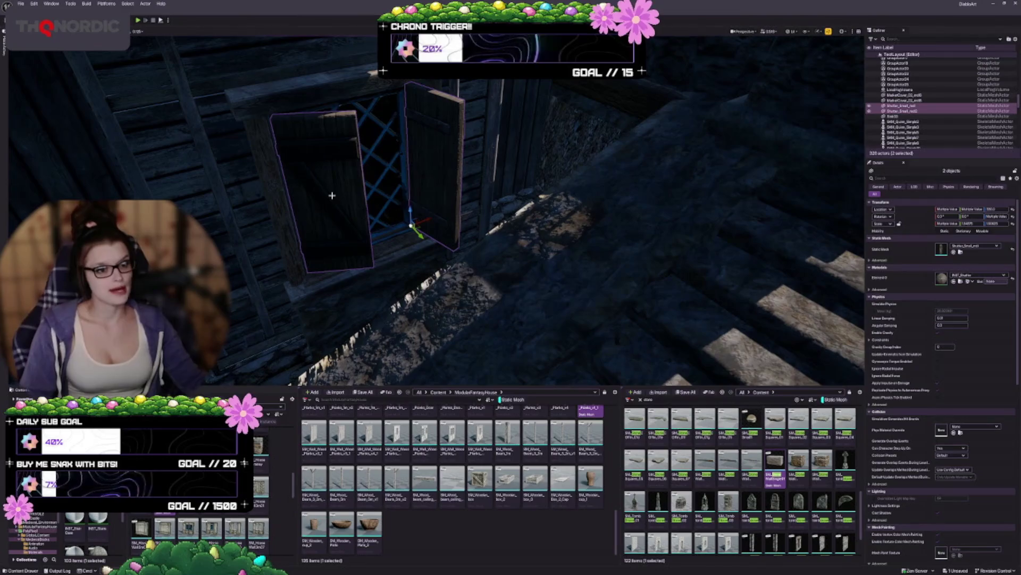
{"action": "left_click_drag", "start_coordinate": [319, 221], "coordinate": [362, 229]}
{"action": "key", "text": "Escape"}
{"action": "left_click_drag", "start_coordinate": [478, 213], "coordinate": [485, 260]}
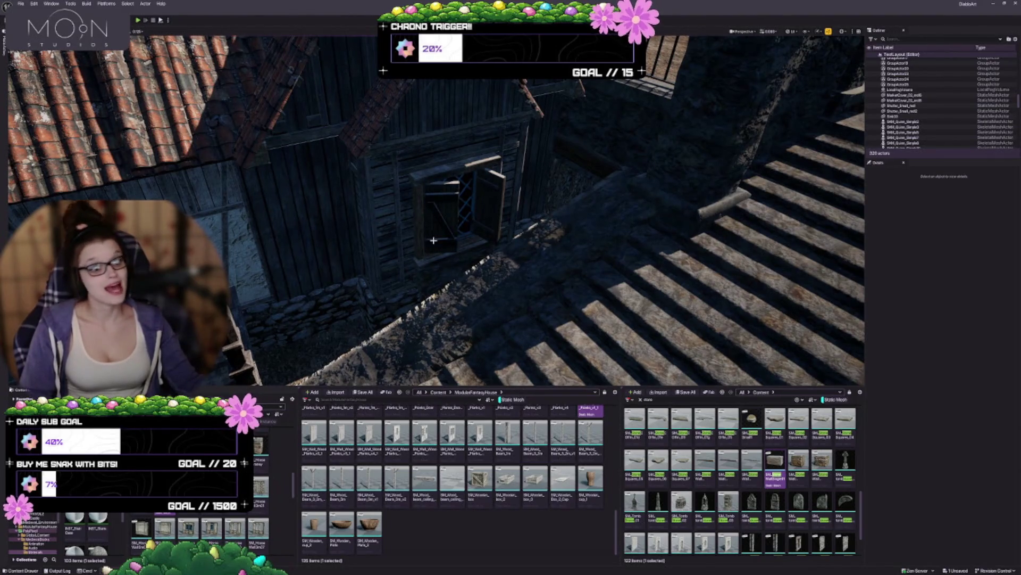
{"action": "left_click_drag", "start_coordinate": [478, 214], "coordinate": [479, 181]}
{"action": "mouse_move", "coordinate": [437, 213]}
{"action": "left_mouse_down"}
{"action": "mouse_move", "coordinate": [437, 181]}
{"action": "mouse_move", "coordinate": [420, 170]}
{"action": "left_mouse_up"}
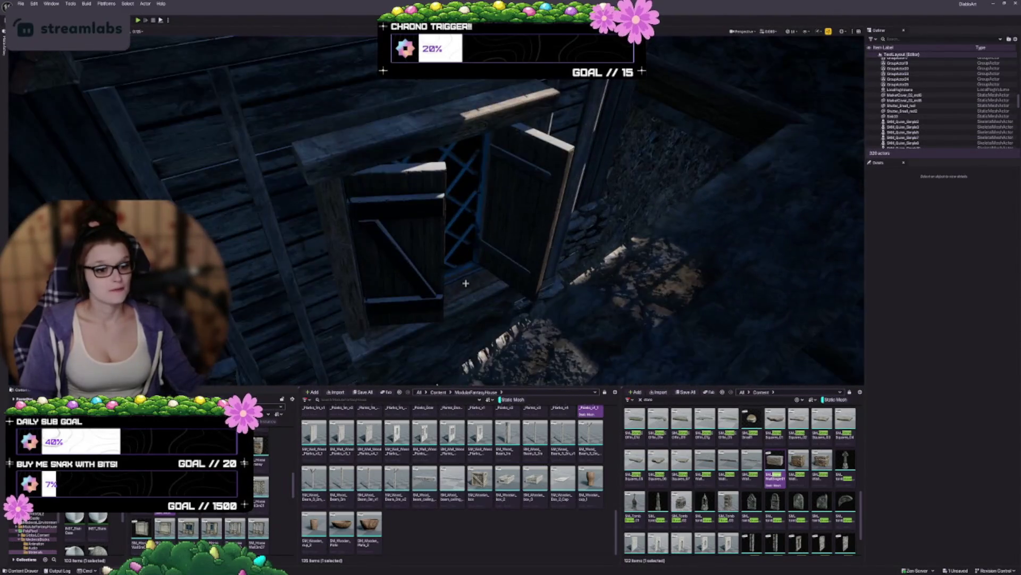
{"action": "left_click_drag", "start_coordinate": [437, 213], "coordinate": [469, 197]}
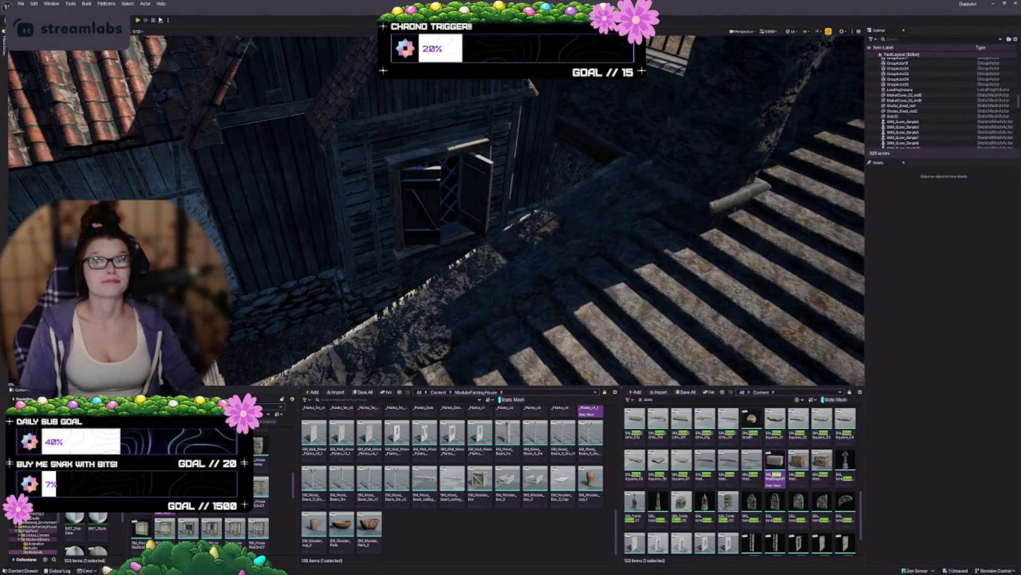
Save the current level with Ctrl+S
{"action": "key", "text": "ctrl+s"}
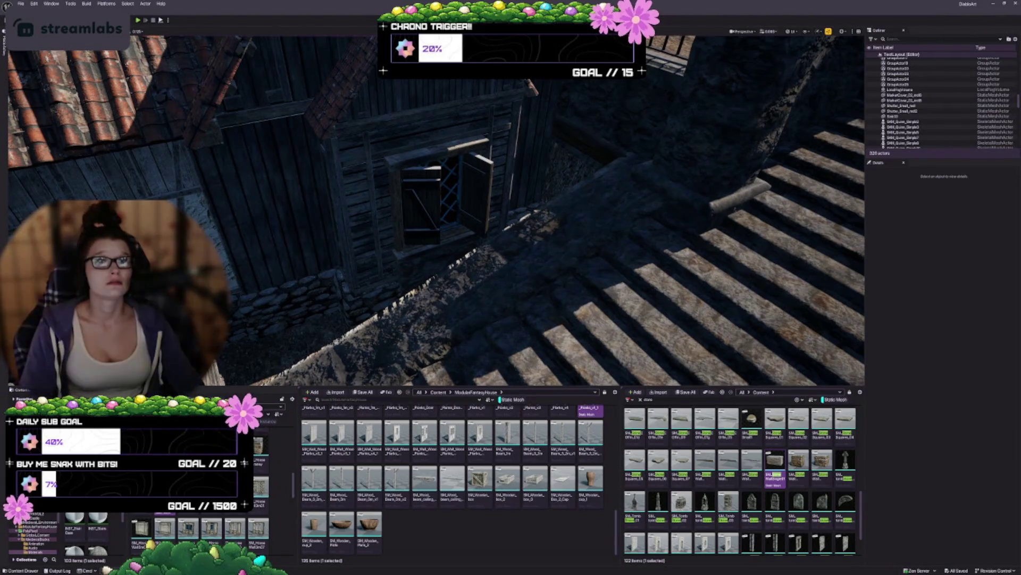
{"action": "scroll", "coordinate": [437, 214], "scroll_direction": "down", "scroll_amount": 5}
{"action": "scroll", "coordinate": [437, 213], "scroll_direction": "down", "scroll_amount": 1}
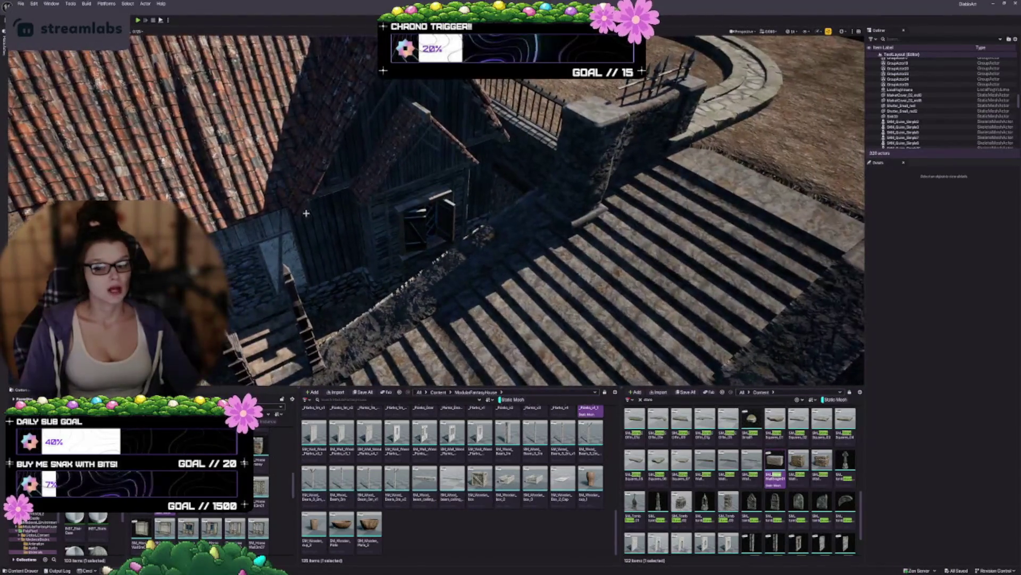